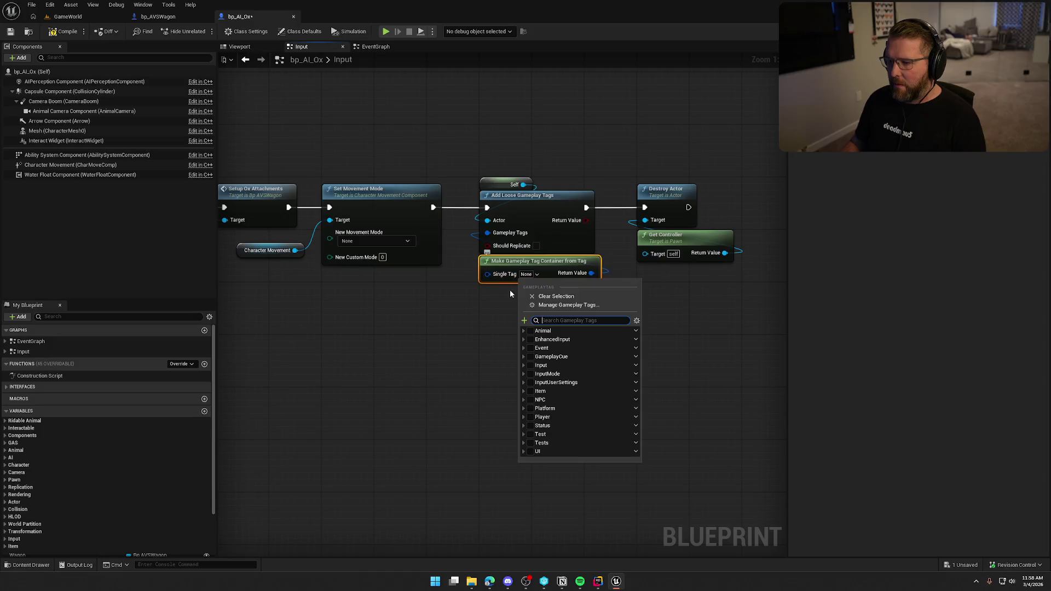
Set the Make Gameplay Tag Container's single tag to Animal.Status.AttachedToWagon and compile bp_AI_Ox
type("wagon")
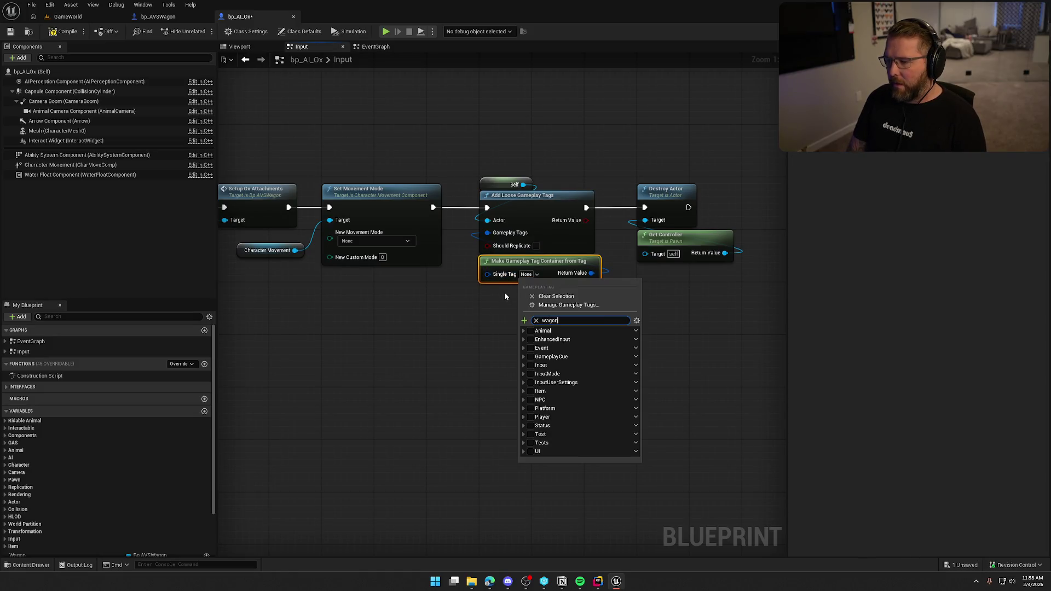
left_click(537, 349)
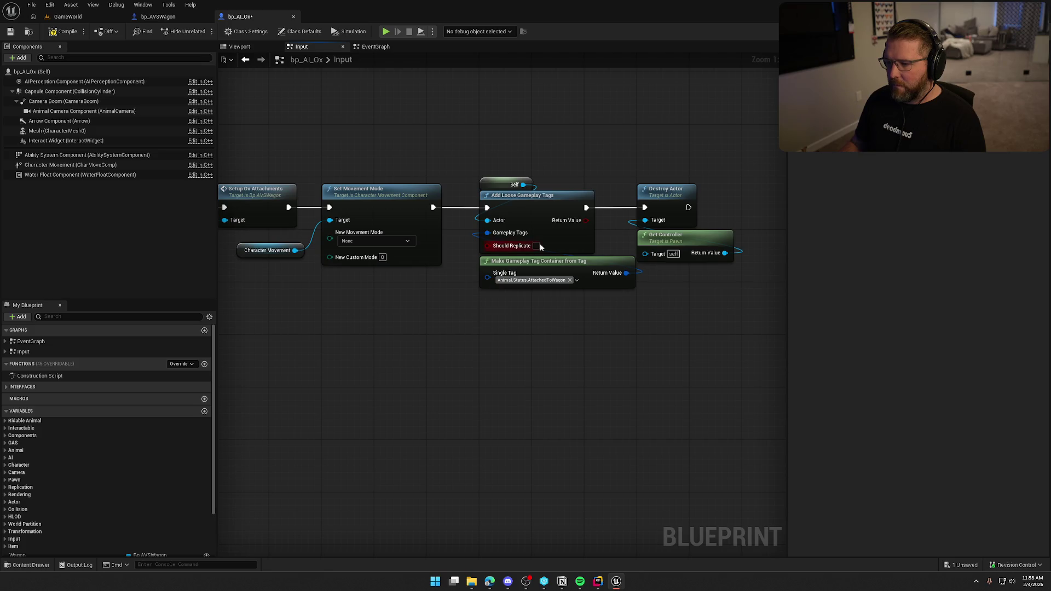
scroll(454, 363, "down", 5)
left_click(65, 31)
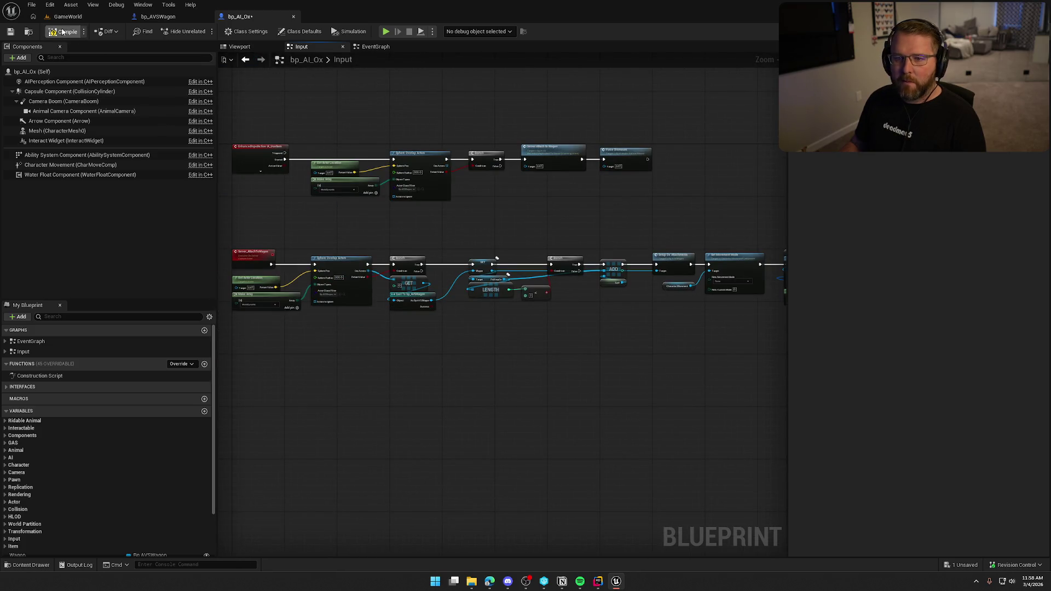
left_click_drag(533, 204, 578, 238)
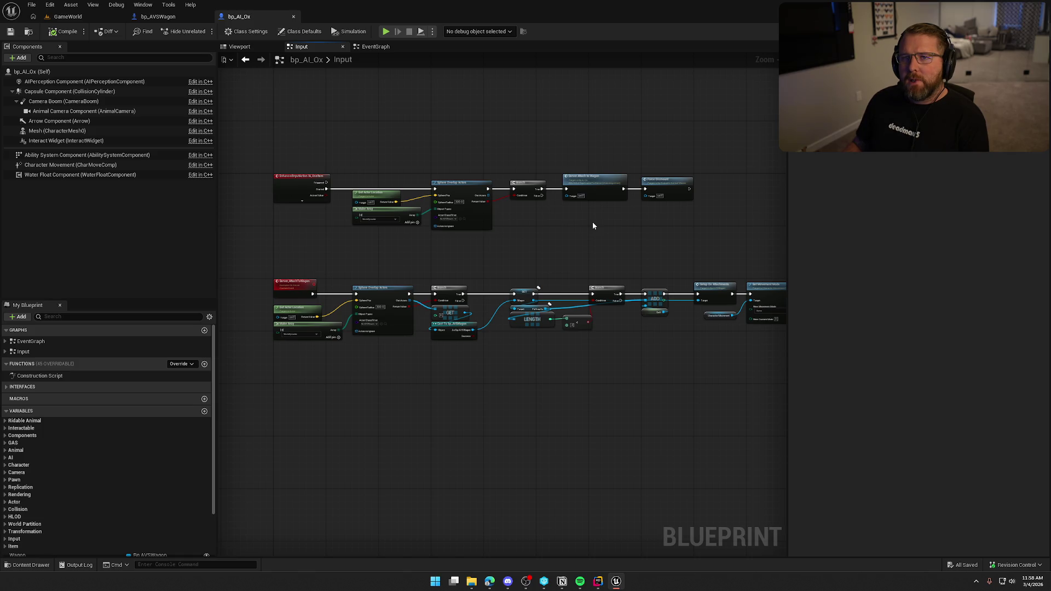
left_click(158, 17)
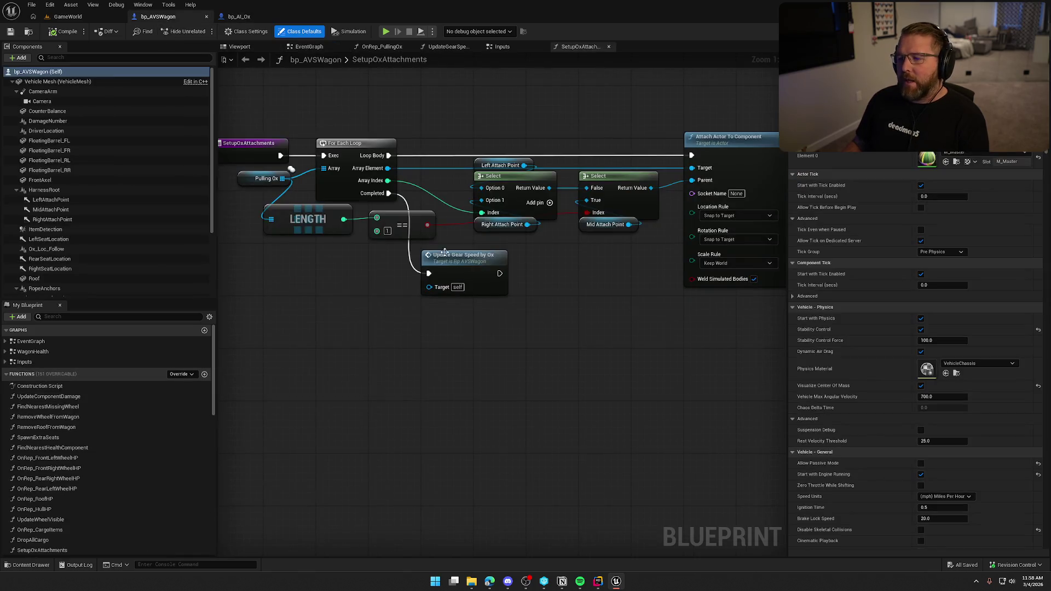
left_click(499, 48)
scroll(489, 114, "down", 2)
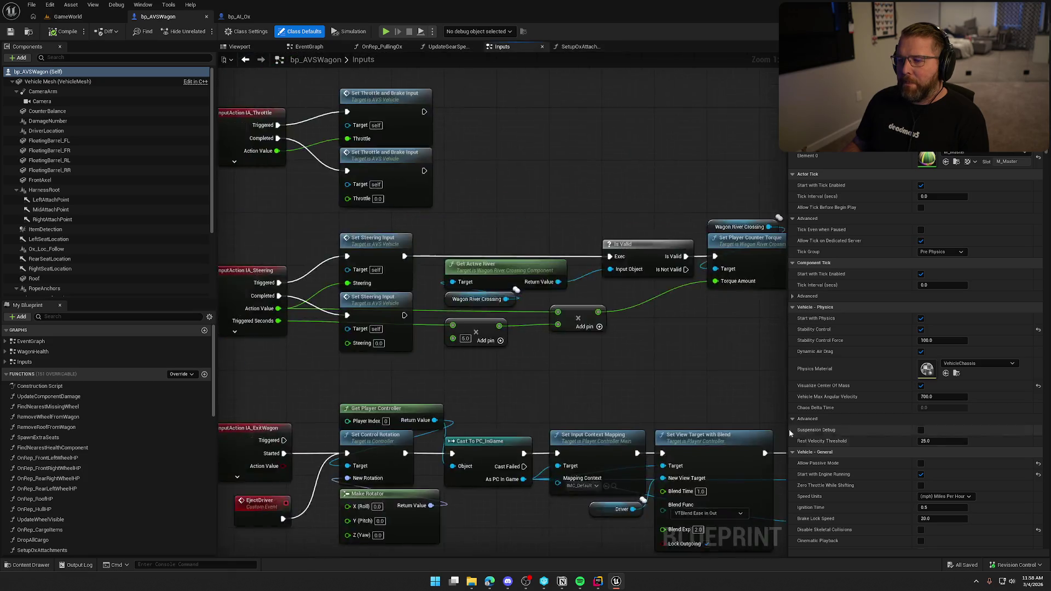
scroll(406, 300, "up", 2)
left_click_drag(407, 300, 721, 400)
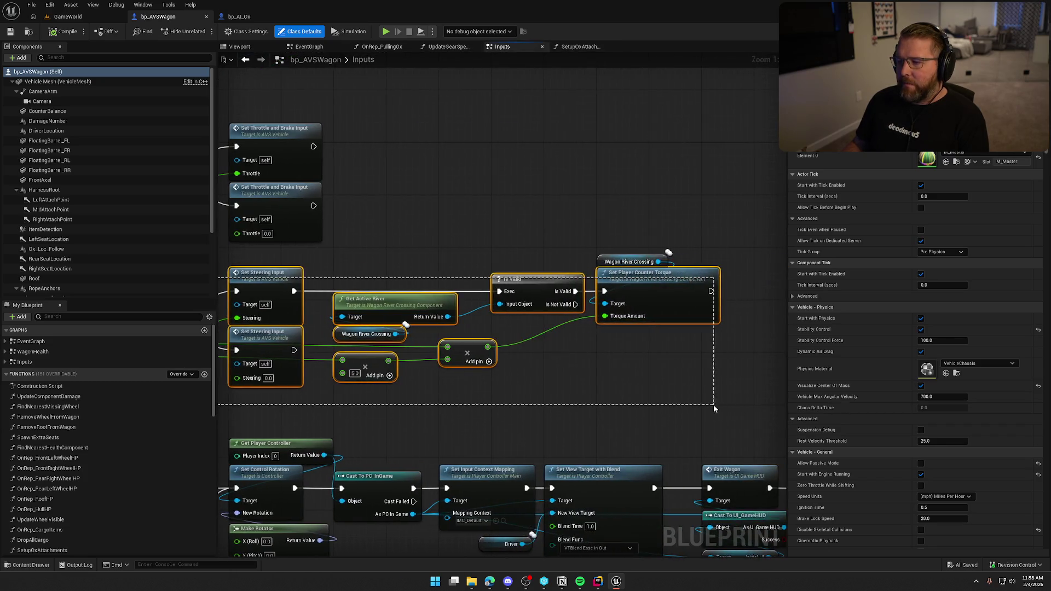
left_click(654, 327)
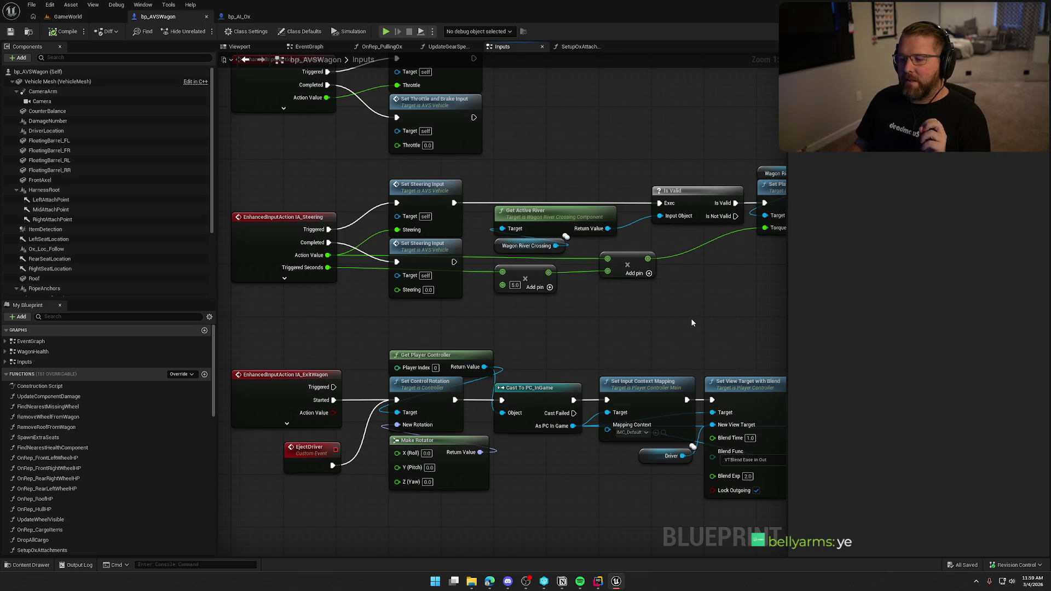
left_click(261, 18)
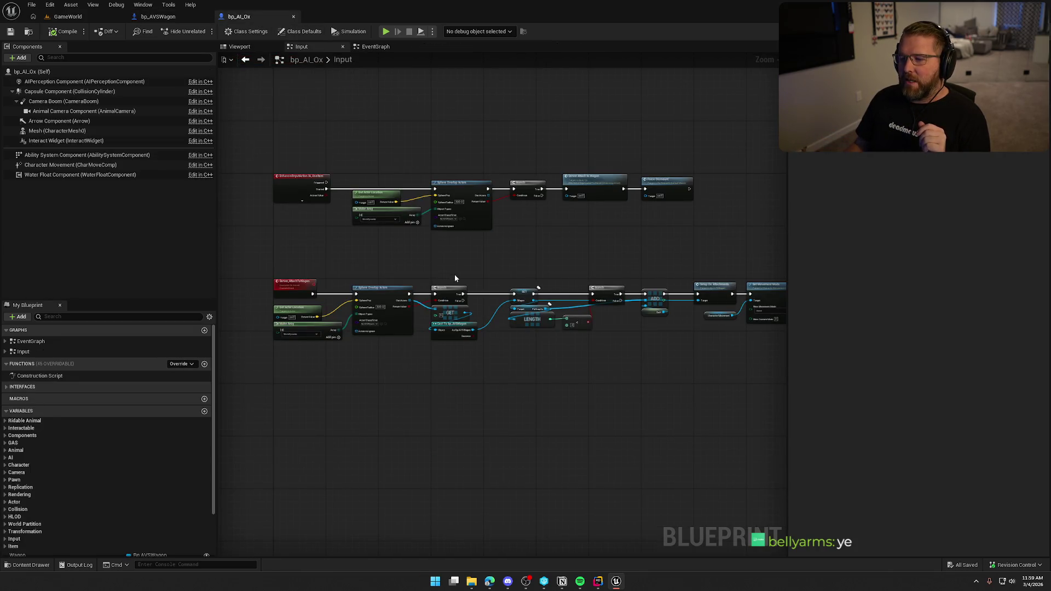
In the EventGraph, add a Set Actor Rotation node after Set Relative Location
left_click(376, 46)
scroll(432, 155, "up", 3)
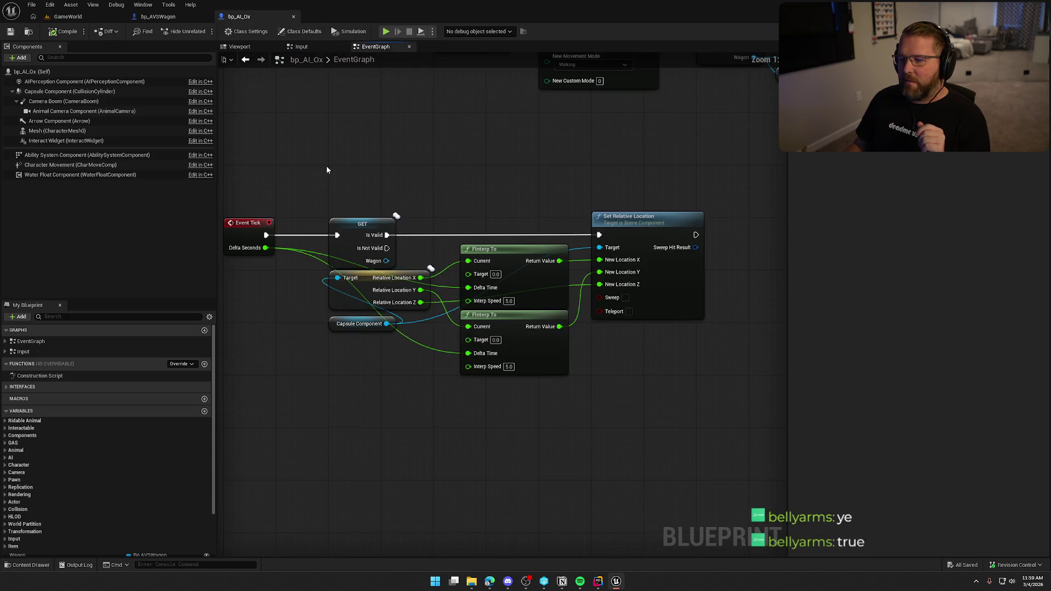
mouse_move(326, 167)
left_mouse_down()
mouse_move(710, 417)
mouse_move(573, 386)
left_mouse_up()
left_click(710, 412)
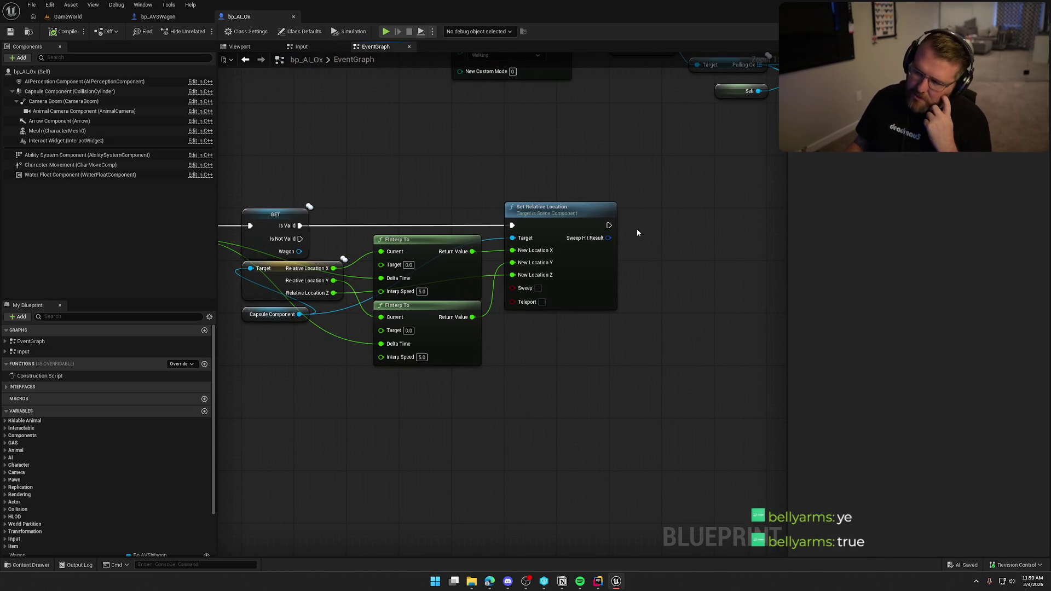
mouse_move(624, 225)
left_mouse_down()
mouse_move(620, 208)
mouse_move(647, 215)
mouse_move(523, 196)
mouse_move(610, 201)
left_mouse_up()
type("set")
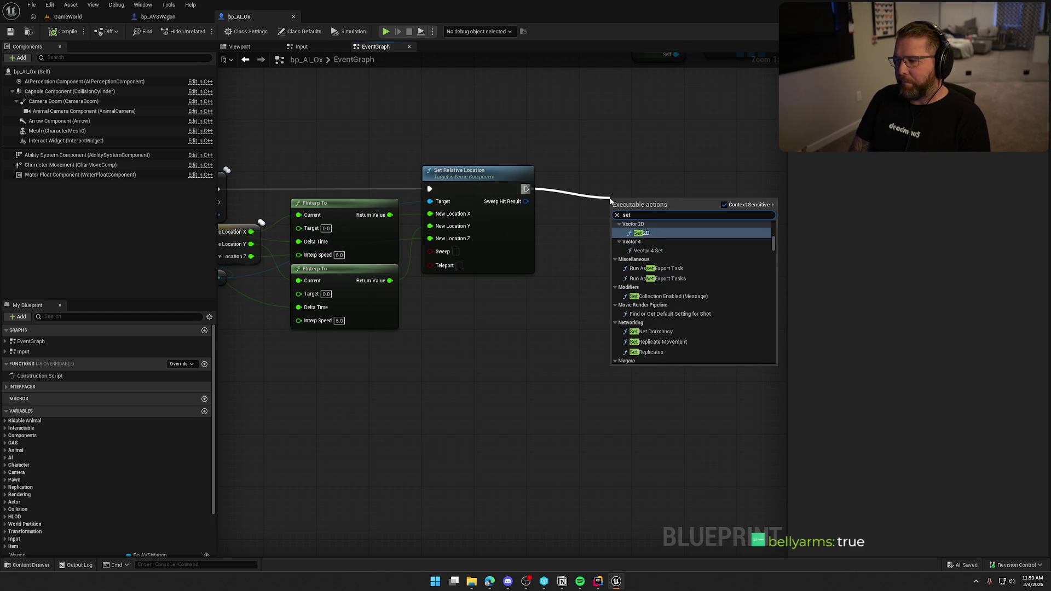
type(" actor rotat")
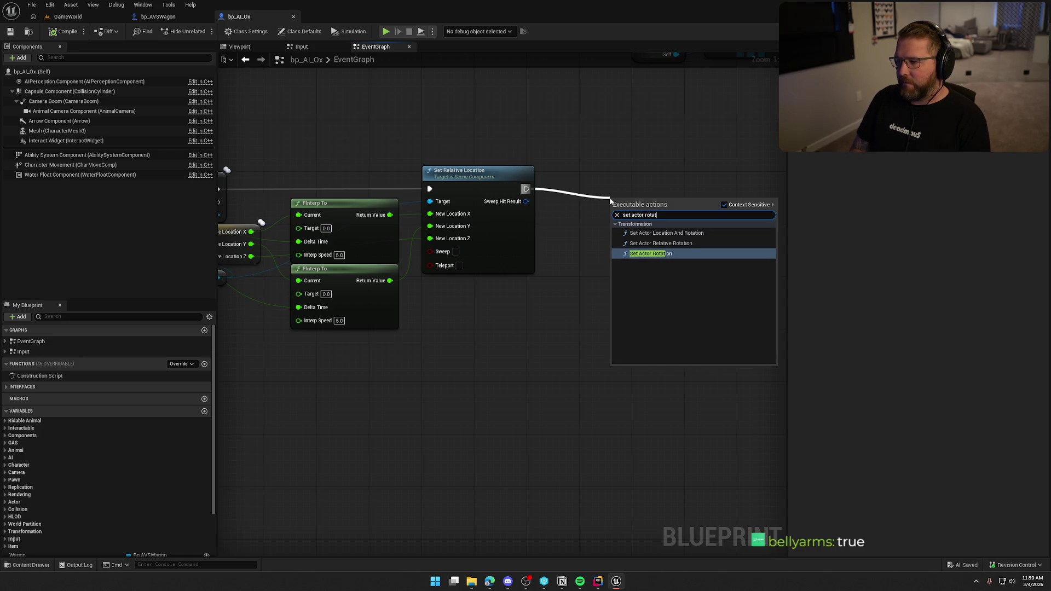
key("Return")
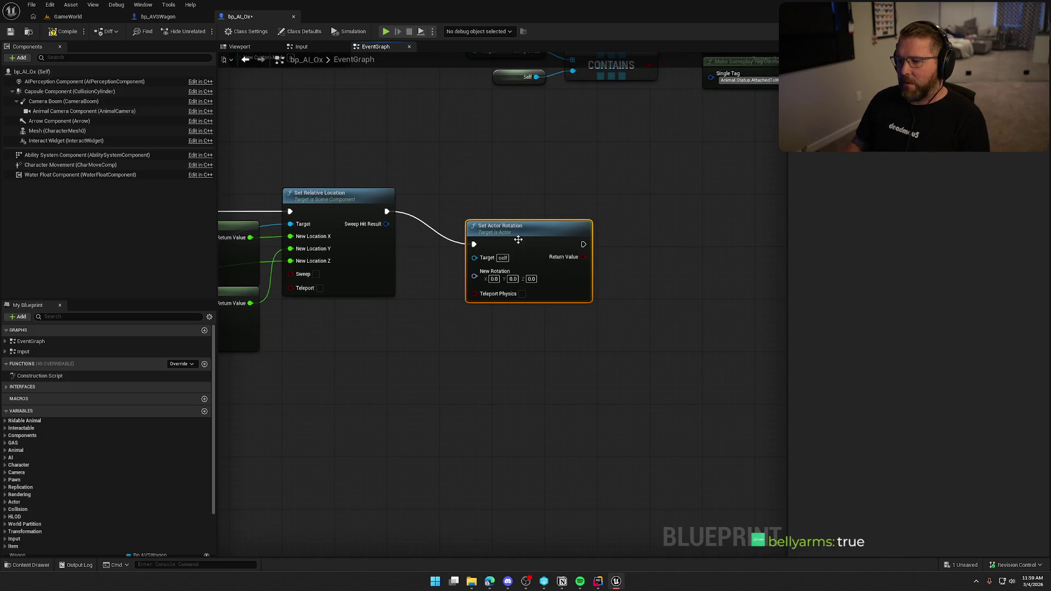
left_click_drag(517, 243, 544, 212)
Add Get Actor Rotation and split its return value and Set Actor Rotation's New Rotation pins
right_click(444, 310)
type("get a")
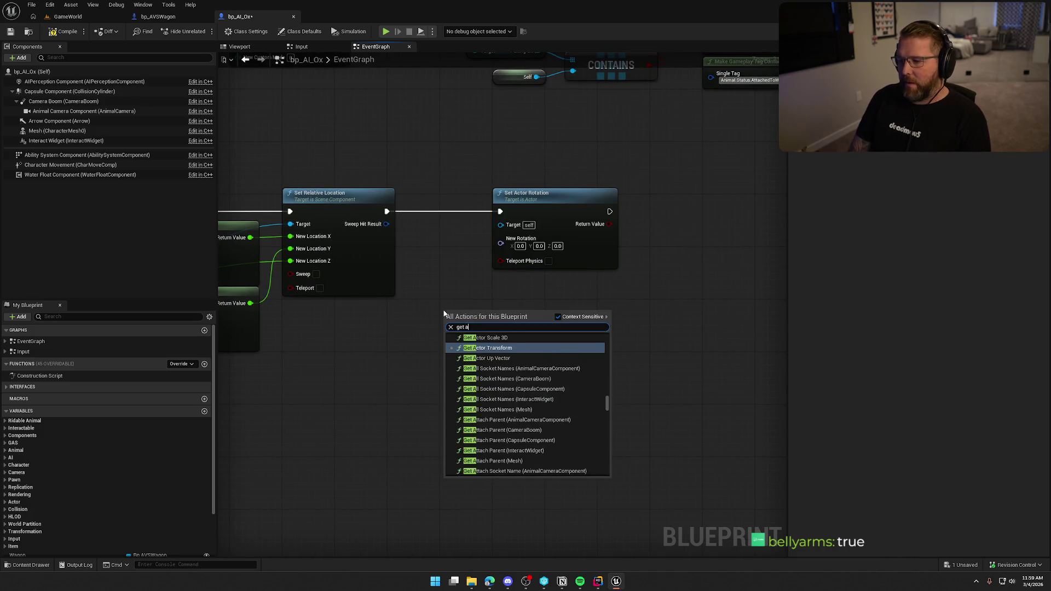
type("ctor rot")
key("Return")
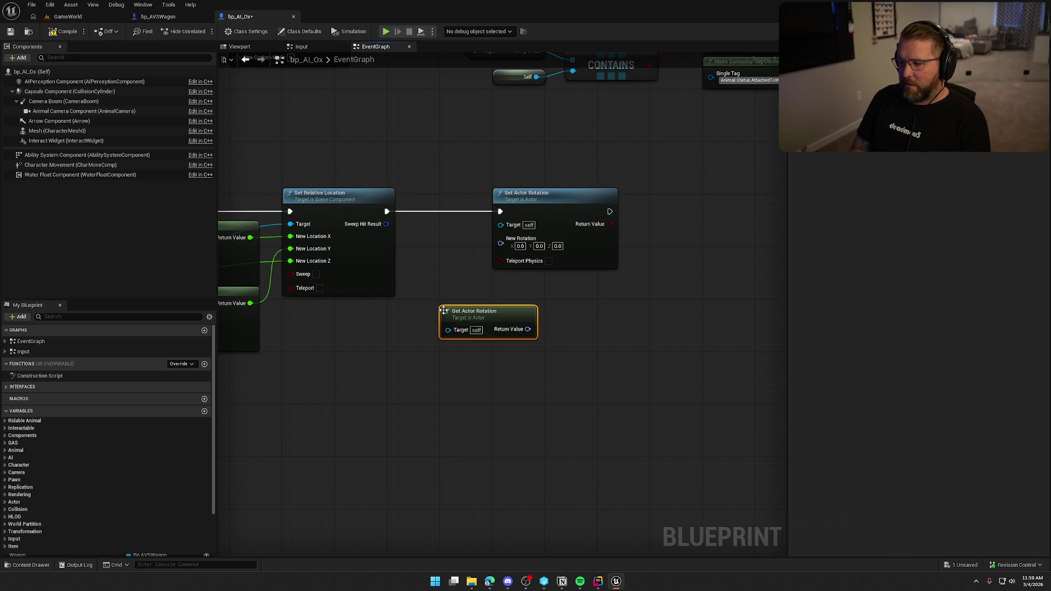
left_click_drag(486, 186, 540, 187)
left_click_drag(437, 299, 410, 237)
right_click(432, 255)
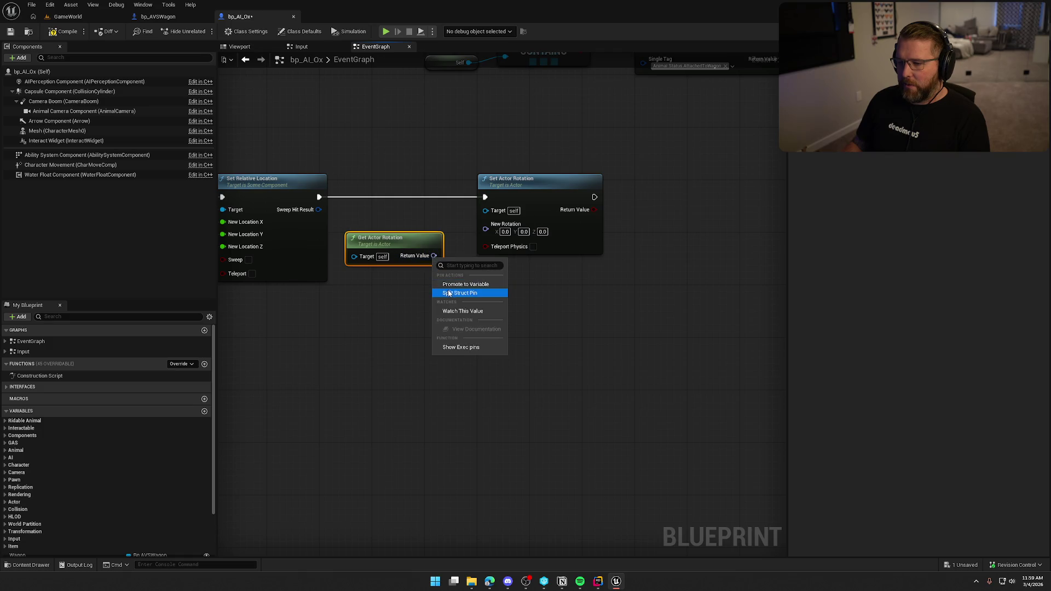
left_click(465, 293)
right_click(485, 229)
left_click(517, 266)
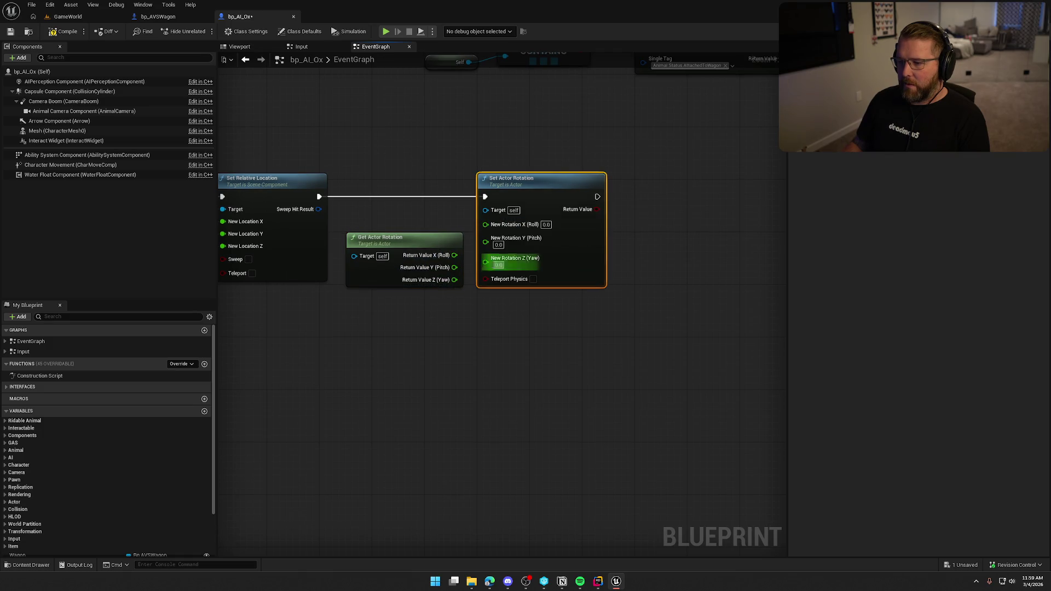
Wire current roll and pitch into the new rotation's roll and pitch, then save
mouse_move(458, 255)
left_mouse_down()
mouse_move(485, 225)
mouse_move(509, 260)
mouse_move(452, 271)
mouse_move(485, 236)
left_mouse_up()
key("Escape")
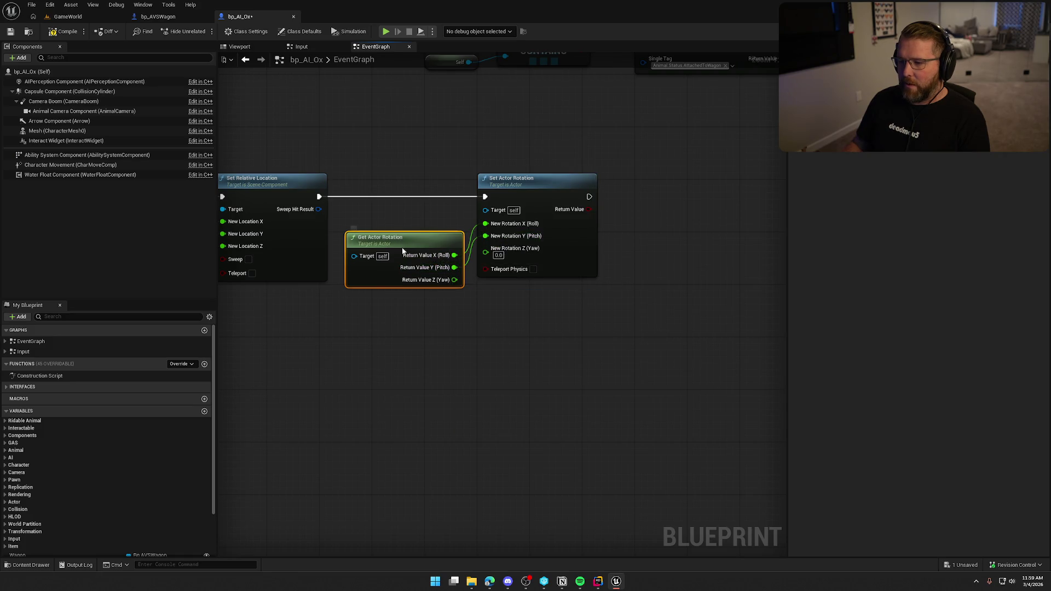
left_click_drag(398, 255, 392, 217)
left_click(411, 284)
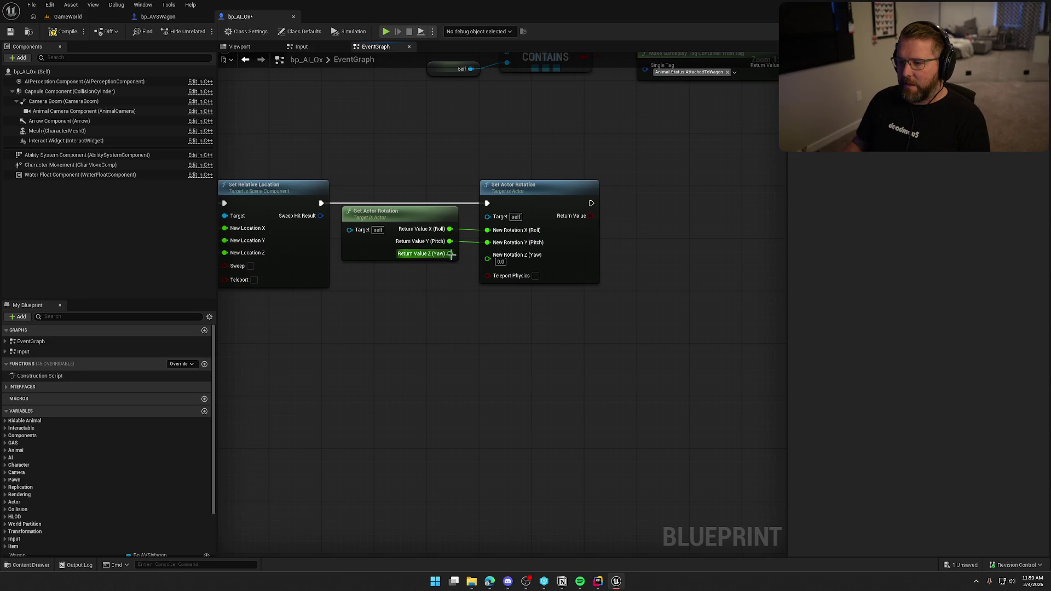
mouse_move(450, 253)
left_mouse_down()
mouse_move(405, 298)
mouse_move(399, 275)
mouse_move(434, 257)
left_mouse_up()
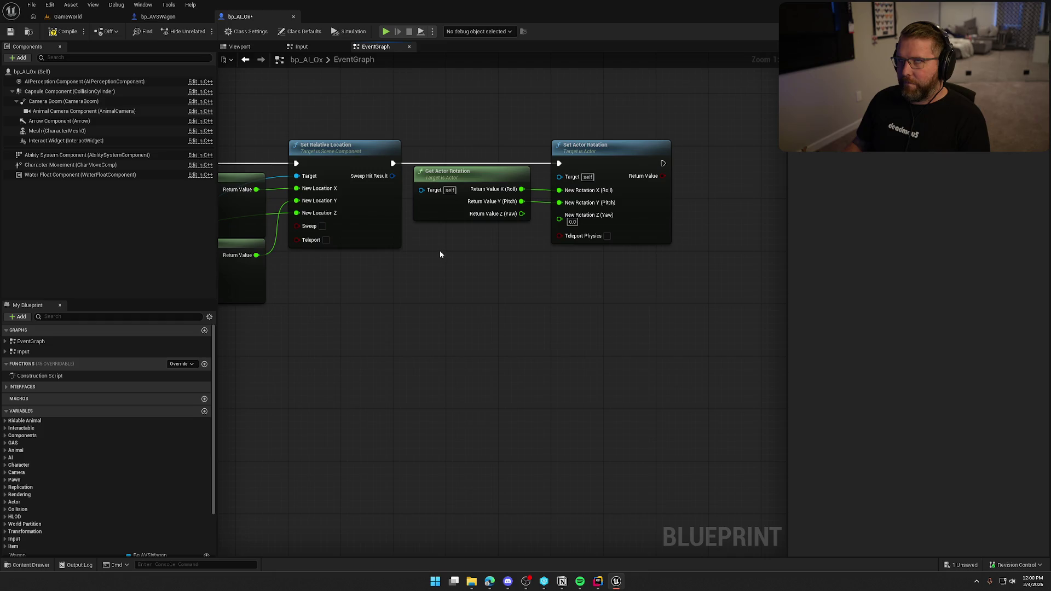
mouse_move(443, 253)
left_mouse_down()
mouse_move(760, 264)
mouse_move(481, 265)
mouse_move(623, 270)
left_mouse_up()
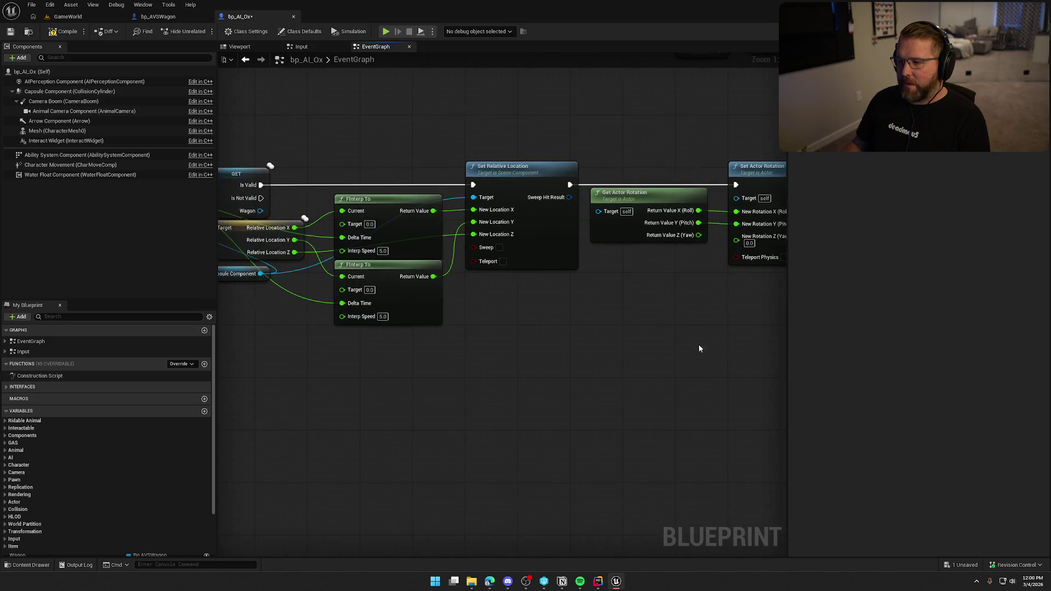
left_click_drag(290, 113, 363, 136)
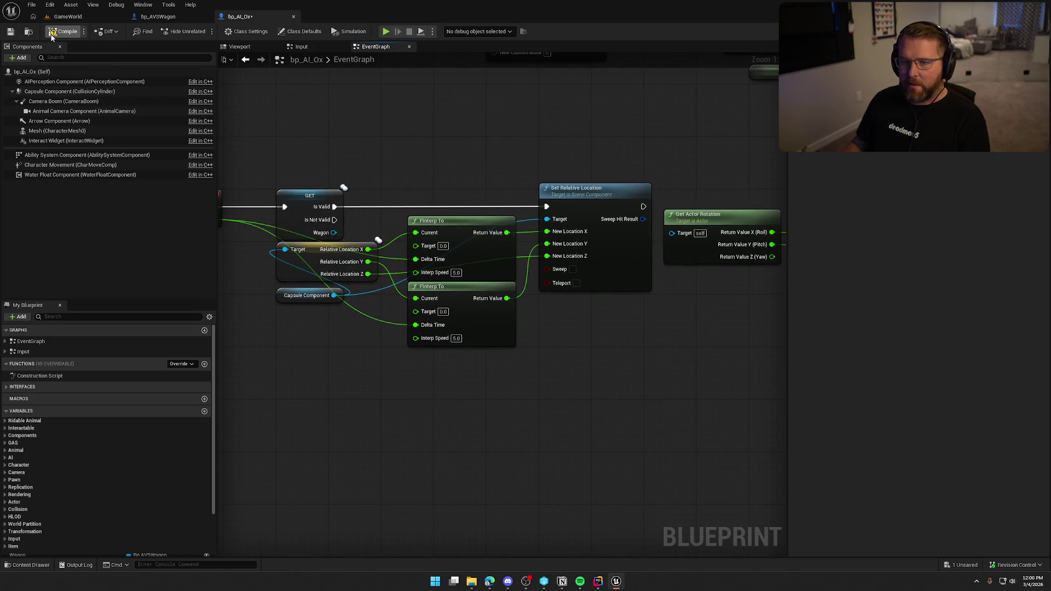
key("ctrl+s")
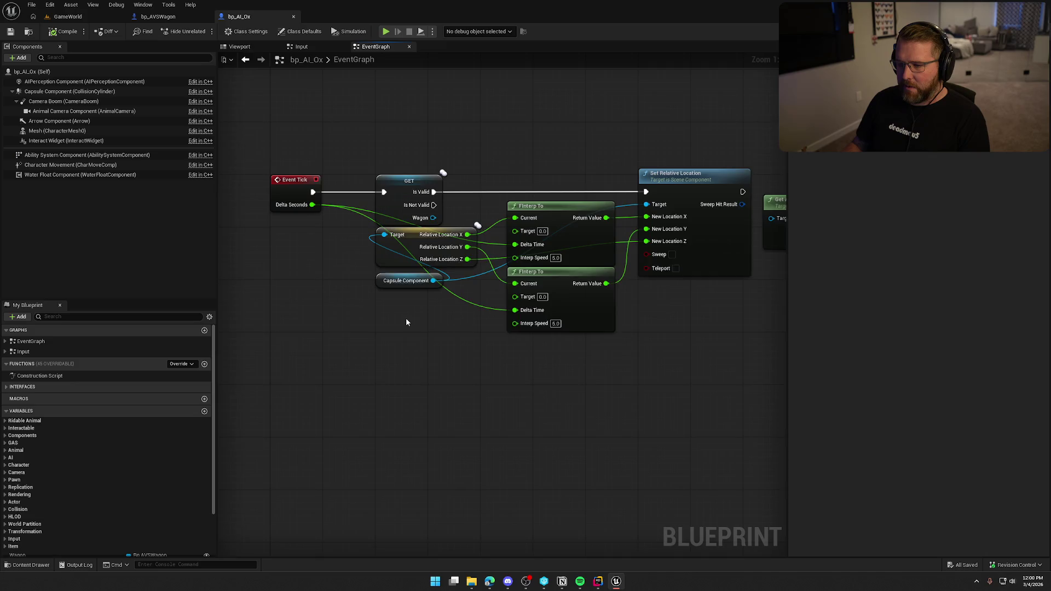
Add an Ability System Component feeding Has Matching Gameplay Tag checking Animal.Status.AttachedToWagon
mouse_move(76, 155)
left_mouse_down()
mouse_move(167, 213)
mouse_move(274, 345)
left_mouse_up()
left_click_drag(342, 346, 379, 358)
type("has")
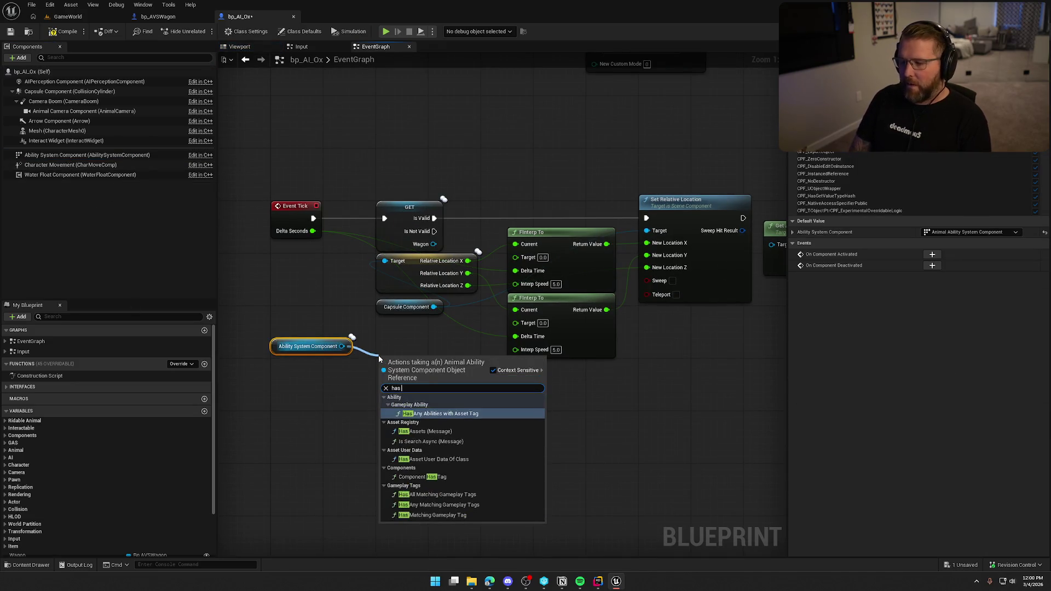
type(" game")
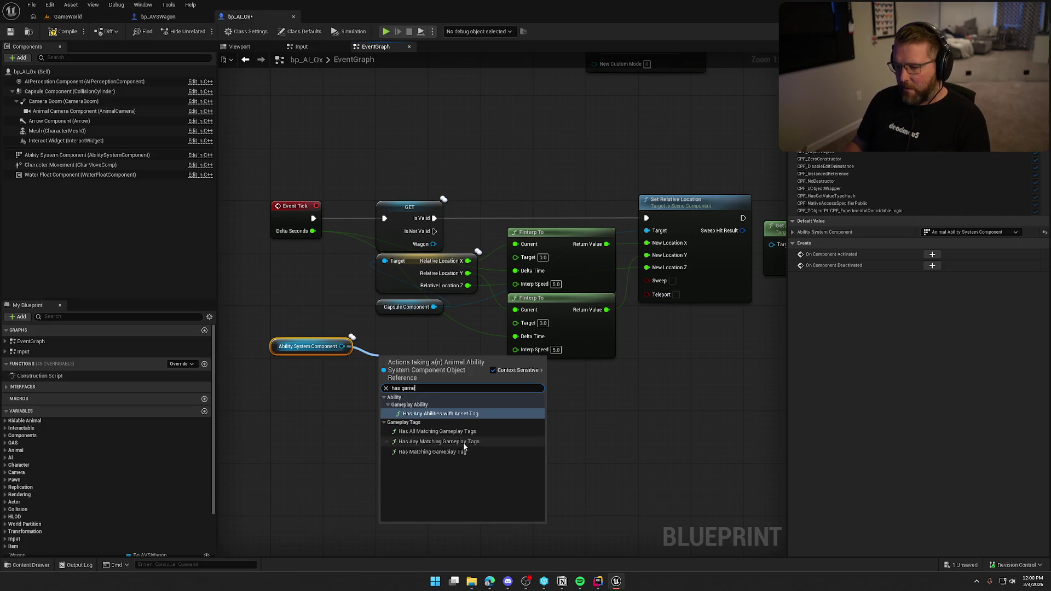
left_click(445, 452)
left_click(435, 388)
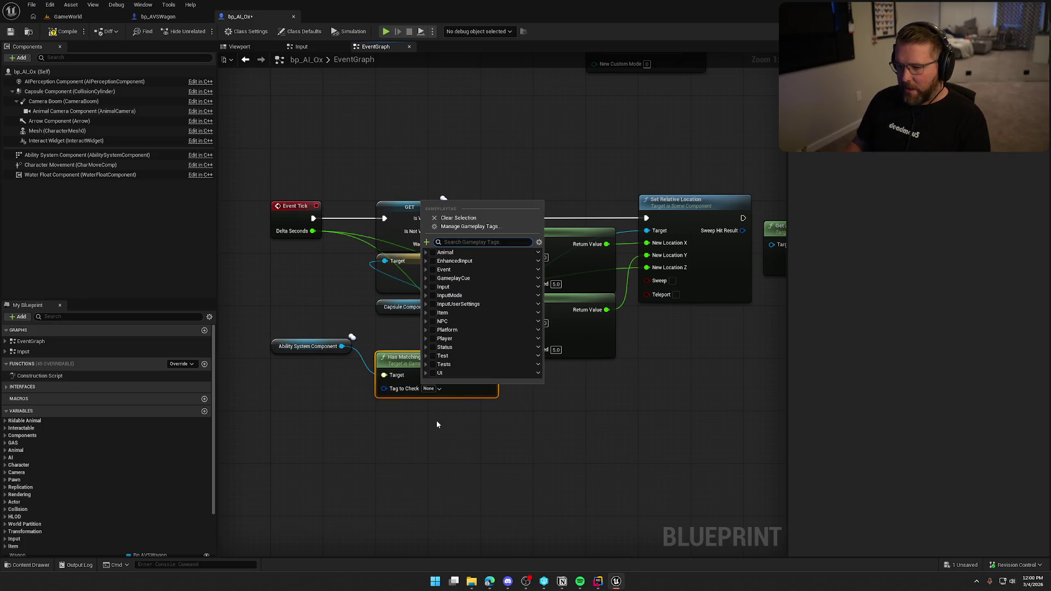
type("wag")
left_click(444, 270)
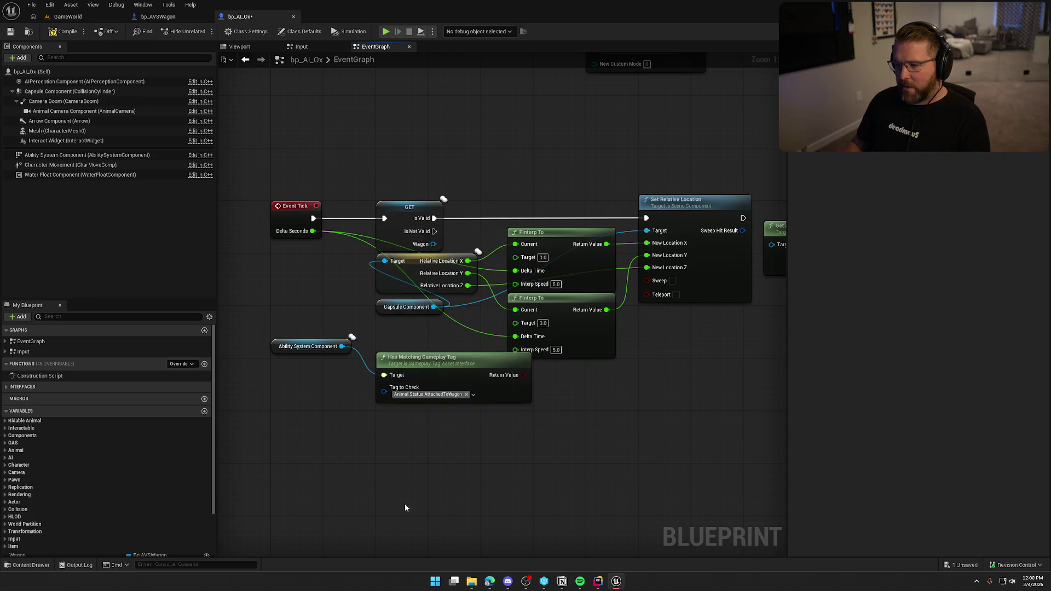
left_click_drag(438, 359, 419, 372)
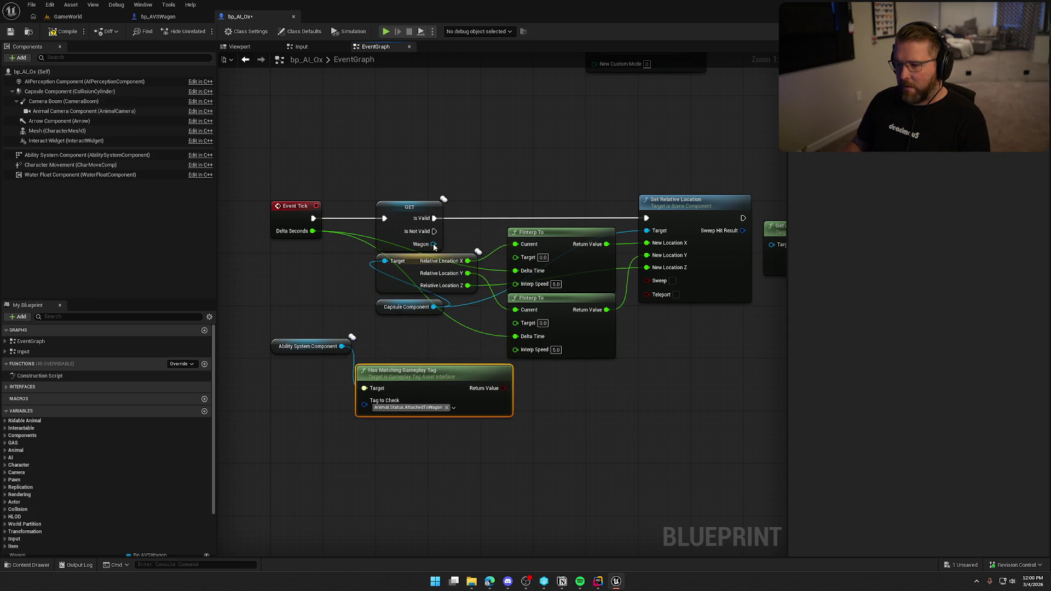
Replace the GET validity node with a Branch on the tag check, gating Set Relative Location from Event Tick
left_click(396, 203)
key("Delete")
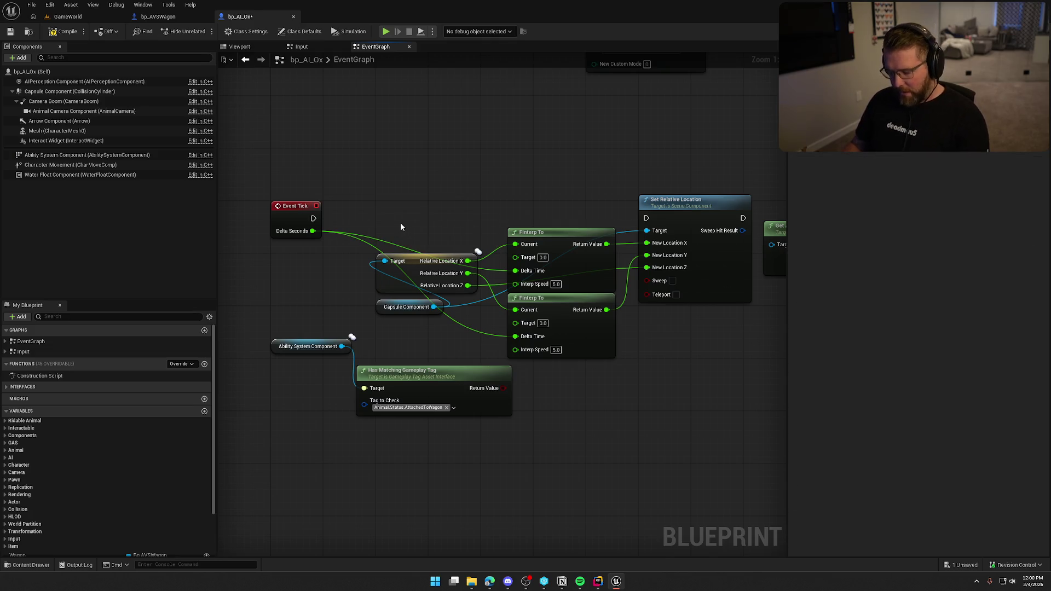
left_click(424, 192)
mouse_move(433, 223)
left_mouse_down()
mouse_move(498, 391)
mouse_move(340, 216)
mouse_move(313, 218)
left_mouse_up()
mouse_move(459, 207)
left_mouse_down()
mouse_move(409, 216)
mouse_move(646, 218)
left_mouse_up()
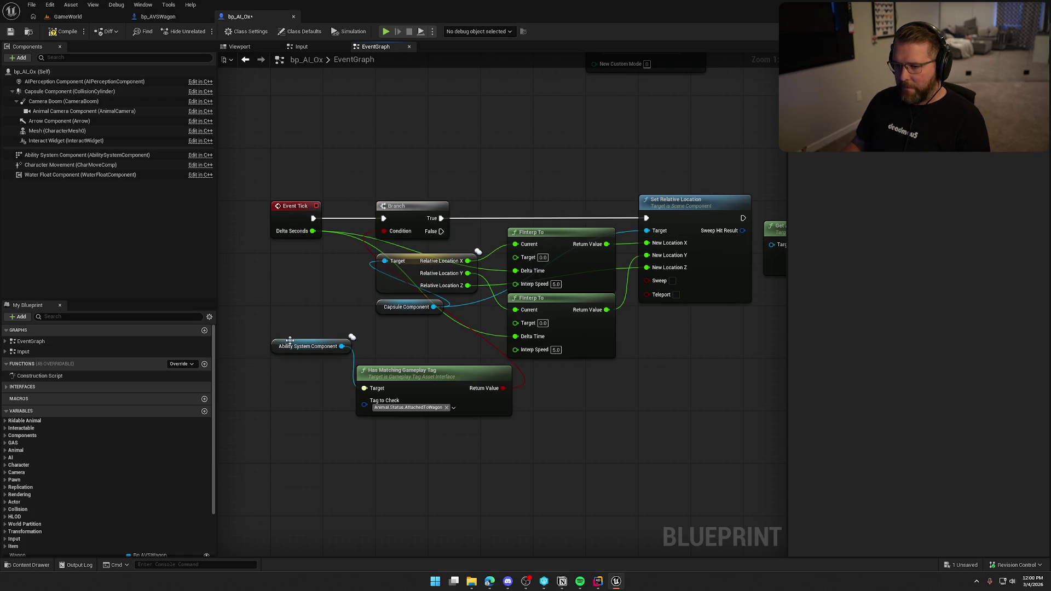
mouse_move(290, 346)
left_mouse_down()
mouse_move(375, 424)
mouse_move(374, 359)
mouse_move(517, 422)
left_mouse_up()
Move the tag check nodes above Event Tick and save bp_AI_Ox
left_click_drag(419, 379, 438, 163)
mouse_move(423, 442)
left_mouse_down()
mouse_move(282, 419)
mouse_move(366, 416)
left_mouse_up()
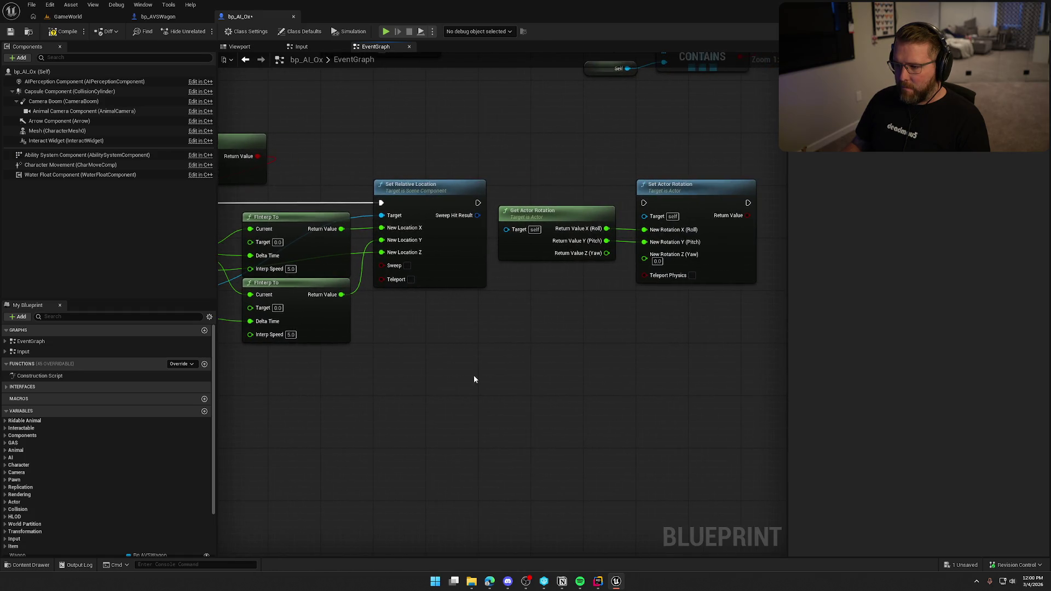
mouse_move(474, 379)
left_mouse_down()
mouse_move(381, 368)
mouse_move(576, 382)
left_mouse_up()
key("ctrl+s")
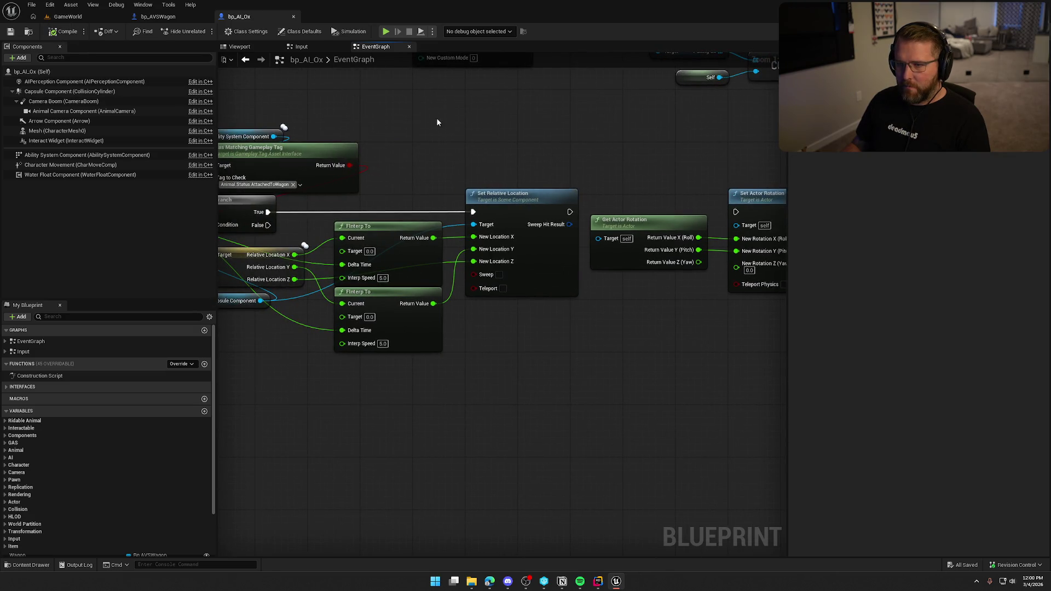
mouse_move(435, 117)
left_mouse_down()
mouse_move(435, 300)
mouse_move(361, 265)
left_mouse_up()
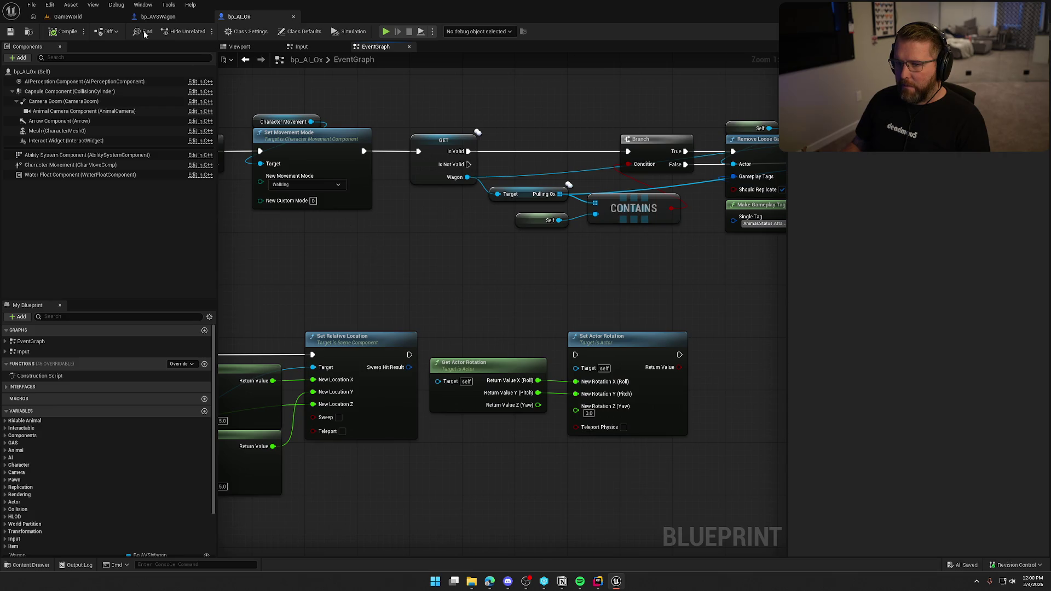
In bp_AVSWagon, look through the OnRep_PullingOx, UpdateGearSpeedByOx and SetupOxAttachments graphs
left_click(157, 17)
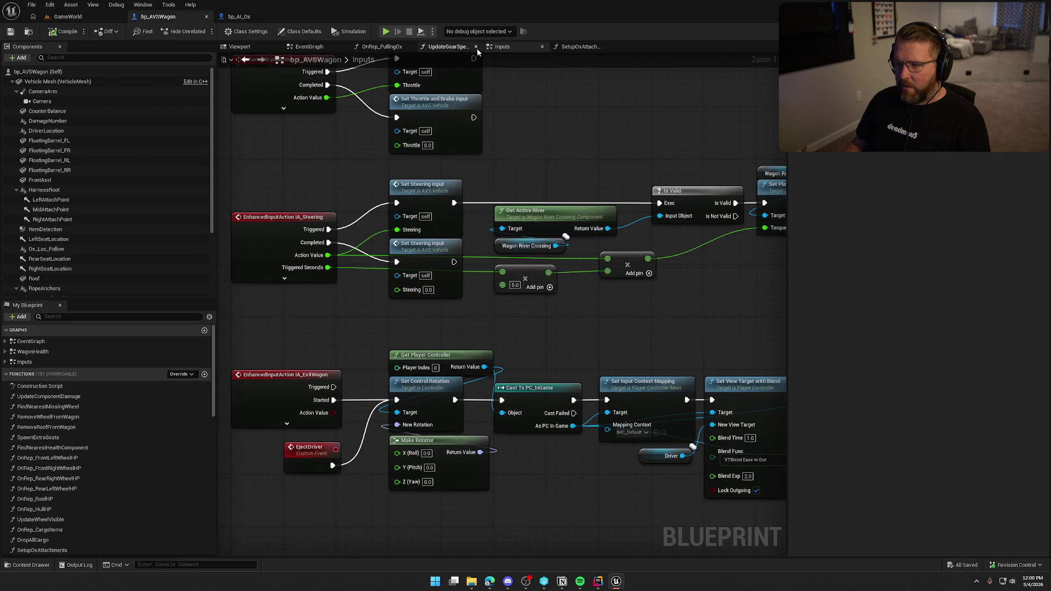
left_click(382, 47)
left_click(450, 185)
double_click(449, 185)
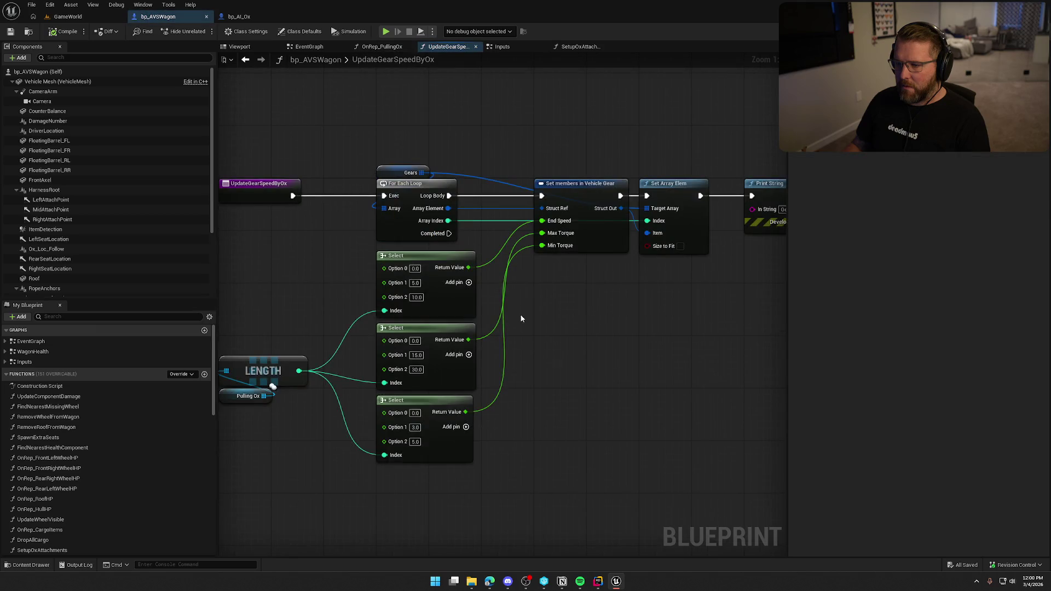
left_click(581, 47)
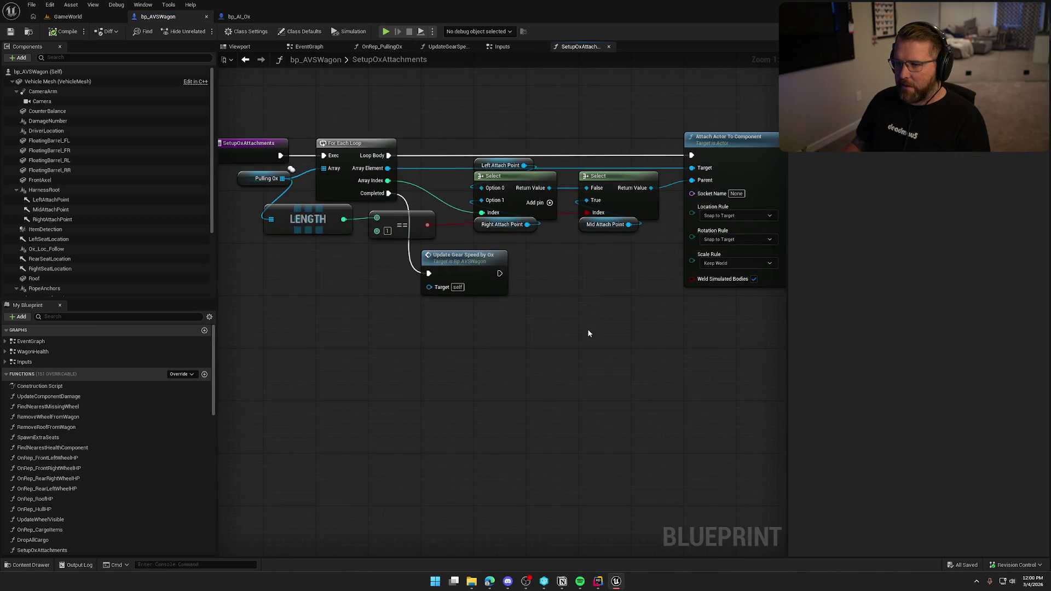
mouse_move(588, 333)
left_mouse_down()
mouse_move(394, 307)
mouse_move(571, 334)
left_mouse_up()
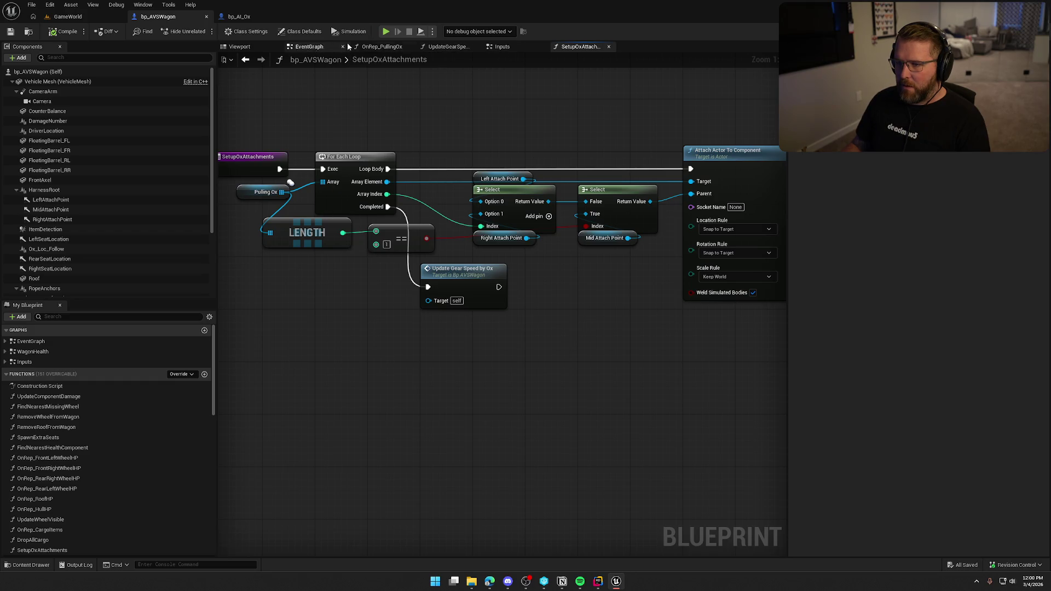
Open the RemovePullingOx function from My Blueprint
left_click(311, 47)
scroll(63, 509, "down", 3)
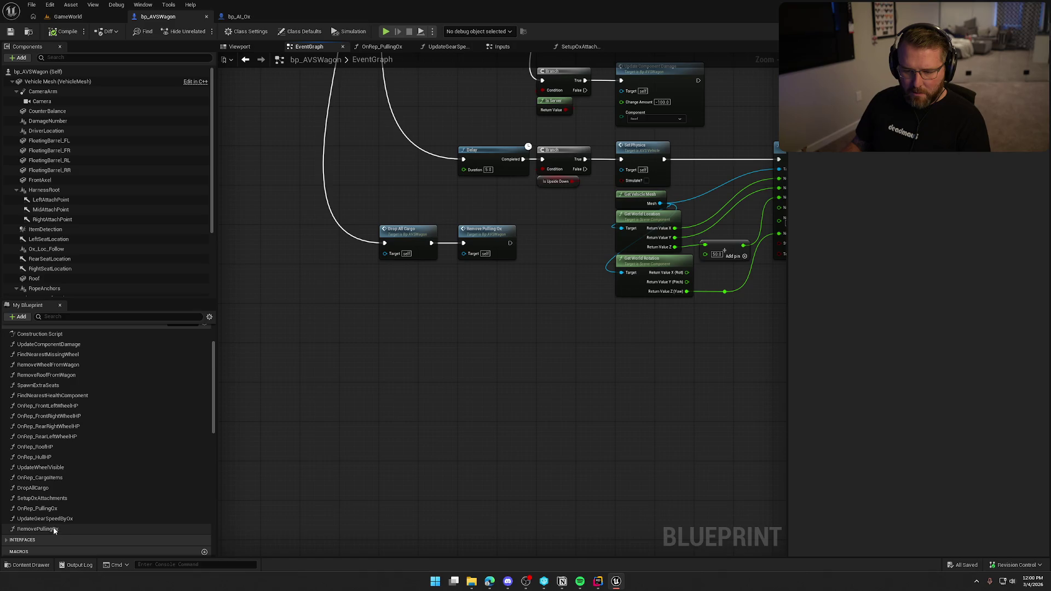
left_click(65, 529)
double_click(65, 529)
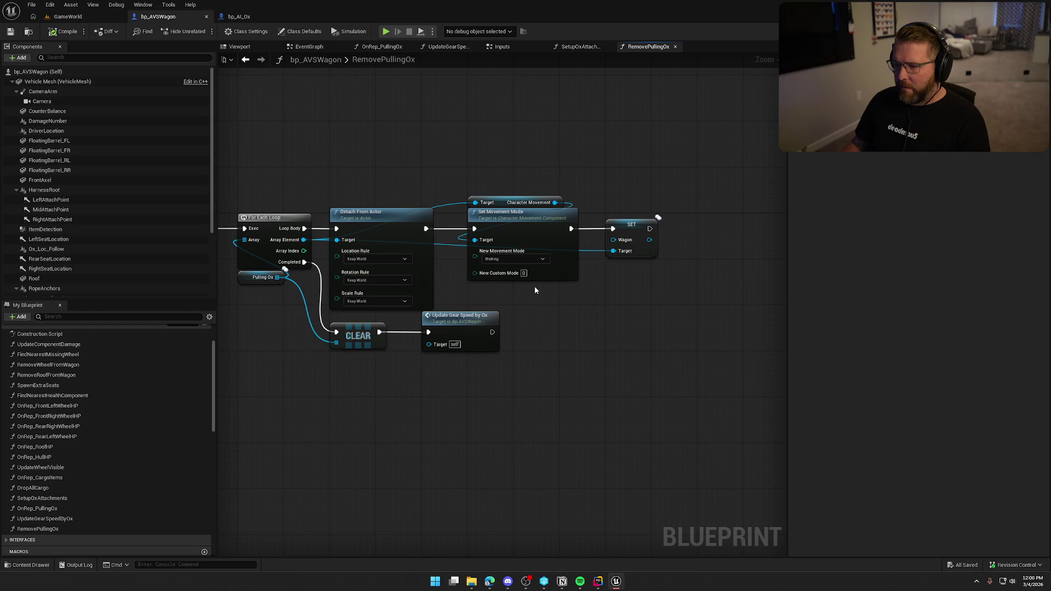
mouse_move(324, 206)
left_mouse_down()
mouse_move(383, 217)
mouse_move(717, 216)
left_mouse_up()
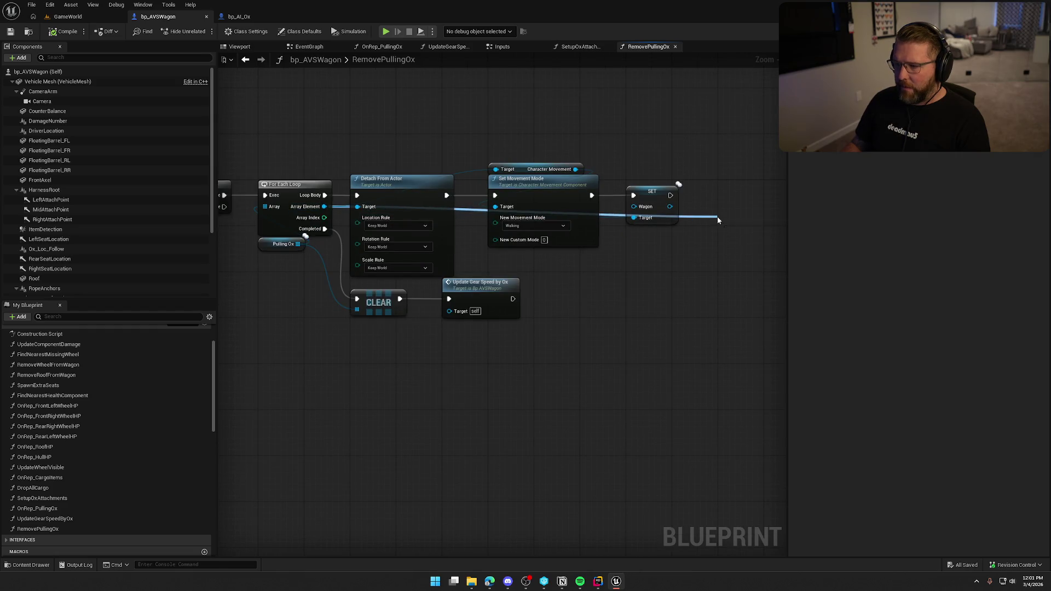
Add Remove Loose Gameplay Tags for each ox, running after the SET node
type("remove loose")
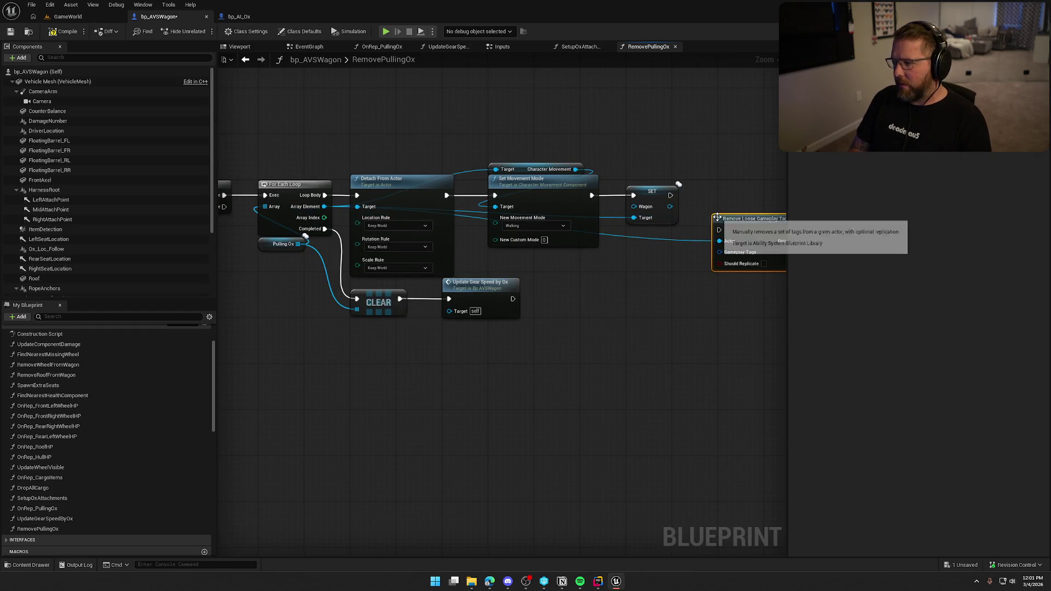
key("Return")
mouse_move(603, 207)
left_mouse_down()
mouse_move(569, 206)
mouse_move(554, 173)
left_mouse_up()
left_click_drag(634, 203, 639, 169)
left_click_drag(277, 129, 668, 229)
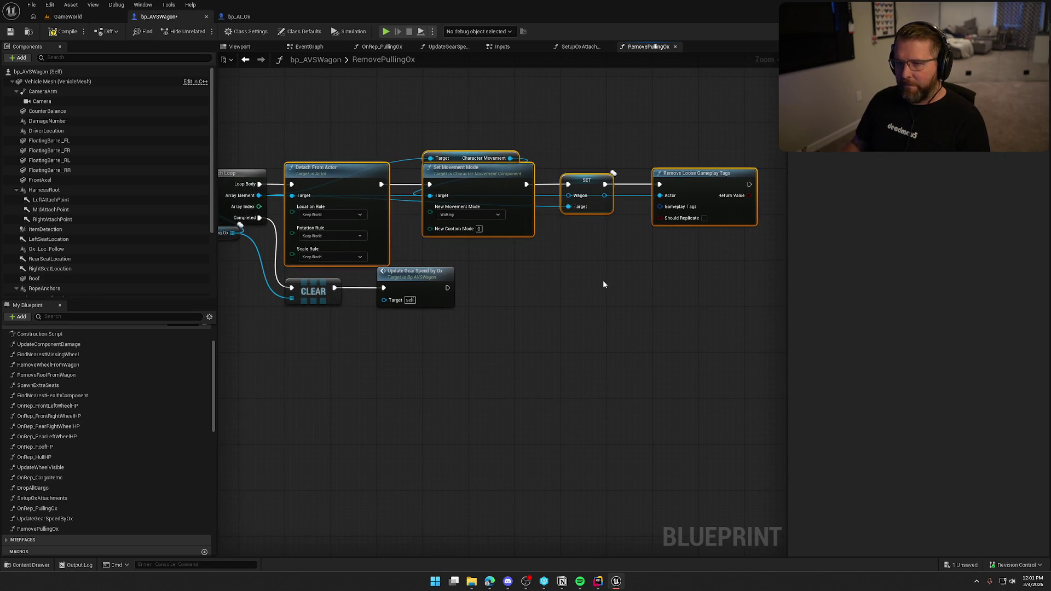
mouse_move(323, 133)
left_mouse_down()
mouse_move(367, 156)
mouse_move(666, 232)
left_mouse_up()
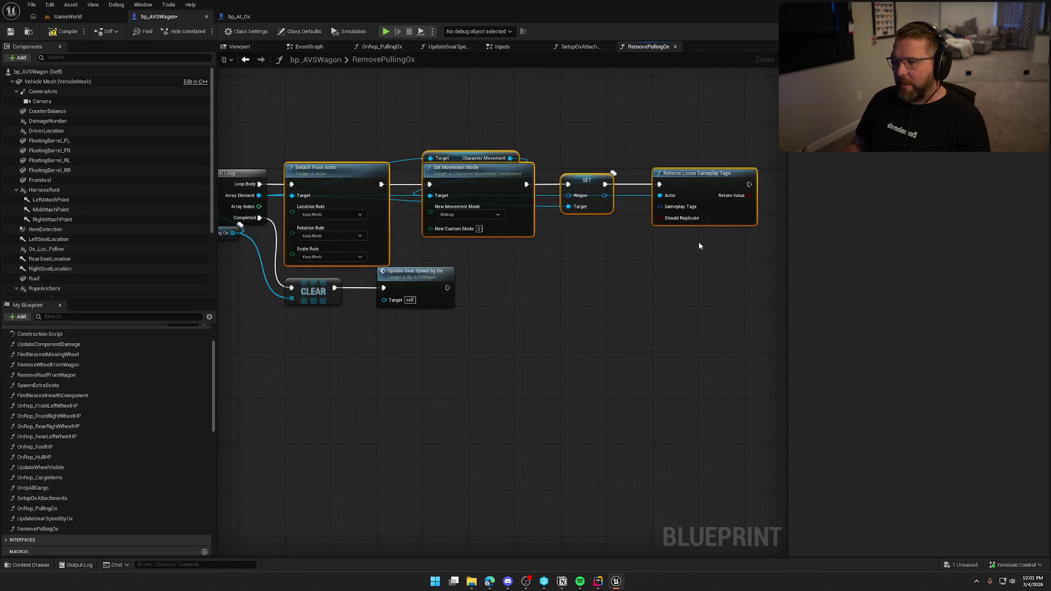
left_click(636, 270)
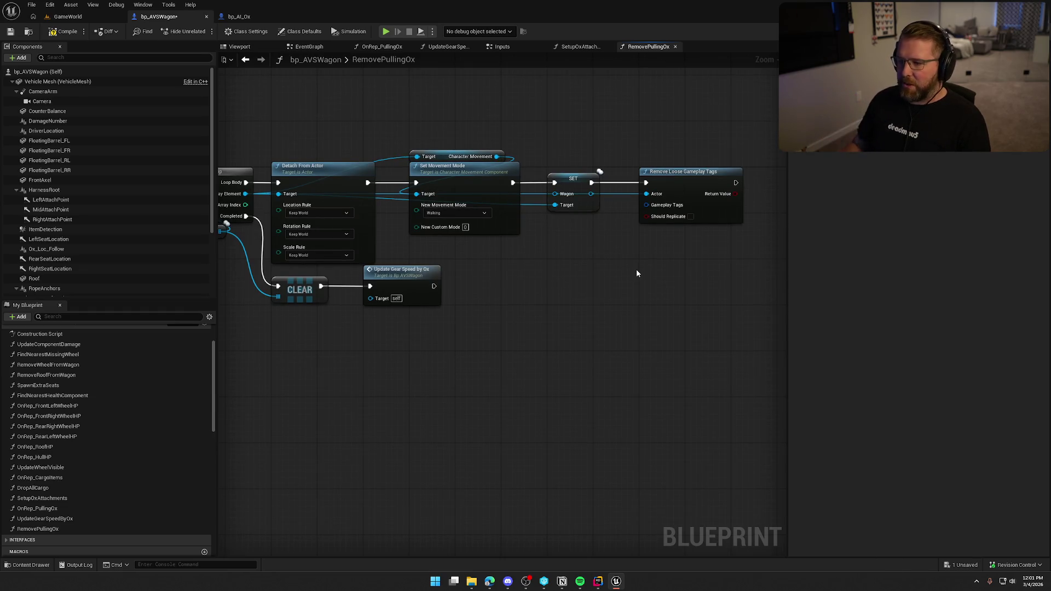
left_click_drag(635, 272, 517, 276)
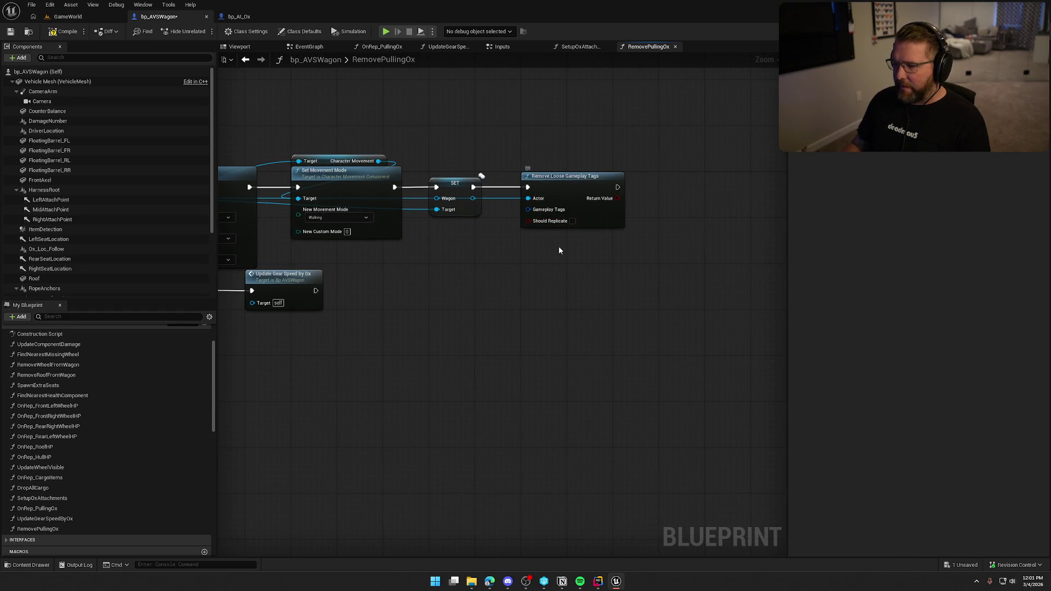
Enable Should Replicate and feed it a Make Gameplay Tag Container set to Animal.Status.AttachedToWagon
left_click(572, 221)
scroll(525, 262, "up", 1)
left_click_drag(528, 201, 535, 249)
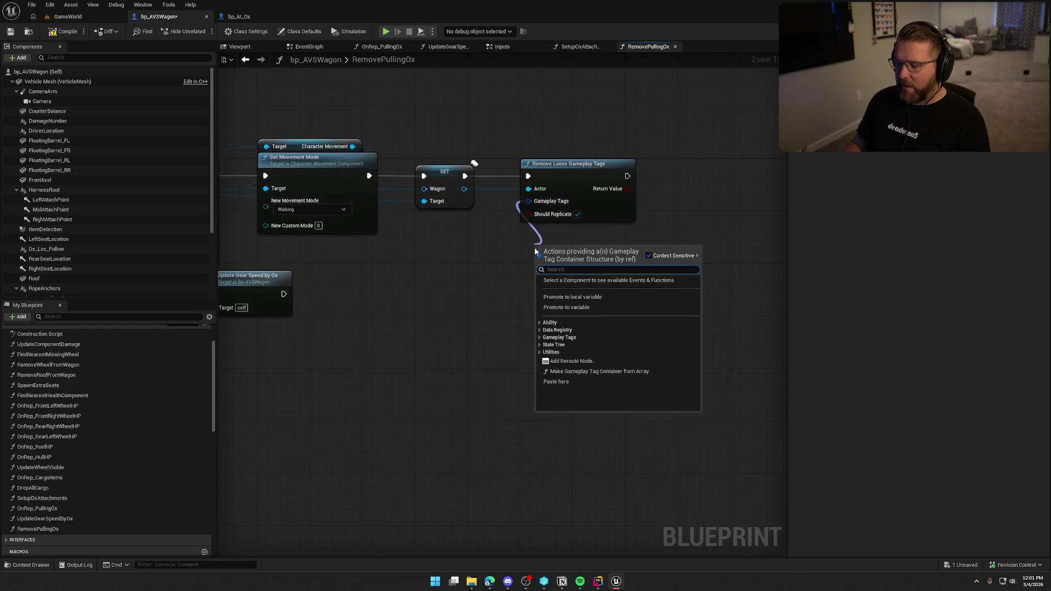
type("make gameplay tag container")
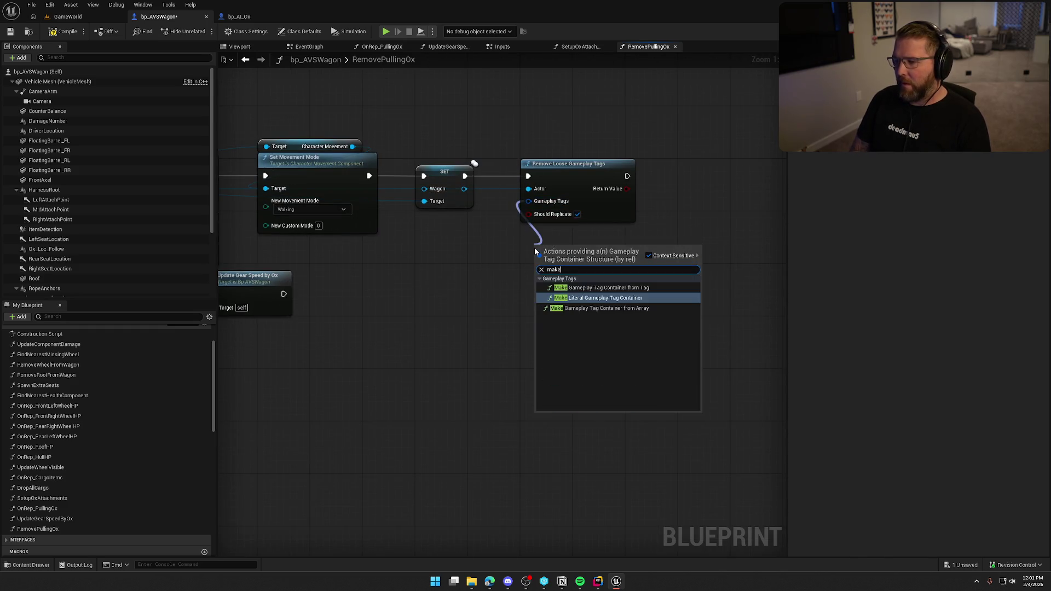
key("Return")
left_click_drag(540, 247, 567, 227)
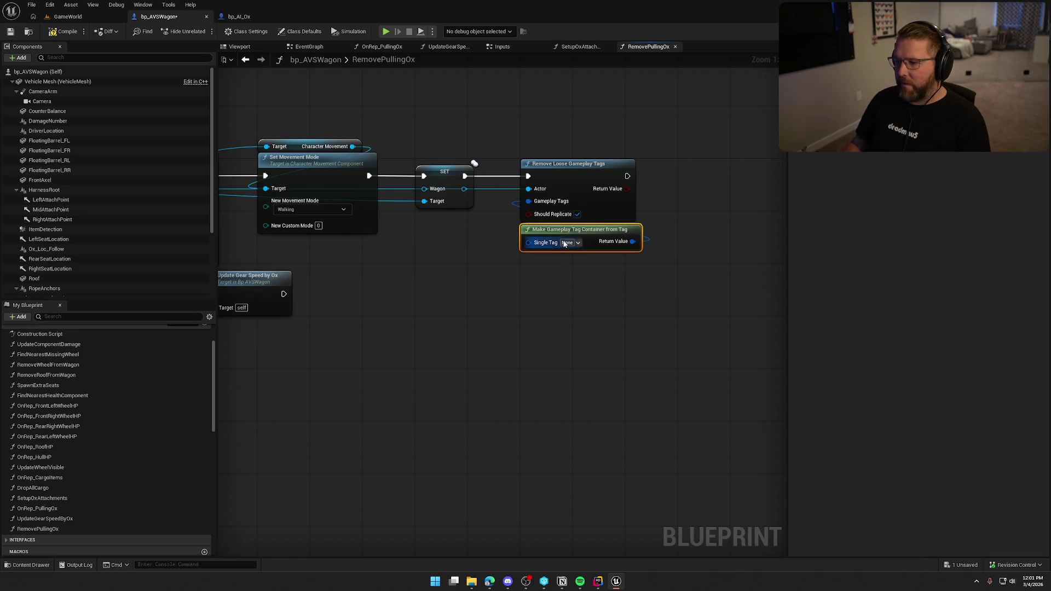
left_click(569, 243)
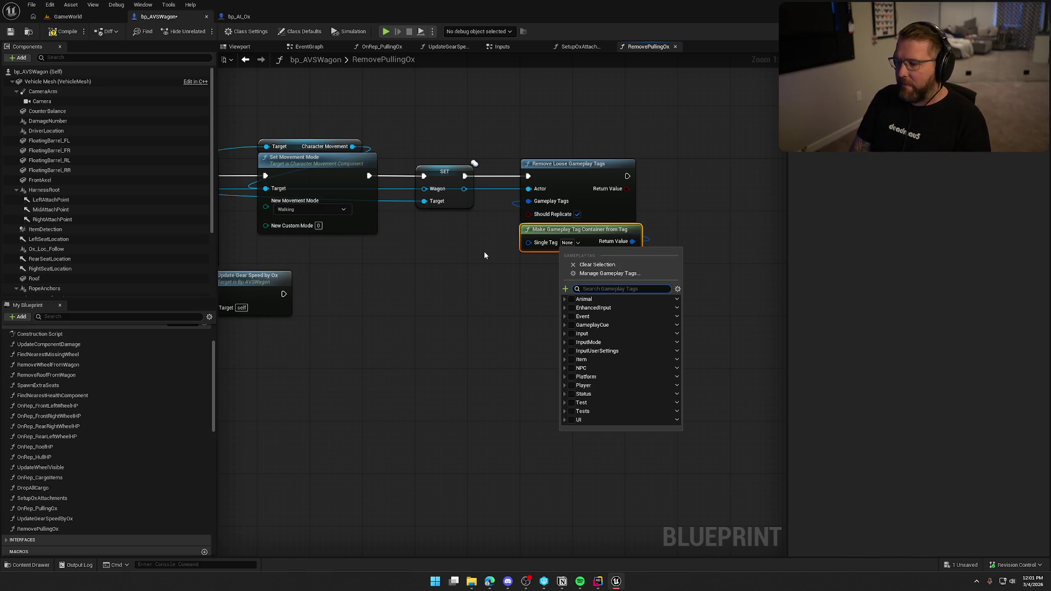
type("wagon")
left_click(580, 316)
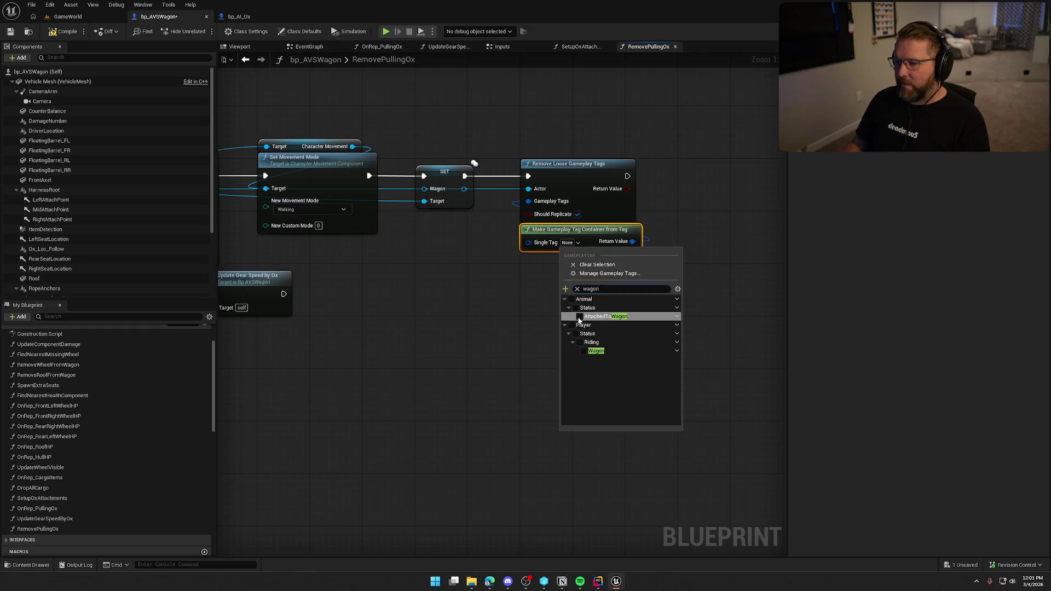
Compile bp_AVSWagon and return to the bp_AI_Ox event graph
mouse_move(483, 323)
left_mouse_down()
mouse_move(602, 368)
mouse_move(661, 334)
left_mouse_up()
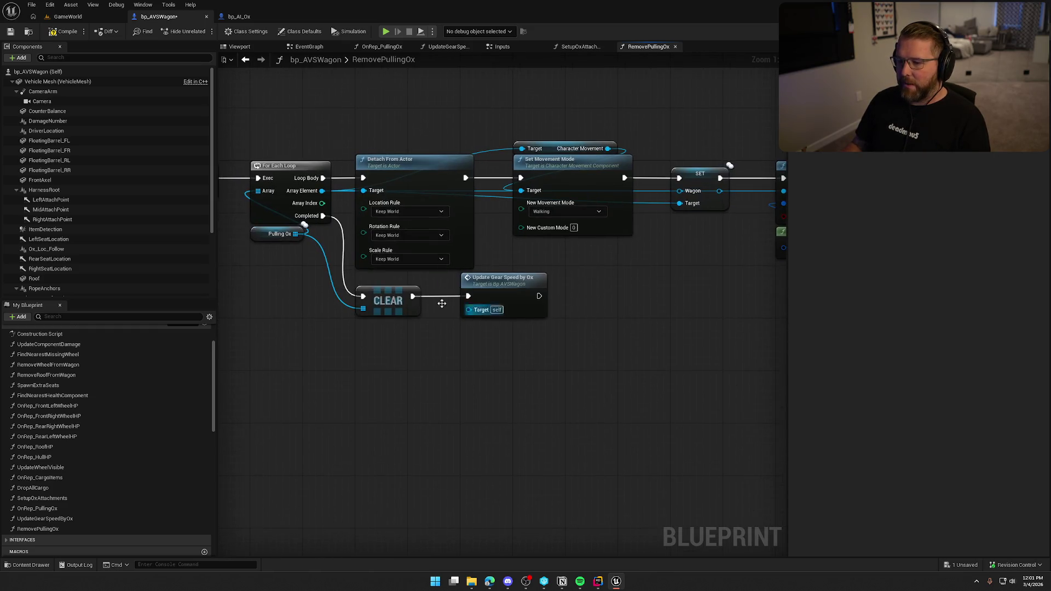
left_click(51, 32)
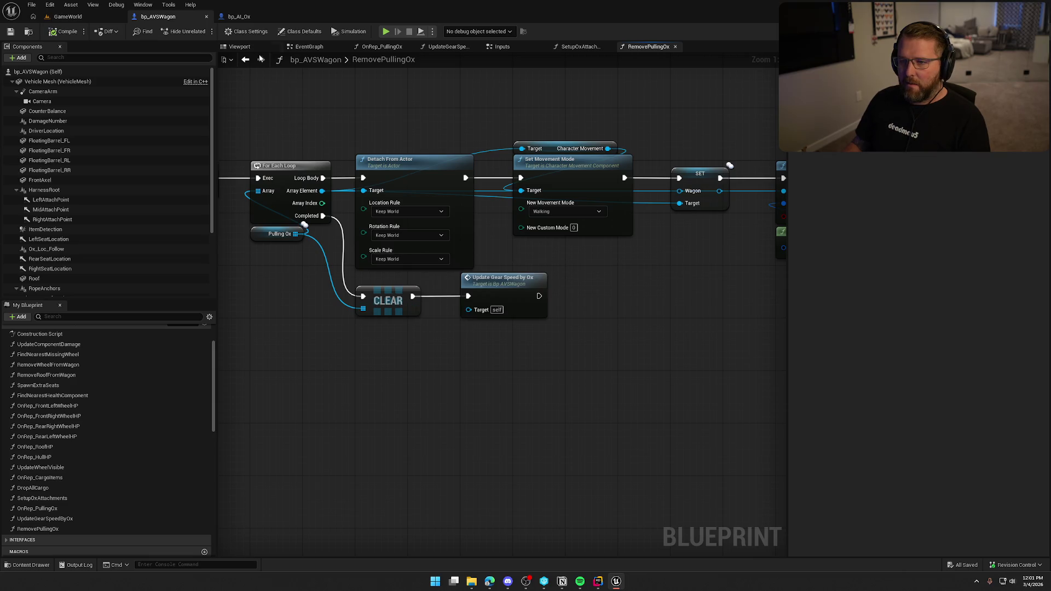
left_click(237, 18)
mouse_move(376, 262)
left_mouse_down()
mouse_move(481, 179)
mouse_move(659, 186)
left_mouse_up()
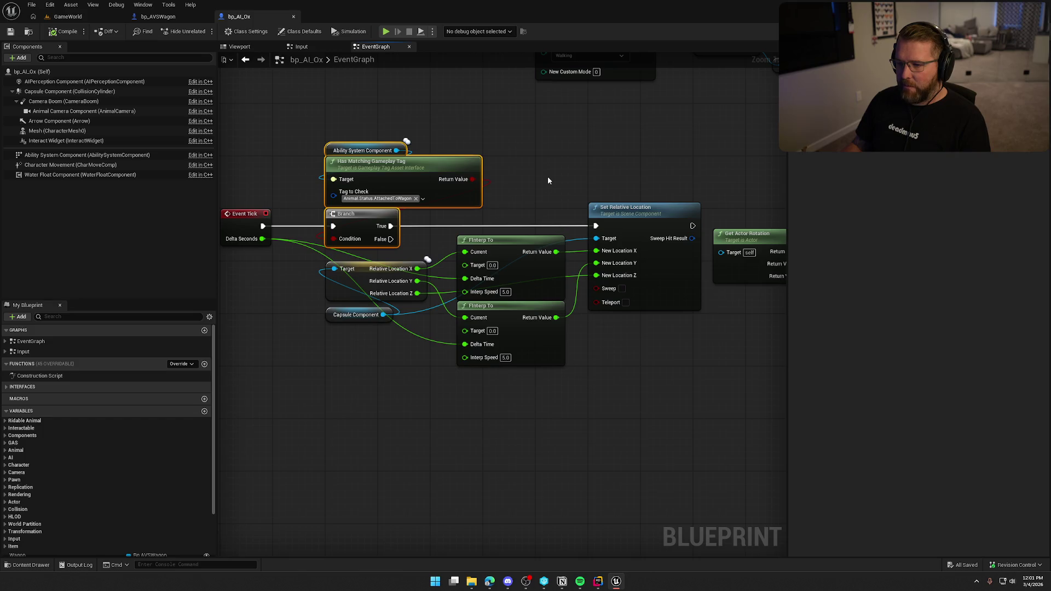
Add an FInterp To node feeding Set Actor Rotation's New Rotation yaw
mouse_move(487, 328)
left_mouse_down()
mouse_move(196, 162)
mouse_move(471, 358)
left_mouse_up()
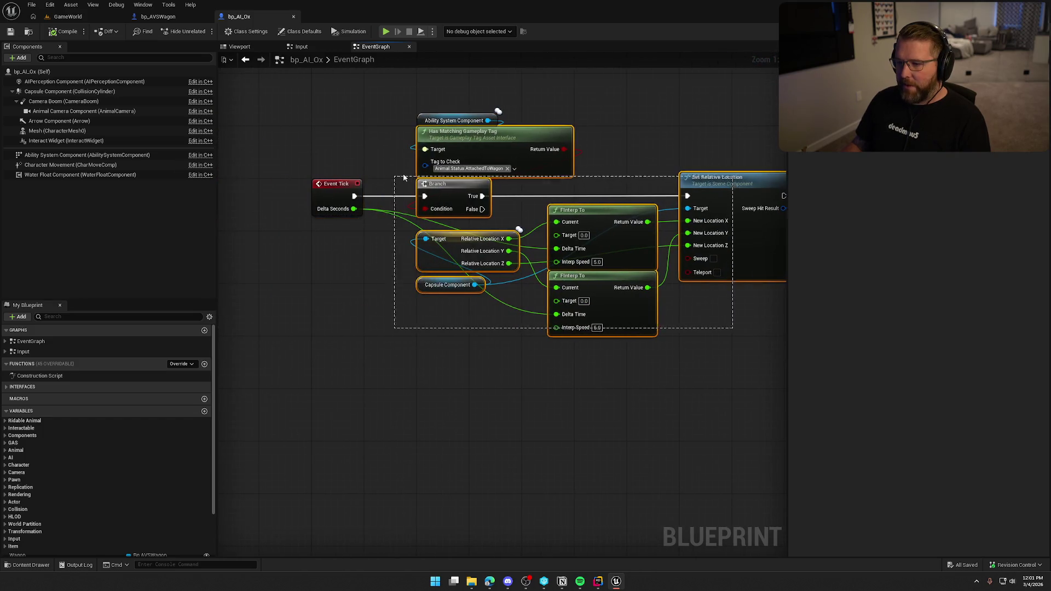
left_click(471, 407)
mouse_move(470, 408)
left_mouse_down()
mouse_move(553, 406)
mouse_move(425, 308)
mouse_move(461, 319)
left_mouse_up()
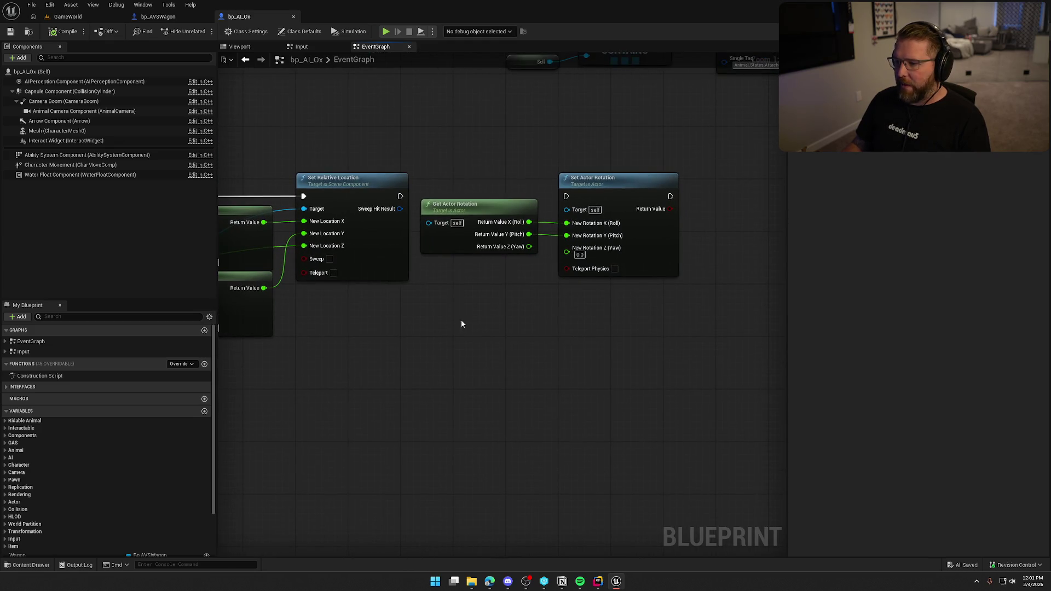
mouse_move(510, 268)
left_mouse_down()
mouse_move(612, 282)
mouse_move(552, 274)
left_mouse_up()
left_click_drag(664, 224, 644, 291)
type("finte")
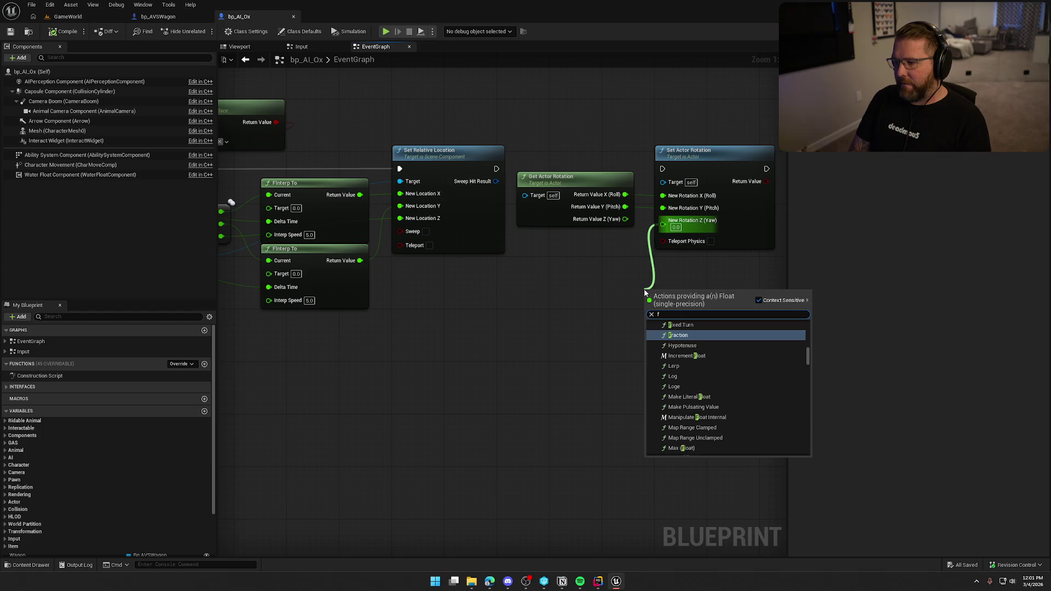
key("Return")
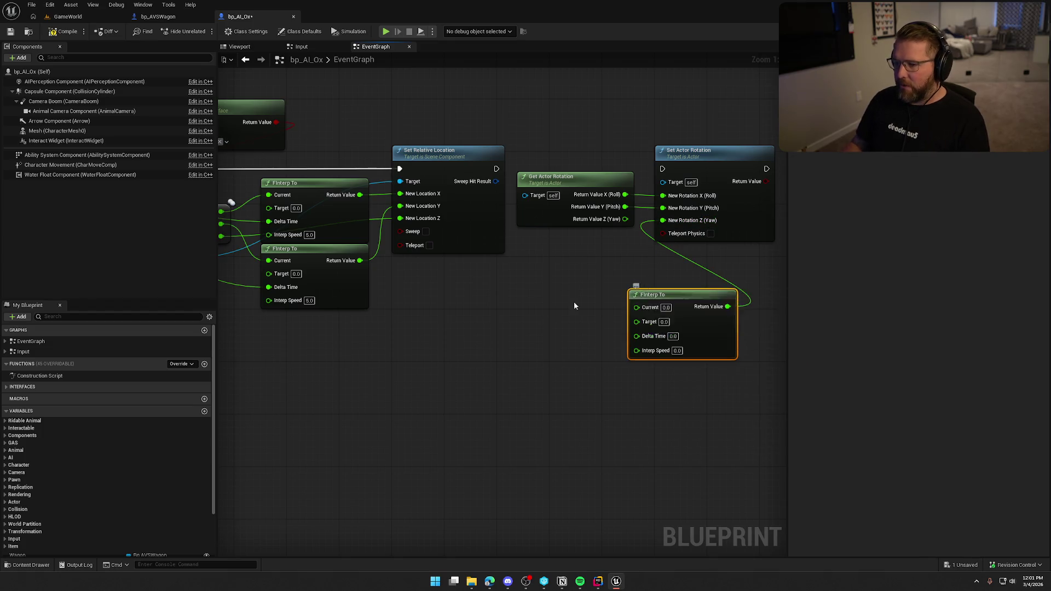
Wire tick Delta Seconds and current yaw into the FInterp To and set Interp Speed to 5
scroll(574, 301, "down", 2)
mouse_move(303, 186)
left_mouse_down()
mouse_move(705, 323)
mouse_move(725, 301)
left_mouse_up()
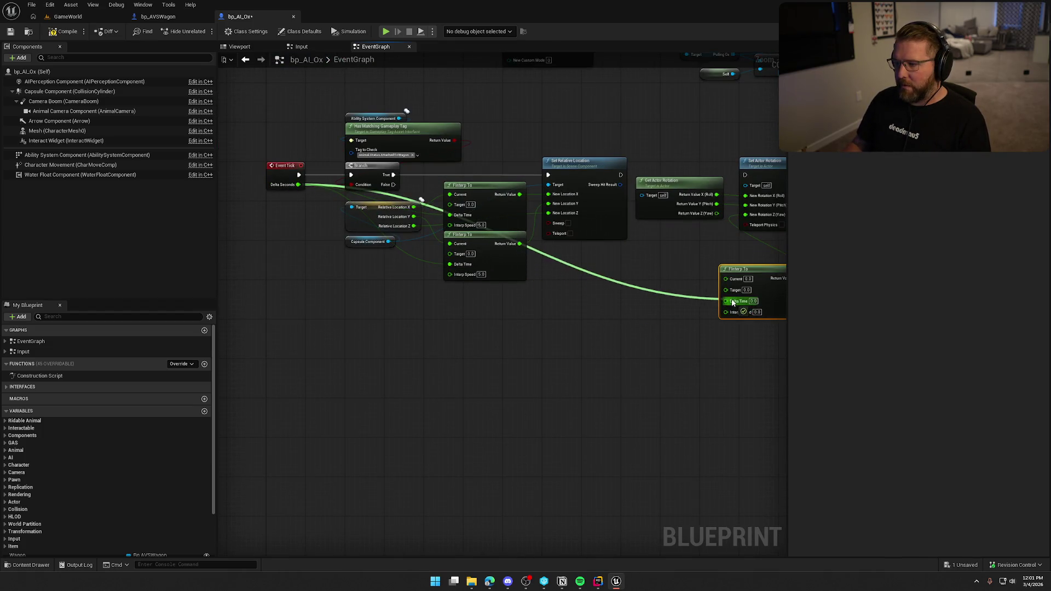
scroll(432, 382, "up", 3)
mouse_move(419, 286)
left_mouse_down()
mouse_move(452, 246)
mouse_move(383, 209)
left_mouse_up()
left_click_drag(447, 245, 441, 245)
left_click_drag(353, 290, 387, 298)
left_click(388, 335)
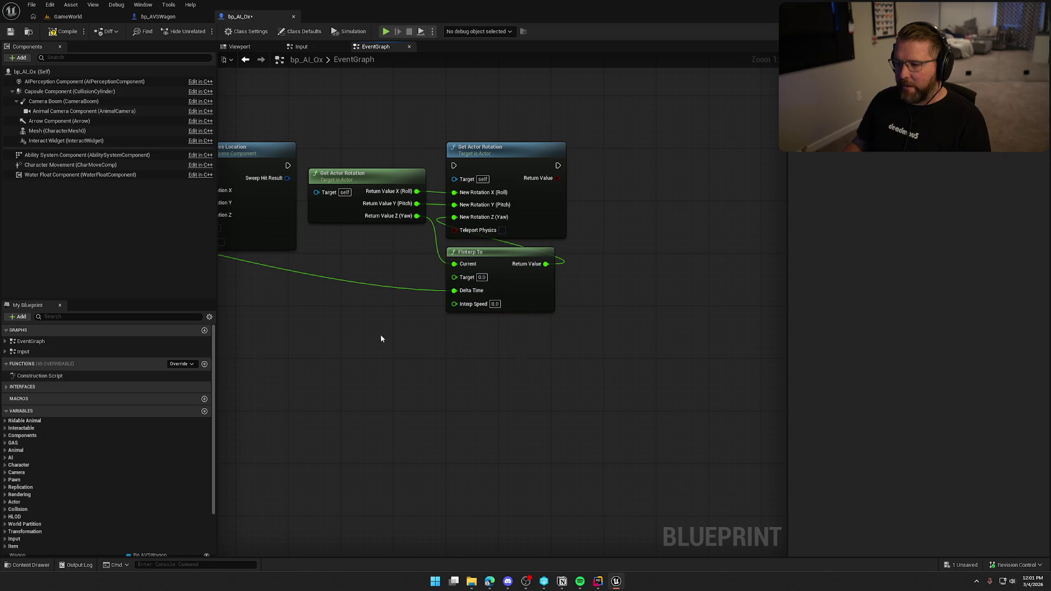
left_click_drag(380, 339, 503, 318)
left_click(617, 283)
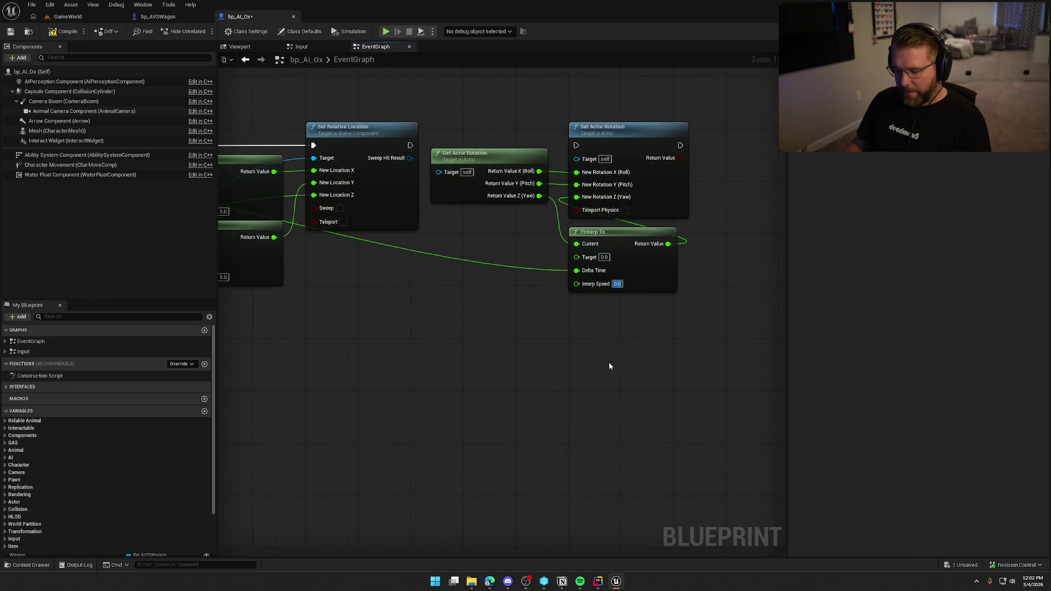
type("5")
left_click_drag(607, 359, 561, 358)
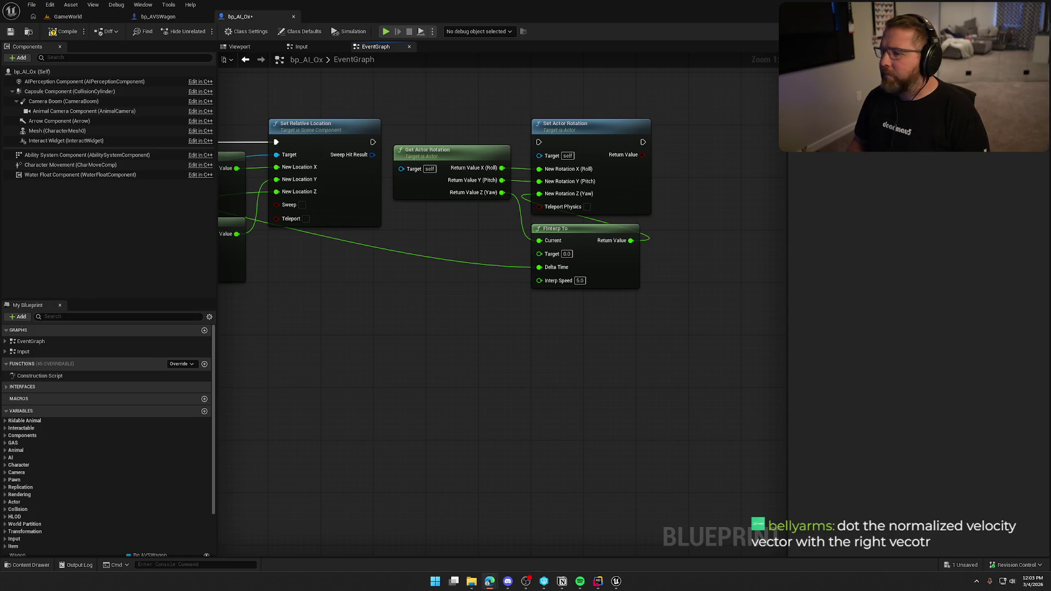
mouse_move(436, 372)
left_mouse_down()
mouse_move(554, 340)
mouse_move(532, 338)
left_mouse_up()
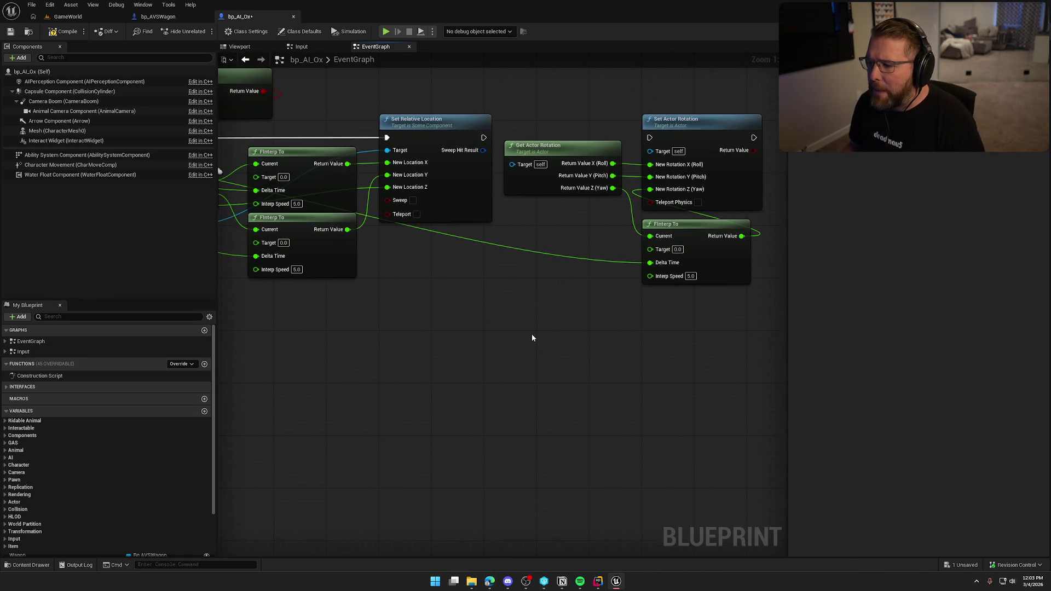
left_click_drag(650, 249, 563, 248)
key("Escape")
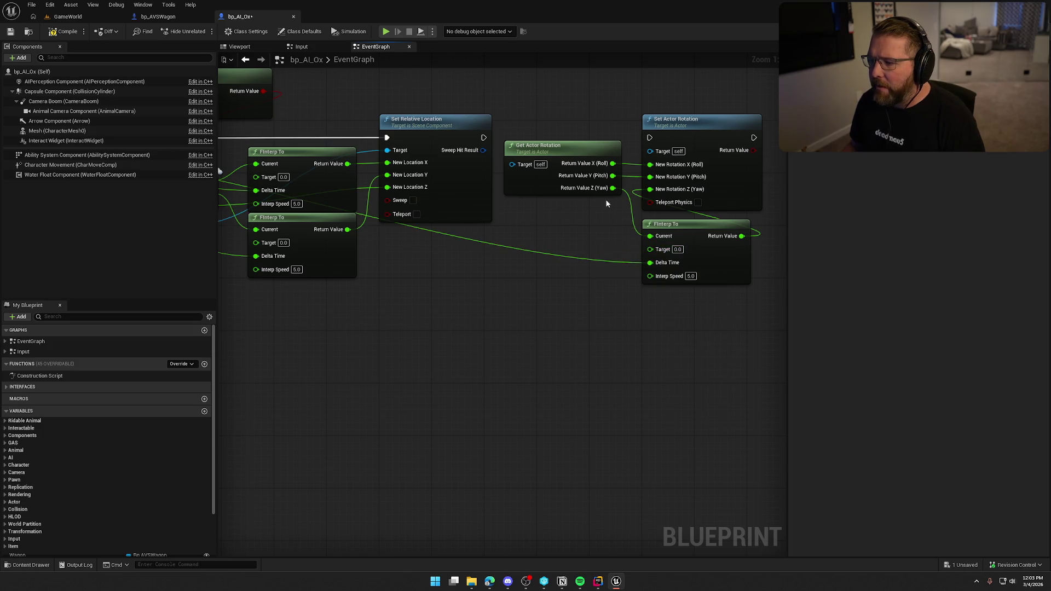
mouse_move(612, 188)
left_mouse_down()
mouse_move(558, 254)
mouse_move(547, 257)
mouse_move(539, 232)
mouse_move(510, 228)
left_mouse_up()
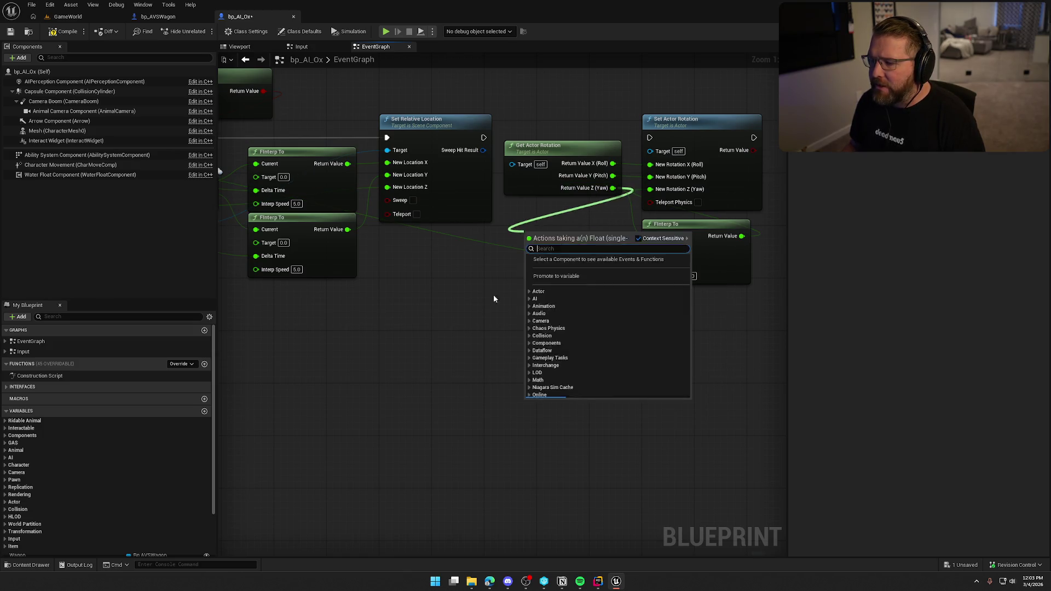
left_click(494, 298)
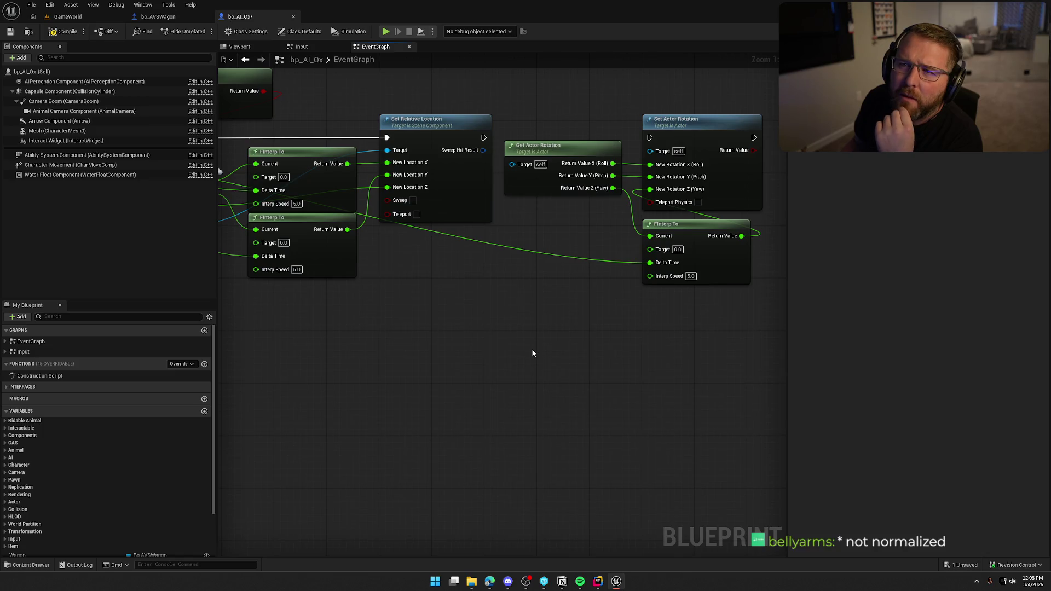
Add a Get Velocity node targeting the Wagon
right_click(481, 283)
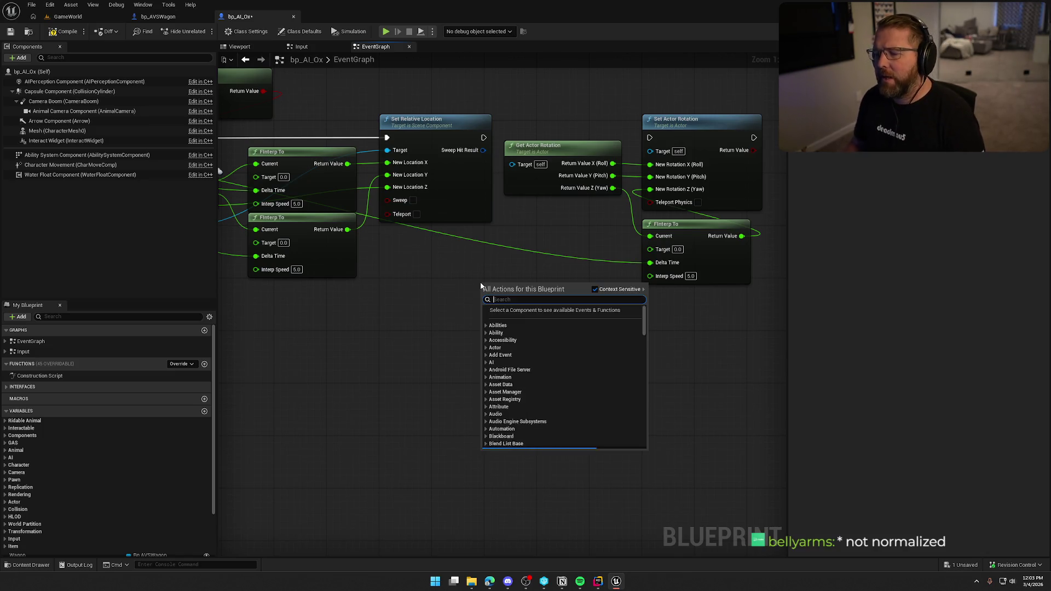
type("get velcot")
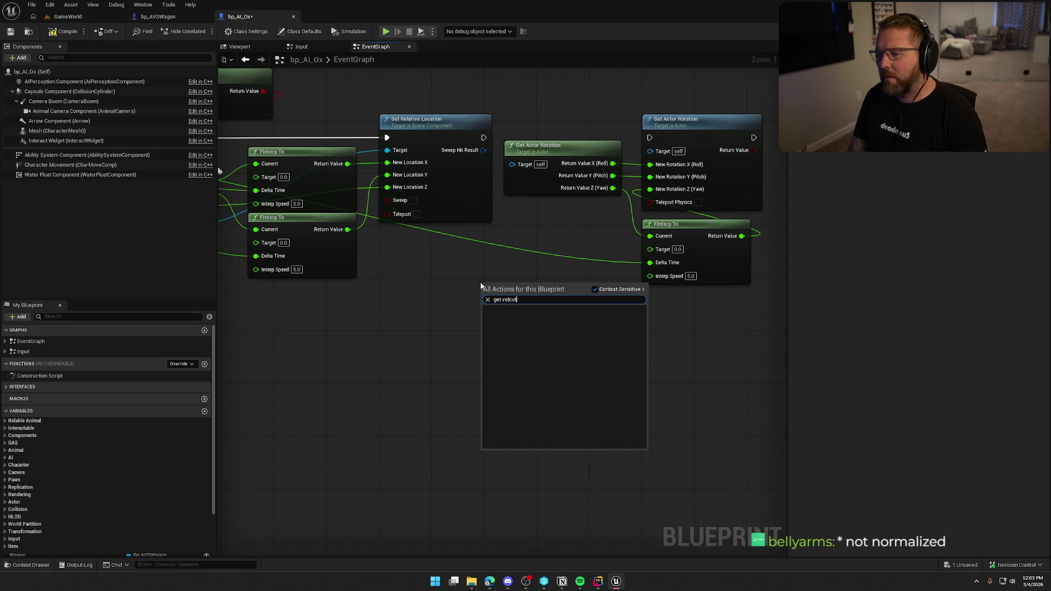
key("BackSpace")
key("BackSpace")
key("BackSpace")
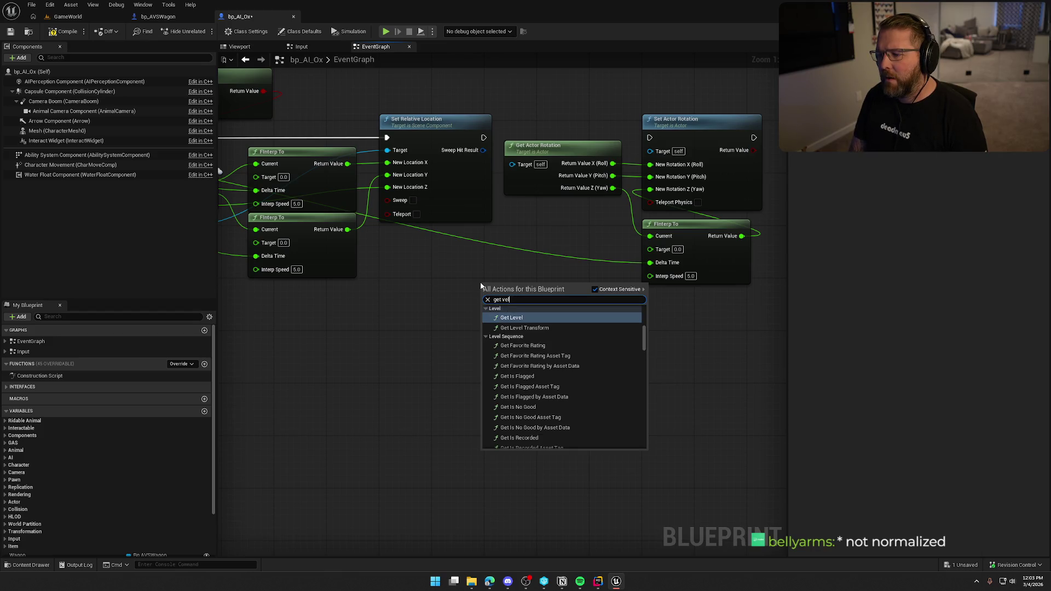
type("ocity")
key("Return")
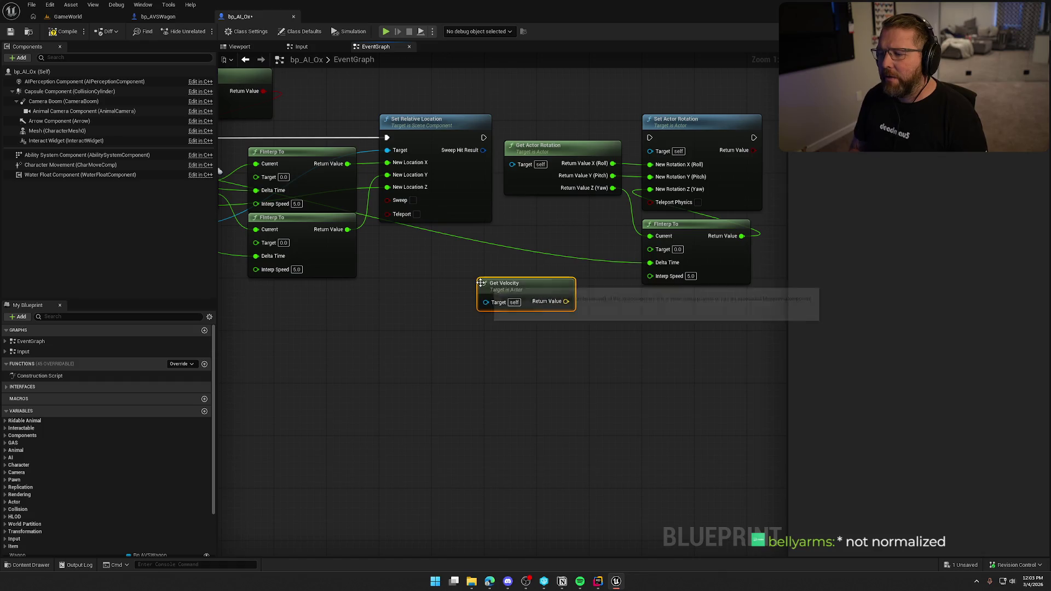
mouse_move(518, 291)
left_mouse_down()
mouse_move(411, 258)
mouse_move(421, 253)
left_mouse_up()
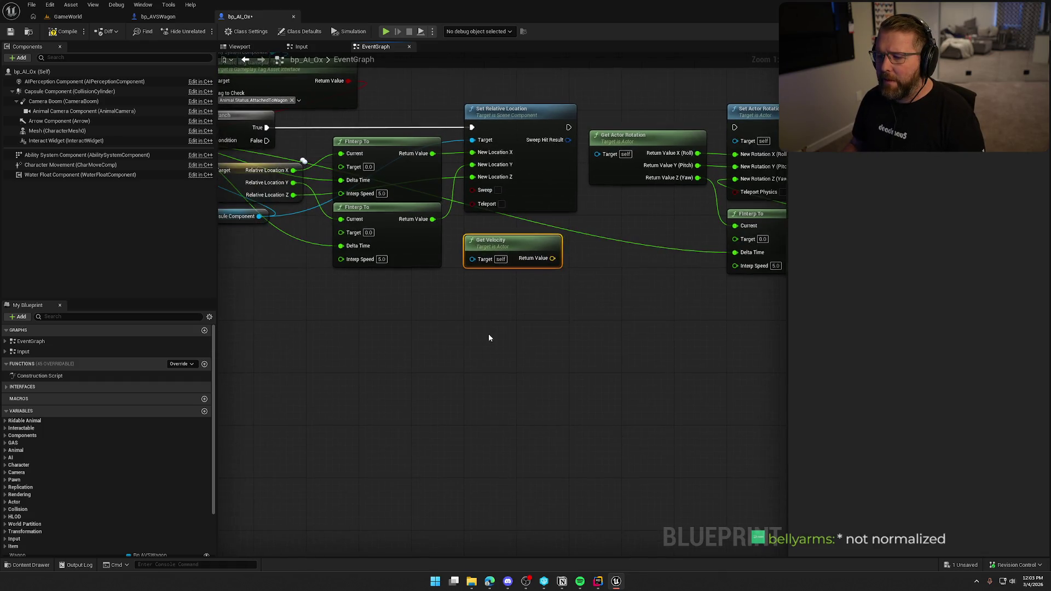
mouse_move(566, 337)
left_mouse_down()
mouse_move(598, 411)
mouse_move(487, 344)
left_mouse_up()
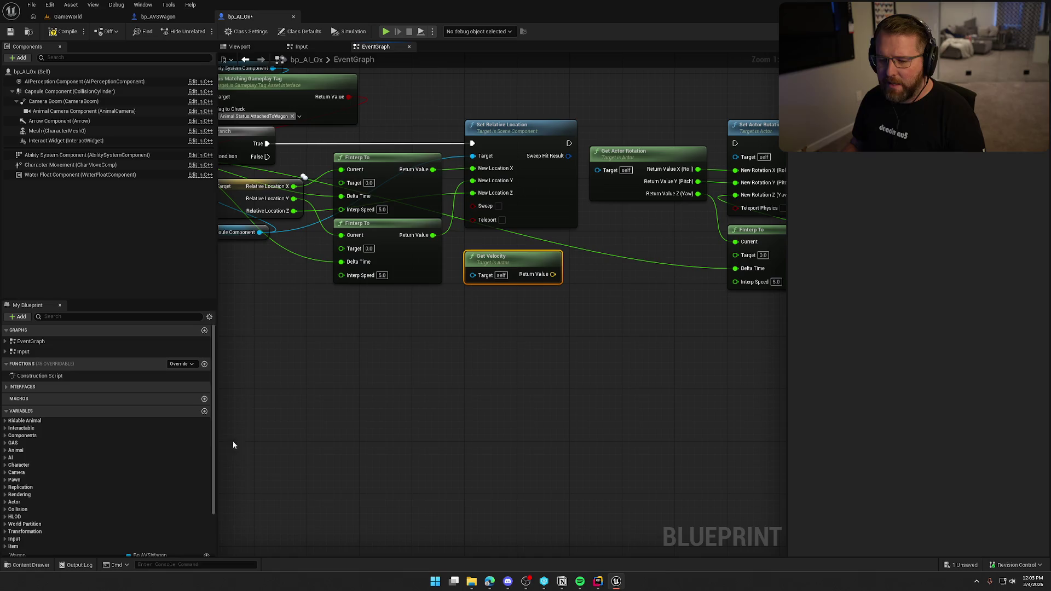
scroll(87, 481, "down", 2)
mouse_move(19, 502)
left_mouse_down()
mouse_move(377, 366)
mouse_move(426, 335)
mouse_move(472, 275)
left_mouse_up()
left_click_drag(397, 332, 469, 295)
left_click(487, 367)
left_click_drag(487, 367, 422, 362)
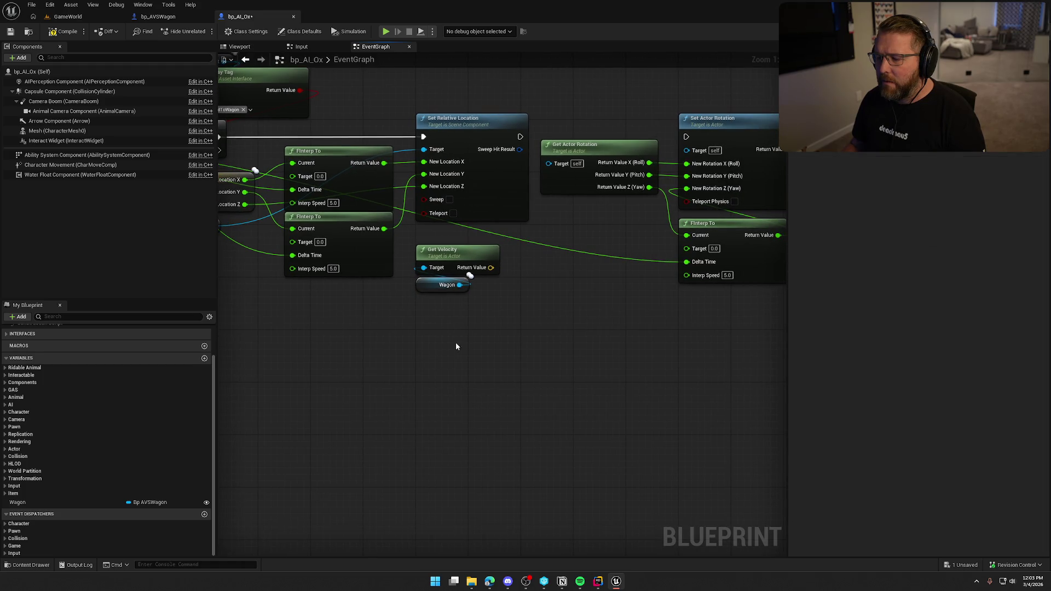
Take the dot product of the wagon's velocity with Get Actor Right Vector
left_click_drag(491, 267, 575, 293)
left_click_drag(409, 242, 476, 316)
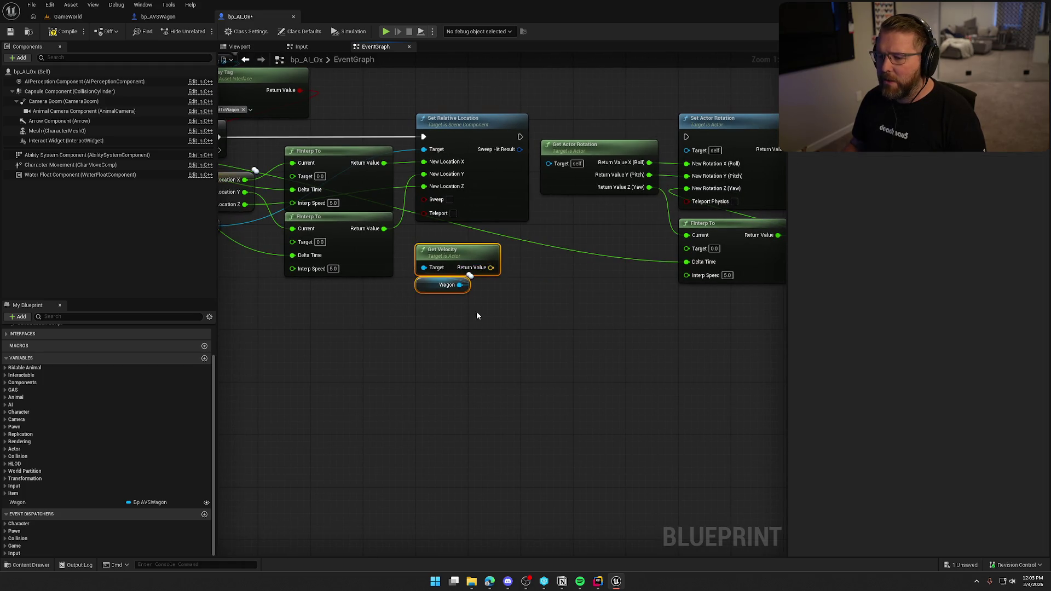
left_click_drag(491, 267, 548, 295)
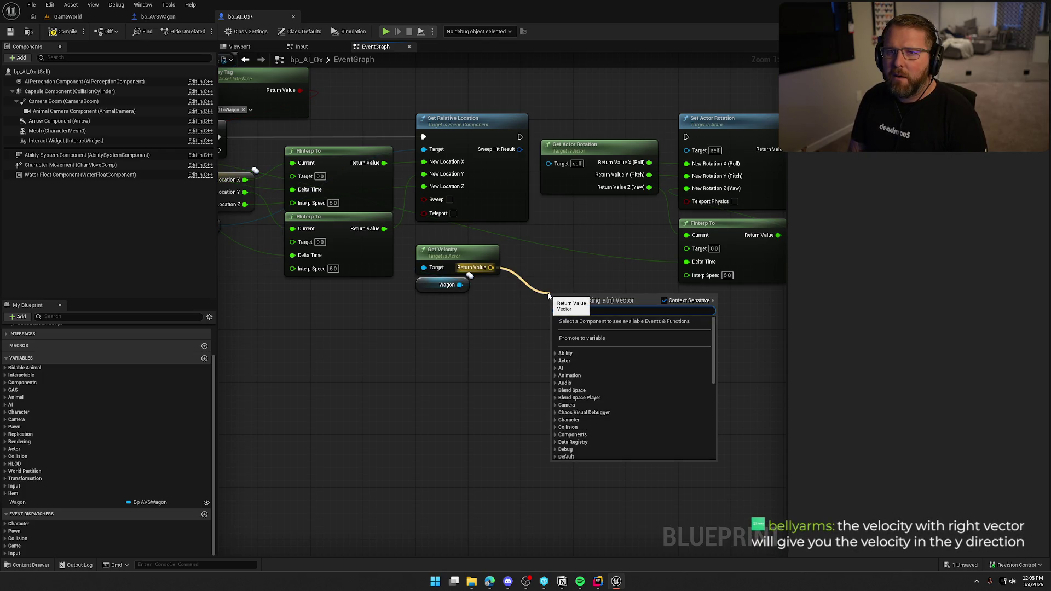
type("dot")
key("Return")
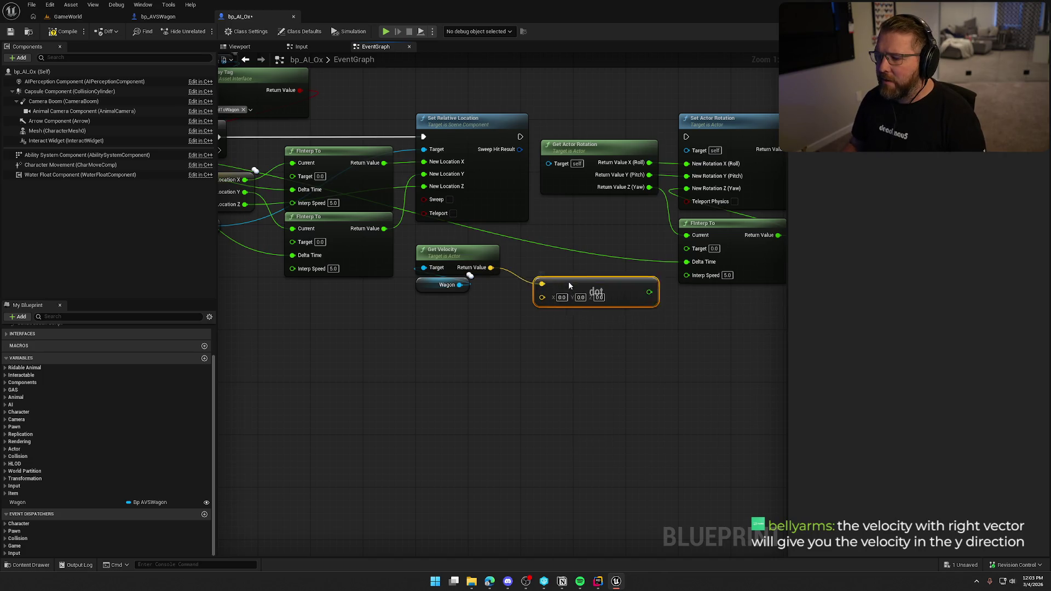
left_click_drag(569, 285, 557, 272)
left_click(427, 309)
right_click(423, 310)
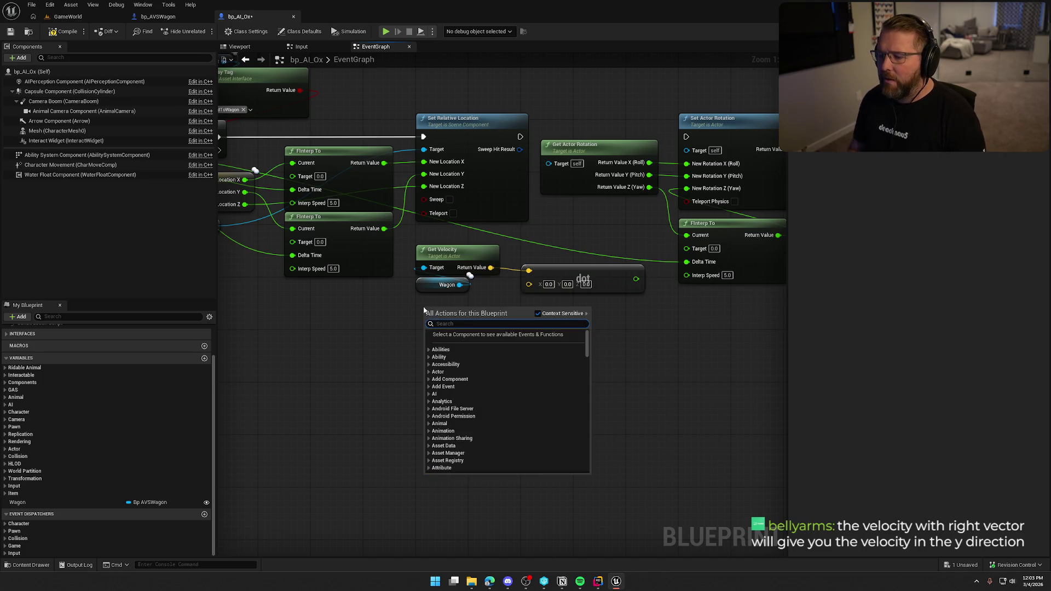
type("get right")
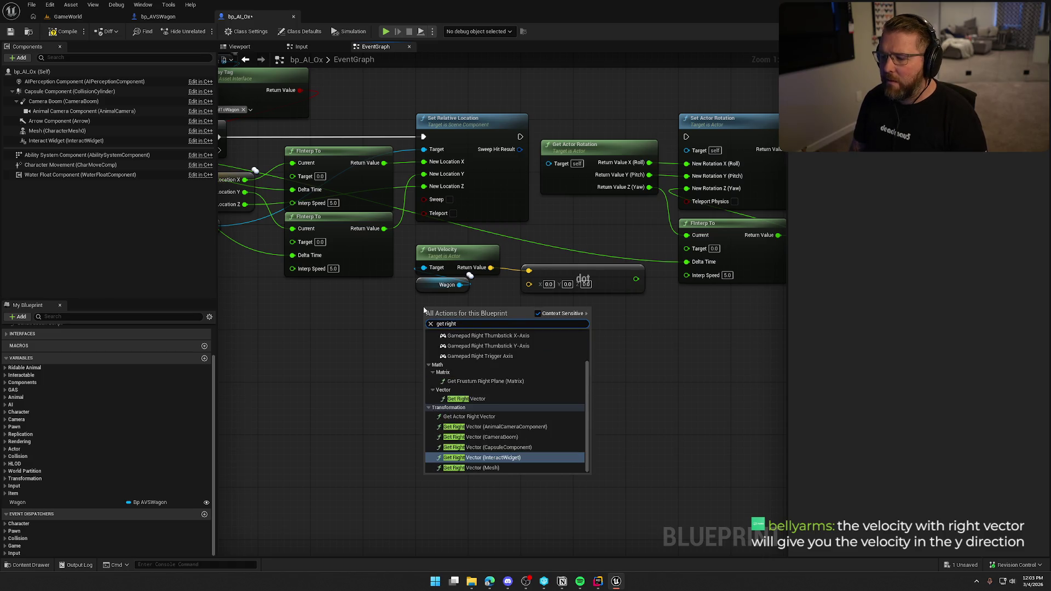
left_click(469, 416)
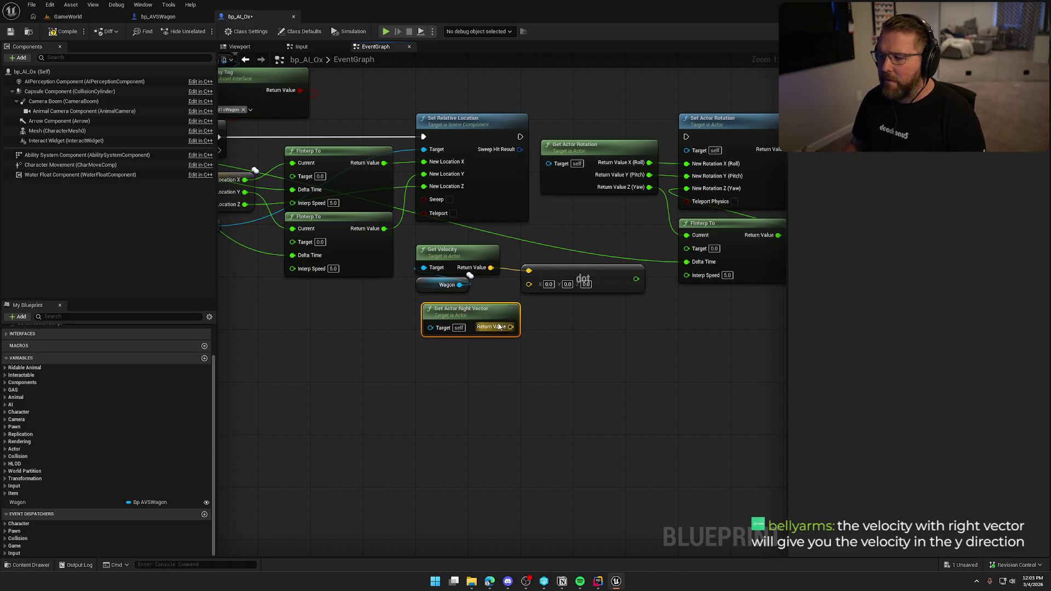
mouse_move(510, 326)
left_mouse_down()
mouse_move(538, 286)
mouse_move(529, 285)
left_mouse_up()
left_click_drag(470, 309, 465, 295)
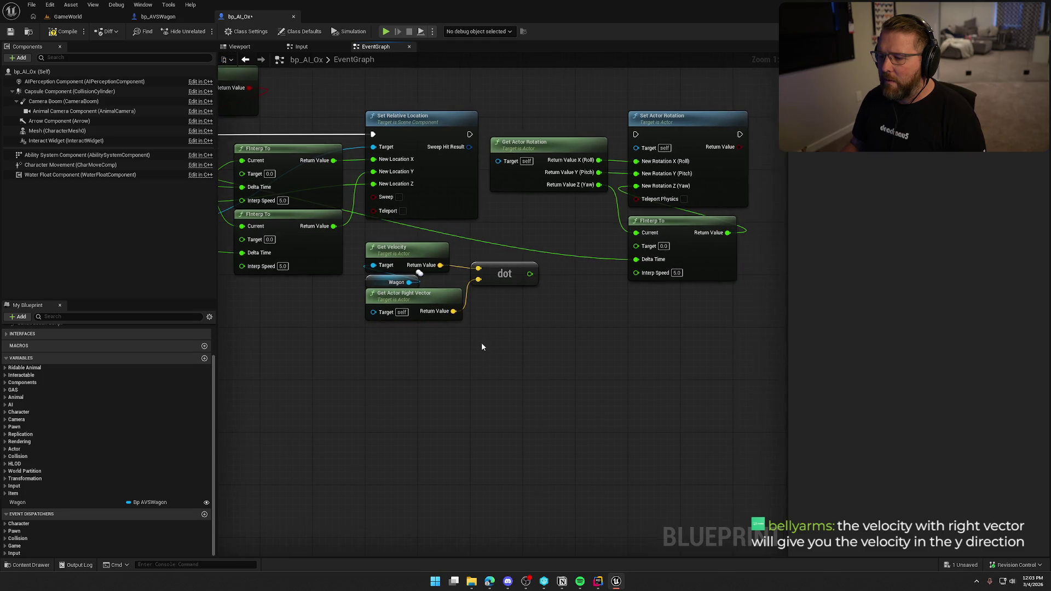
Add a + node summing the yaw and dot result, feeding the FInterp To target
left_click_drag(514, 272, 568, 290)
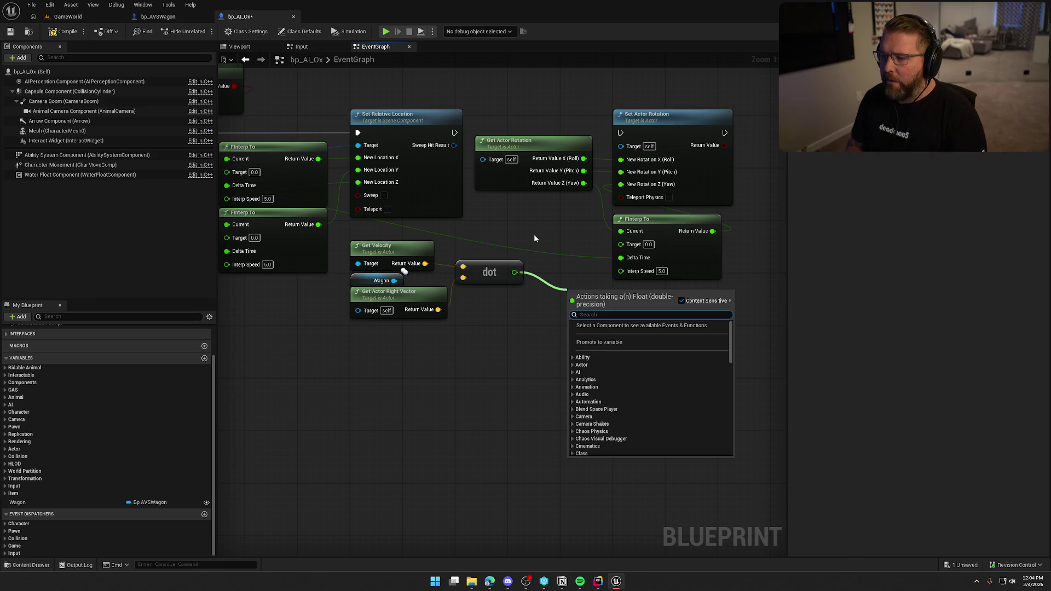
left_click(534, 234)
left_click_drag(583, 182, 520, 215)
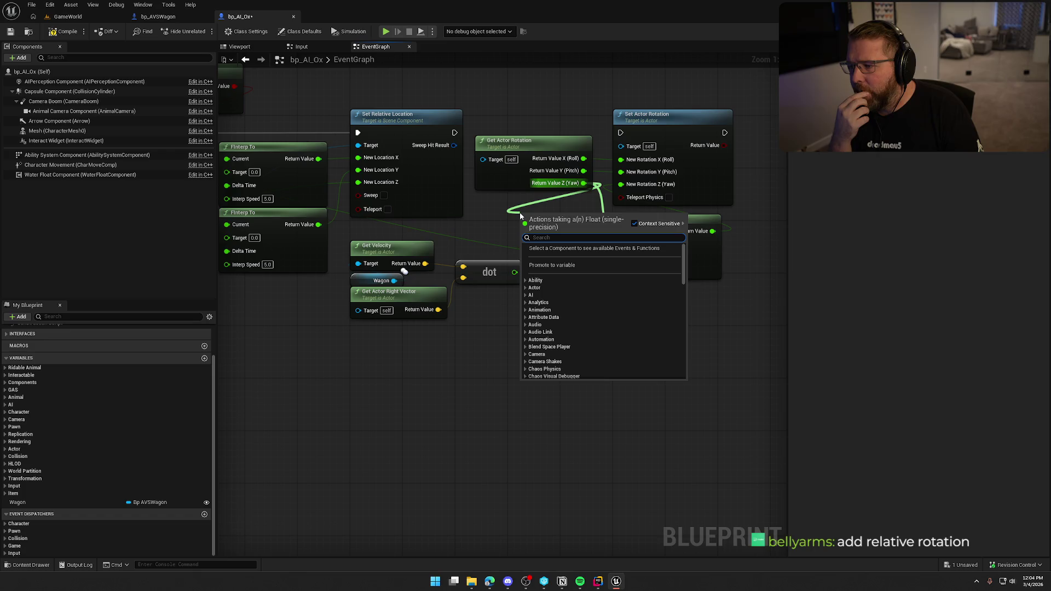
type("+")
key("Return")
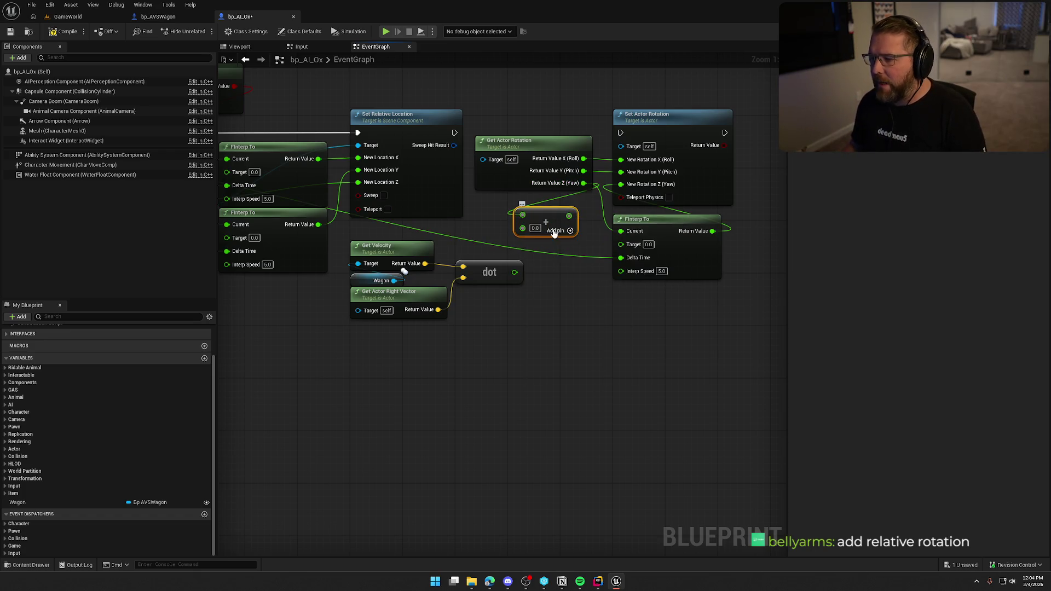
left_click_drag(523, 227, 515, 272)
left_click_drag(569, 215, 621, 244)
left_click_drag(542, 221, 562, 228)
left_click_drag(446, 130, 620, 132)
Chain Set Relative Location's exec into Set Actor Rotation and start a GameWorld play test
left_click(369, 102)
left_click(68, 17)
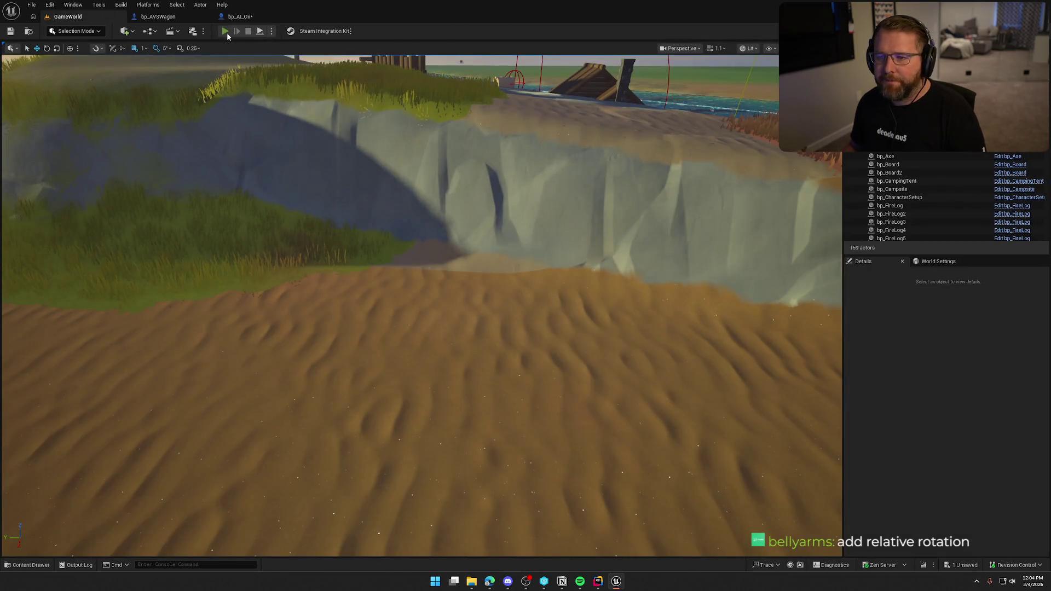
key("alt+p")
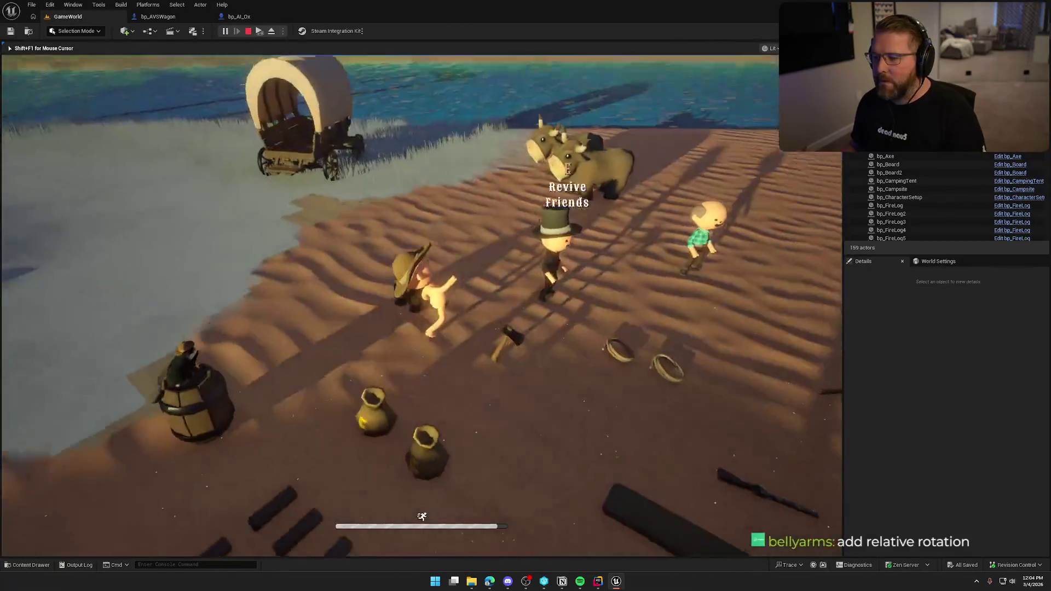
Walk the character up to the ox and climb aboard the wagon with E
key("w")
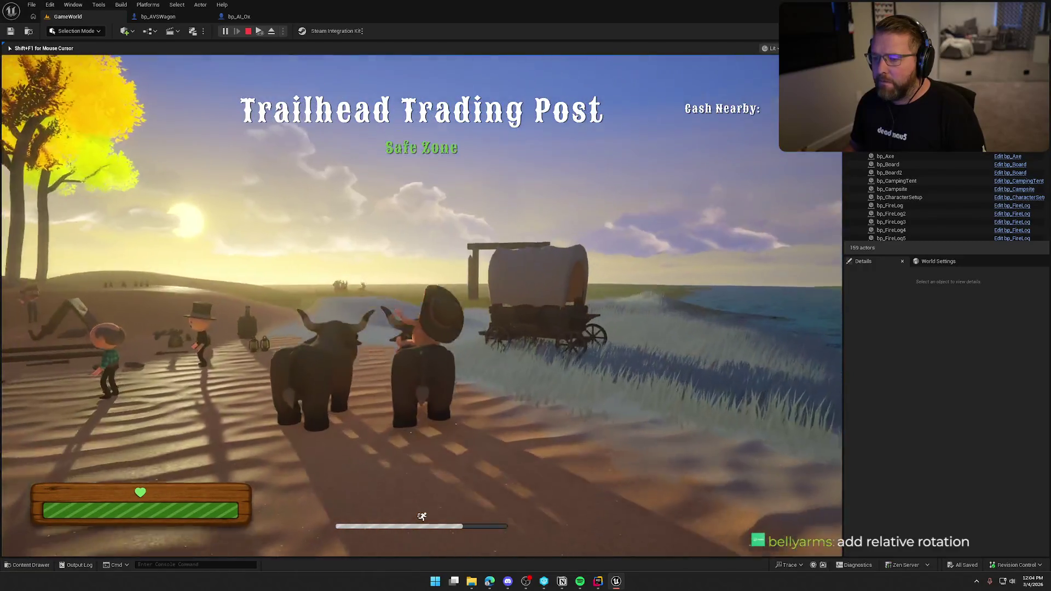
key("w")
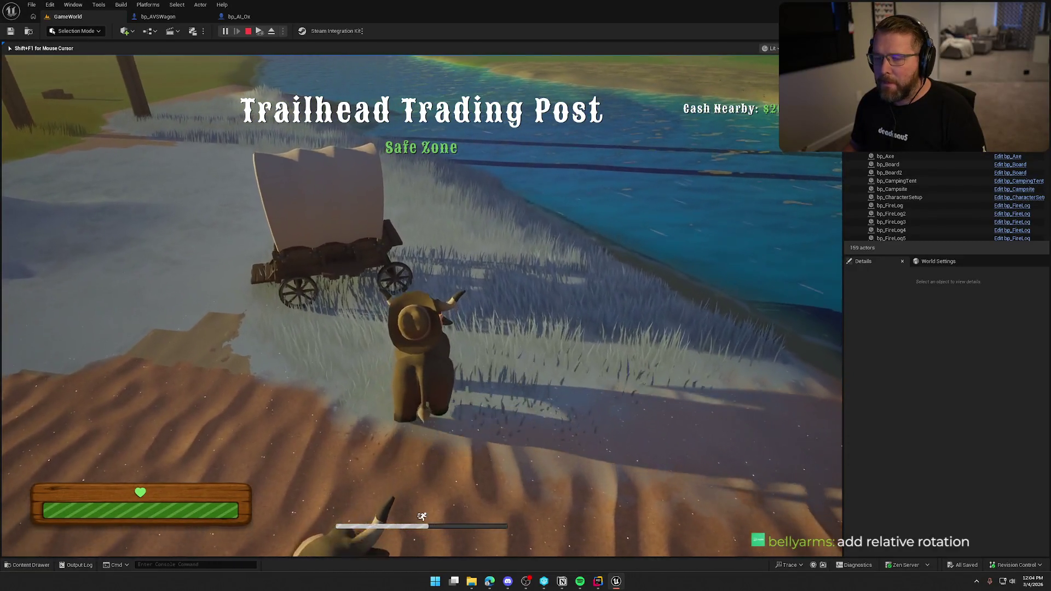
key("w")
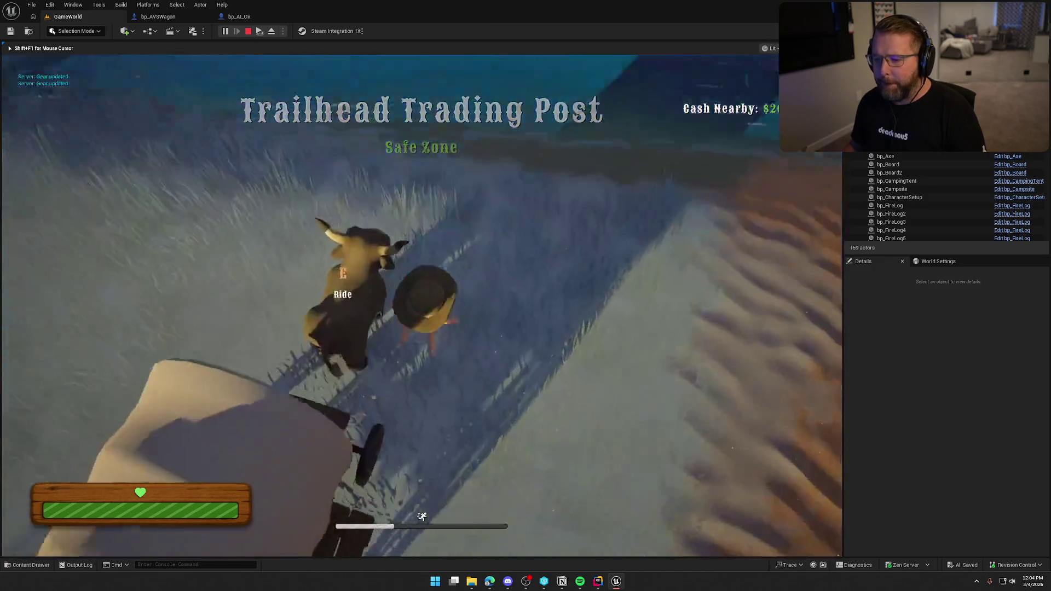
key("e")
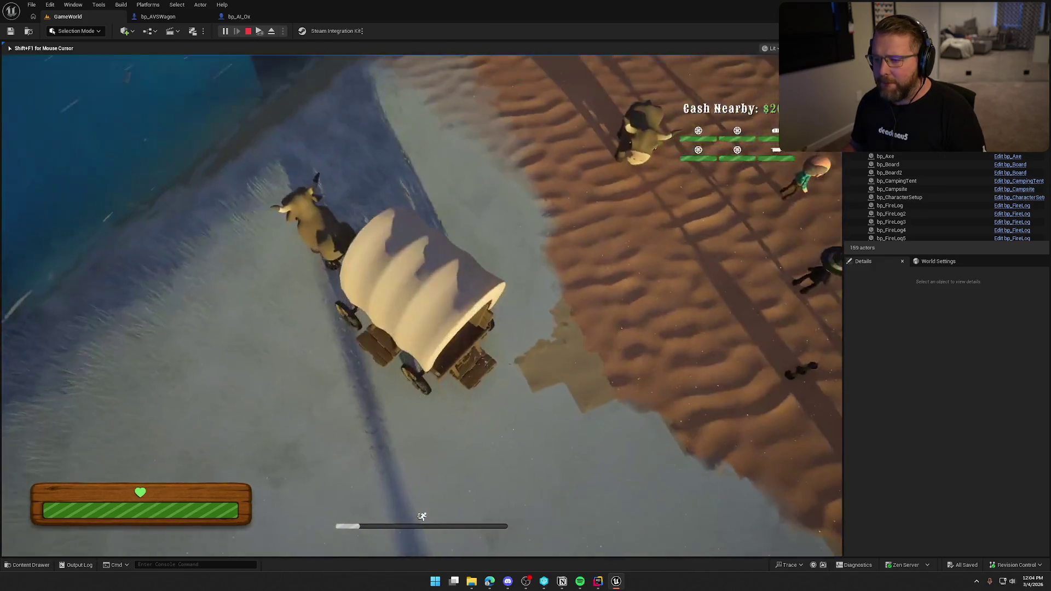
Drive the ox wagon along the shore, steering left and right with WASD
key("w")
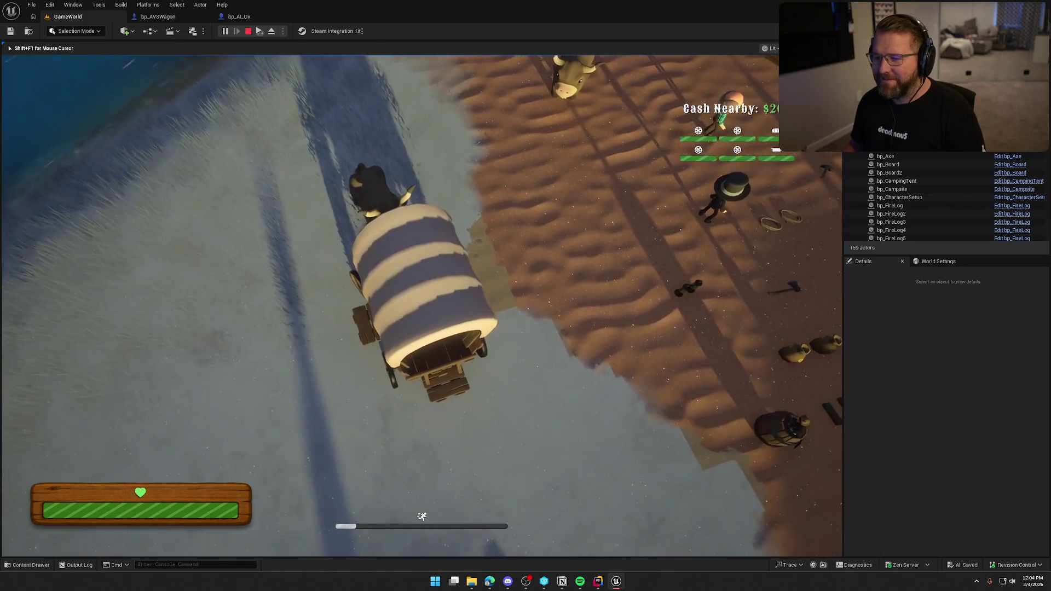
key("a")
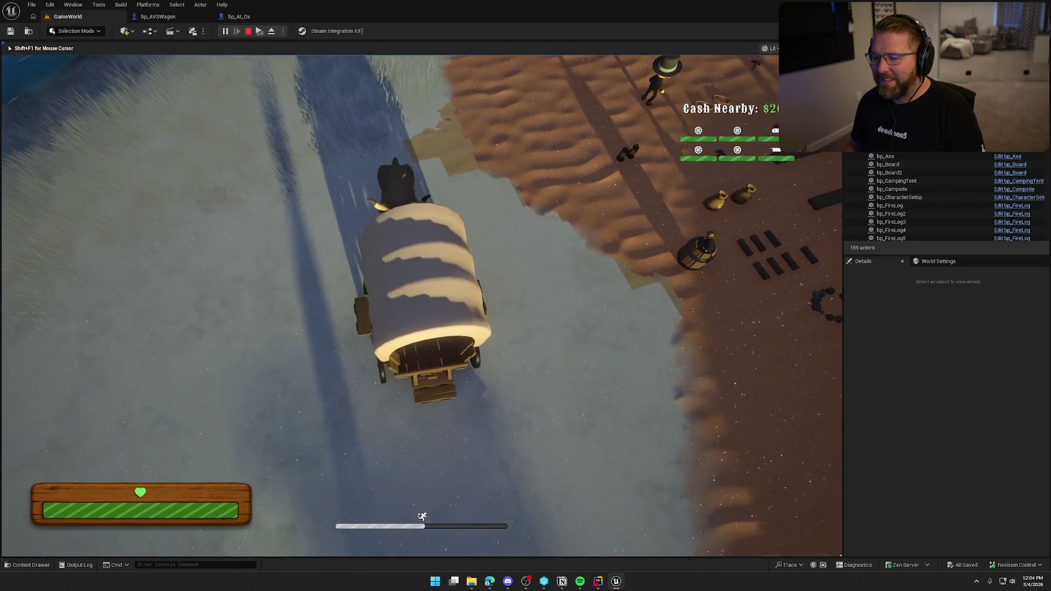
key("w")
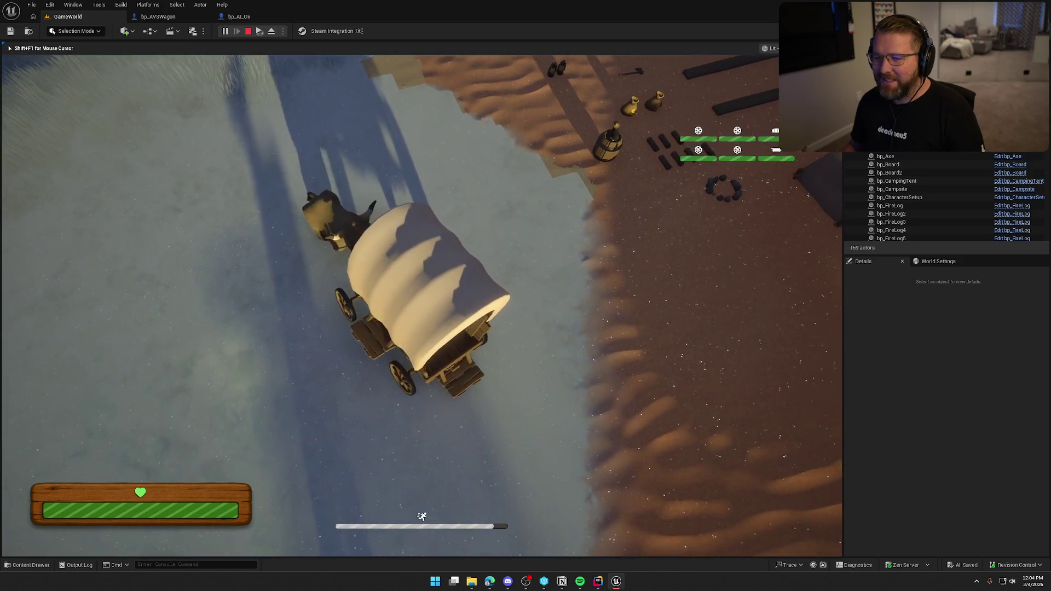
key("w")
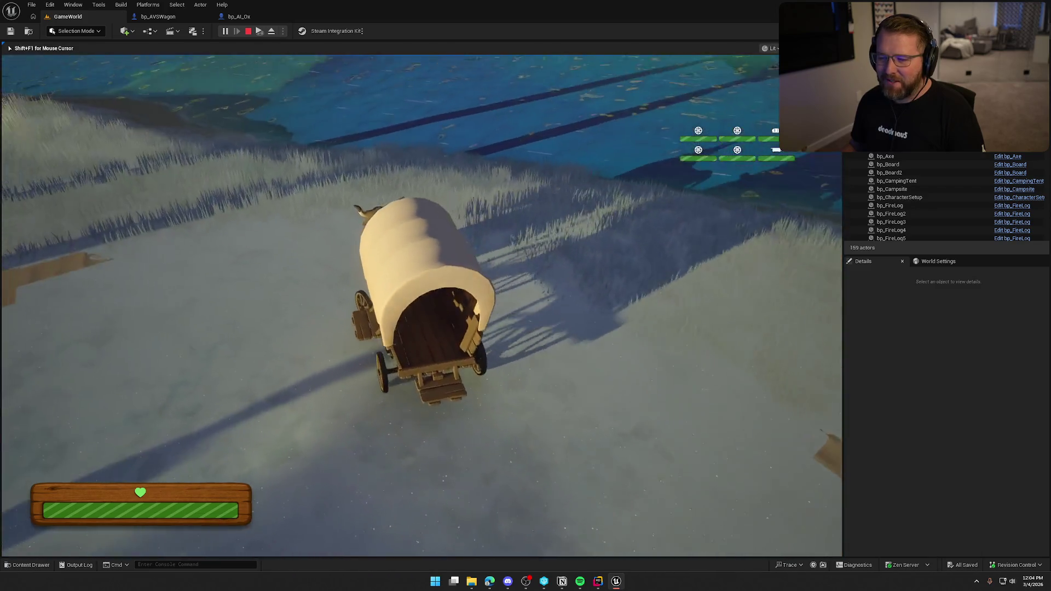
key("d")
key("d")
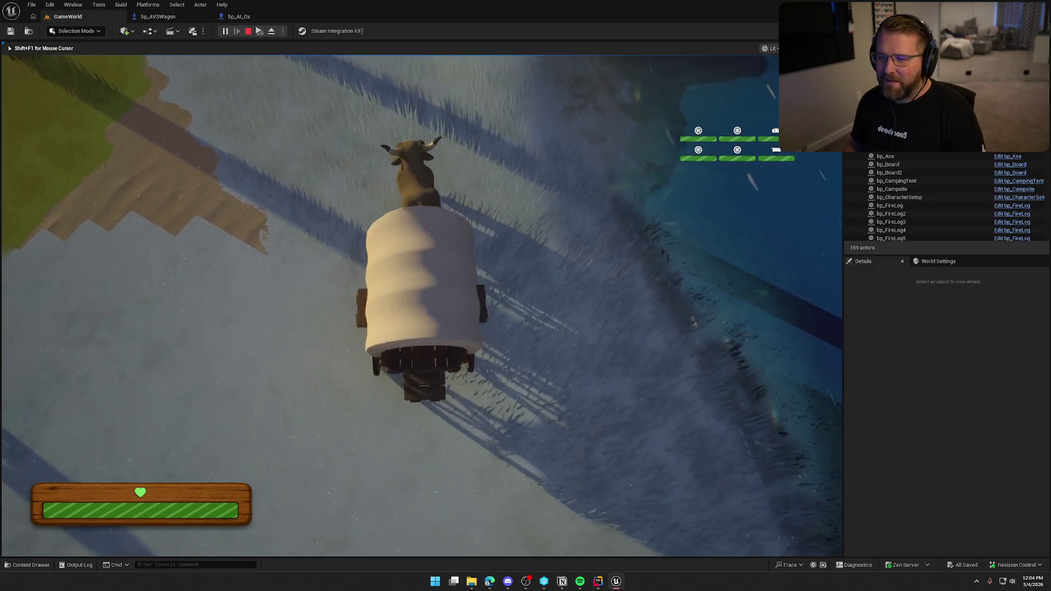
key("d")
key("a")
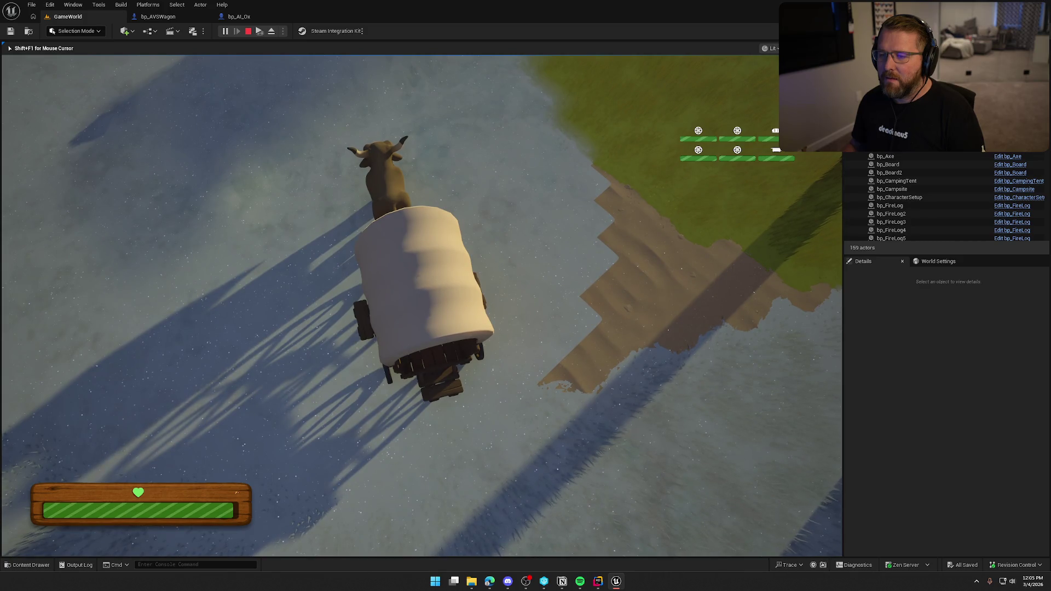
In bp_AI_Ox, place an ABS node off the dot product output
key("shift+F1")
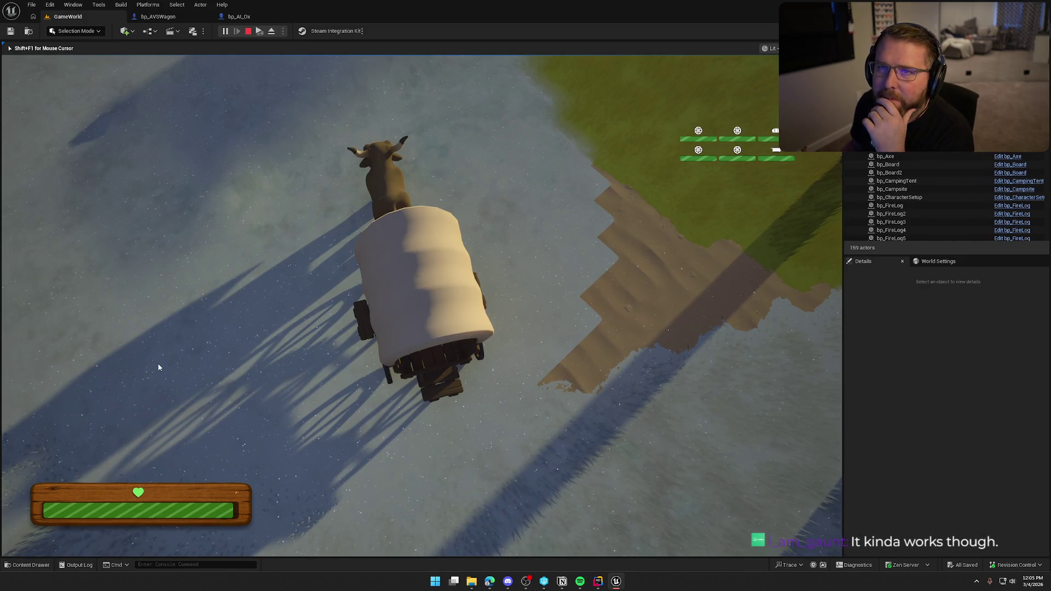
left_click(239, 16)
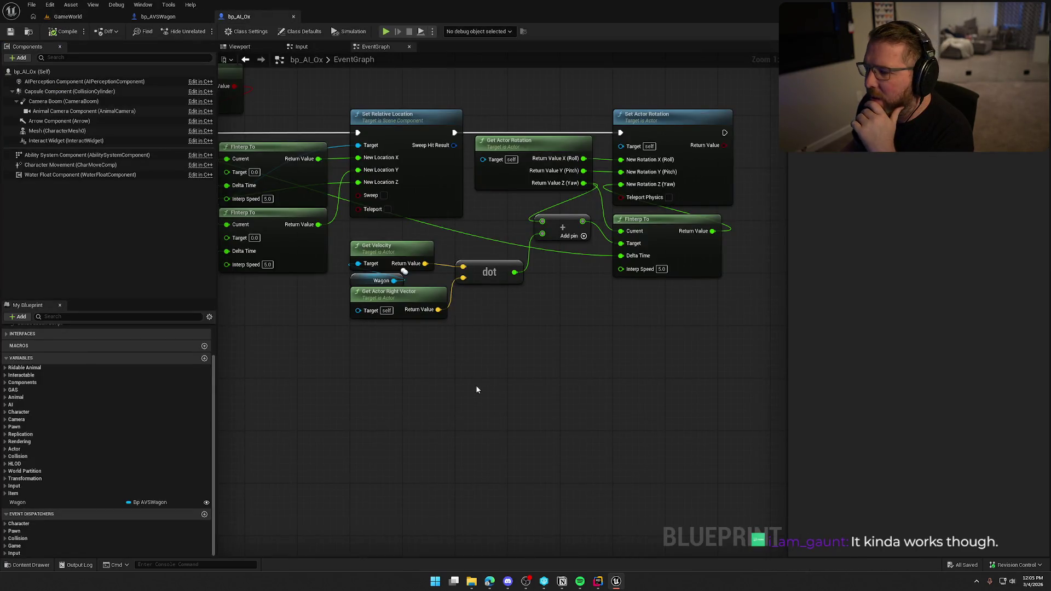
left_click_drag(476, 389, 376, 380)
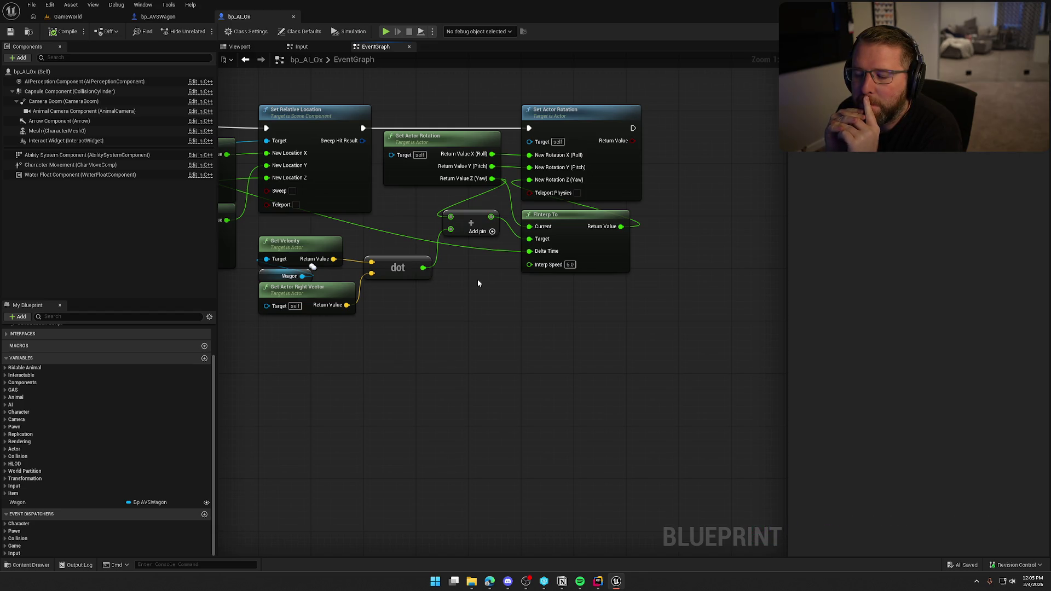
left_click_drag(423, 268, 452, 295)
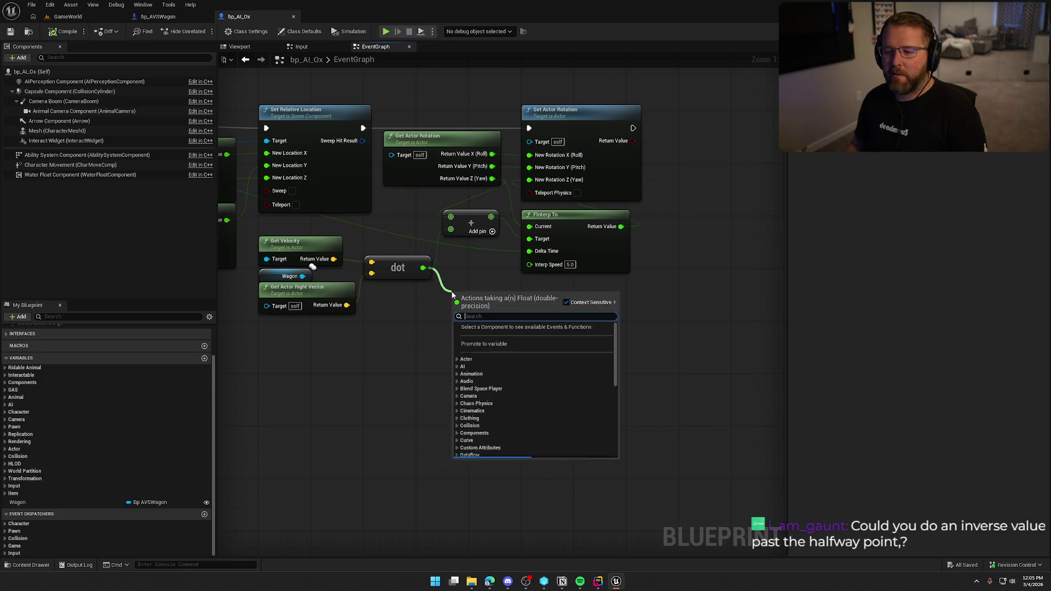
type("abi")
key("BackSpace")
type("s")
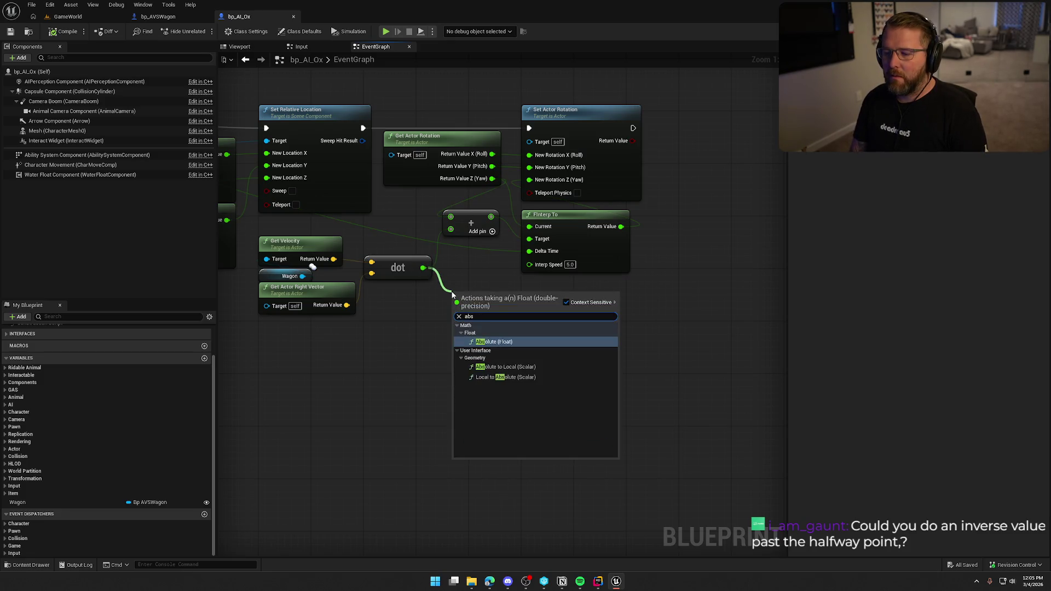
key("Return")
Wire the ABS result into the yaw Add node and start a GameWorld play test
mouse_move(509, 296)
left_mouse_down()
mouse_move(451, 230)
mouse_move(471, 274)
left_mouse_up()
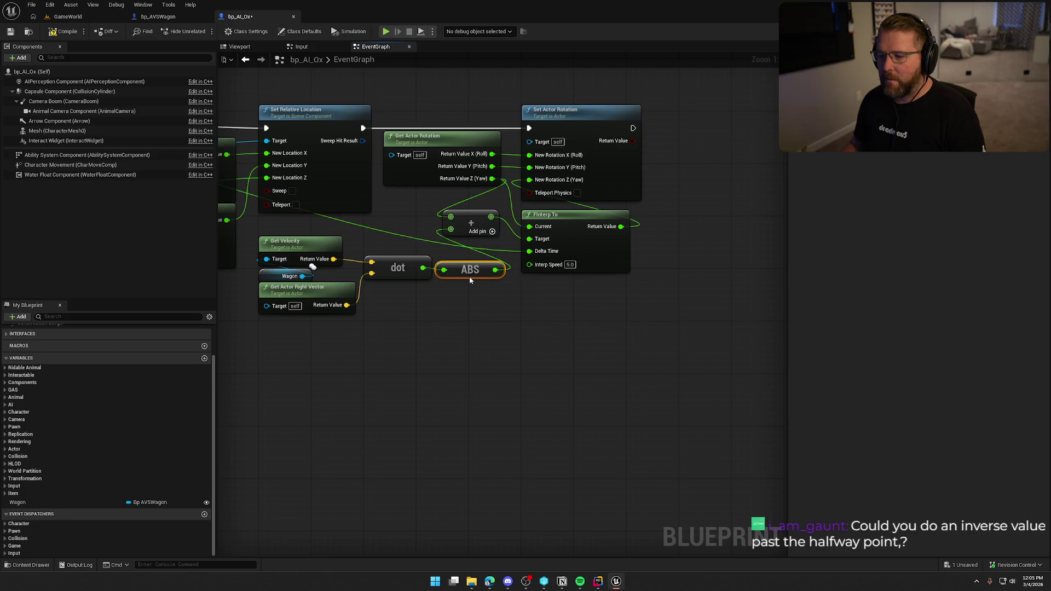
left_click(64, 20)
left_click(225, 31)
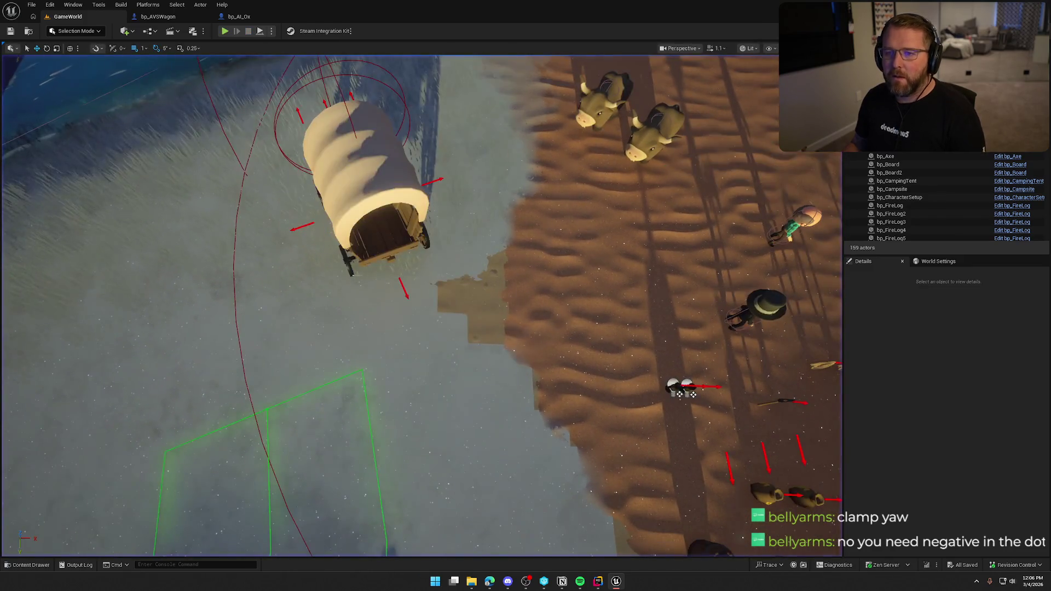
Wire the dot output straight into the Add node and delete the ABS node
left_click(239, 16)
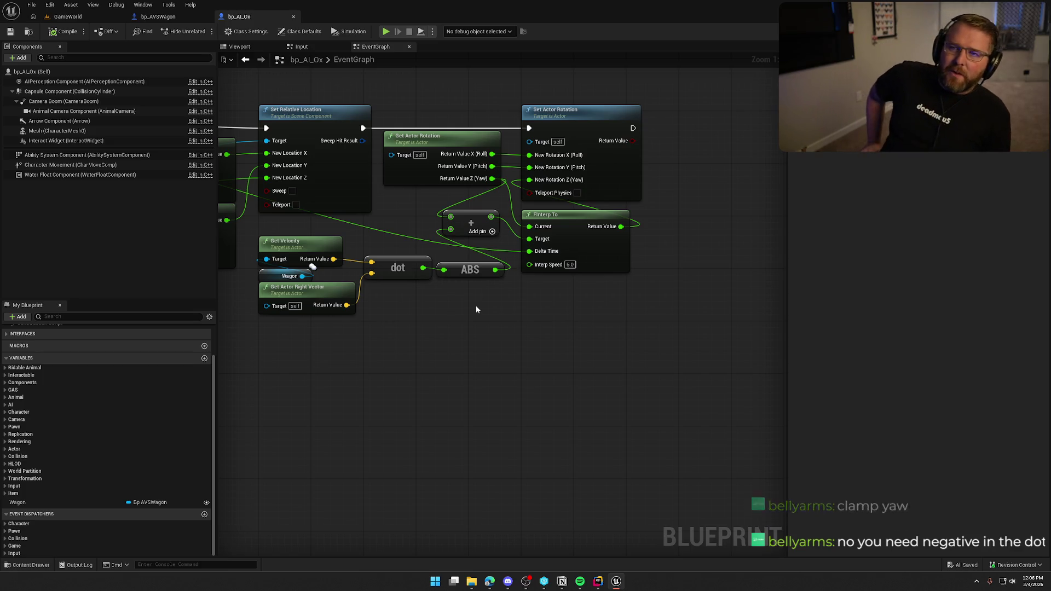
left_click(427, 271)
left_click_drag(423, 268, 451, 230)
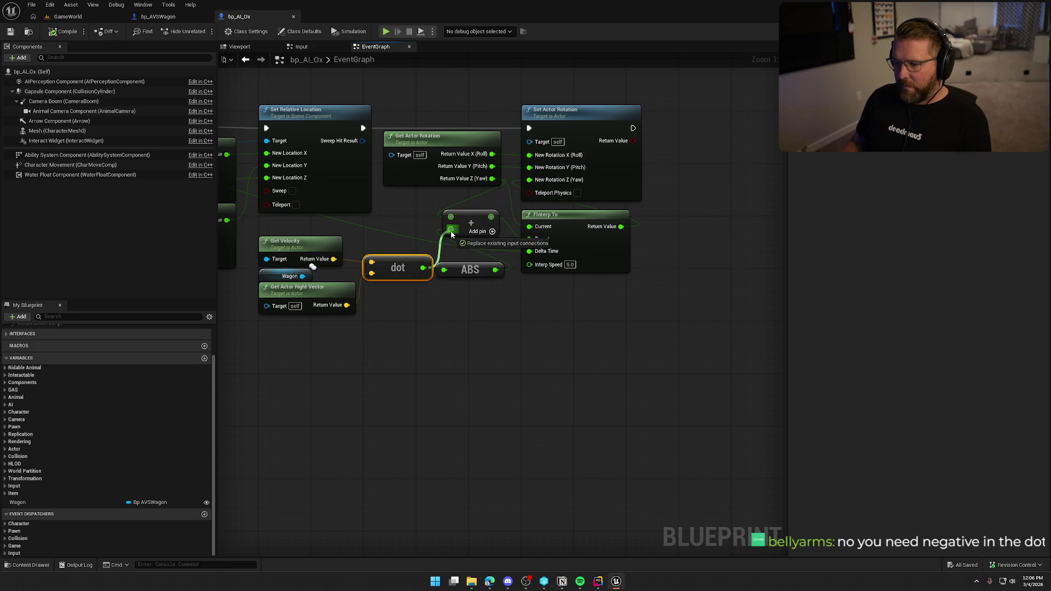
left_click(469, 269)
key("Delete")
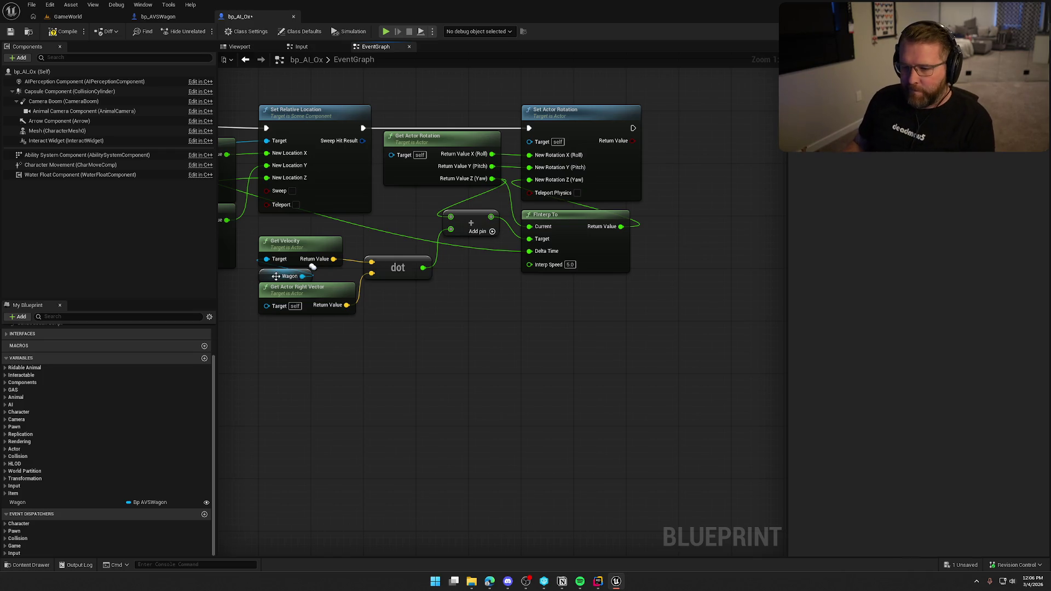
Move the Wagon variable above Get Velocity and nudge the dot node lower
mouse_move(268, 275)
left_mouse_down()
mouse_move(268, 227)
mouse_move(294, 259)
mouse_move(289, 286)
left_mouse_up()
left_click(294, 256)
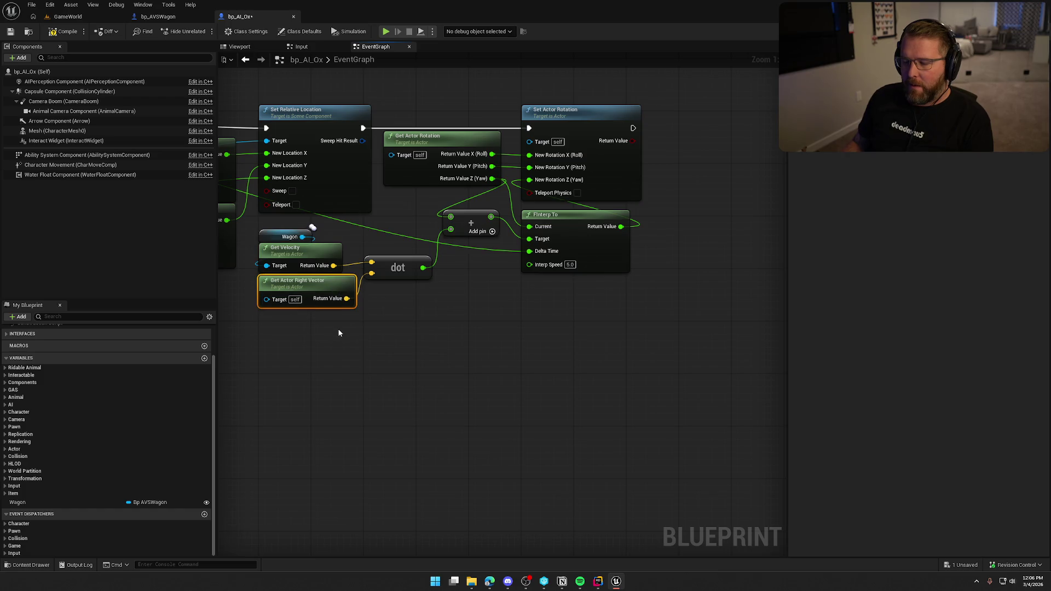
left_click_drag(403, 267, 406, 273)
left_click(436, 365)
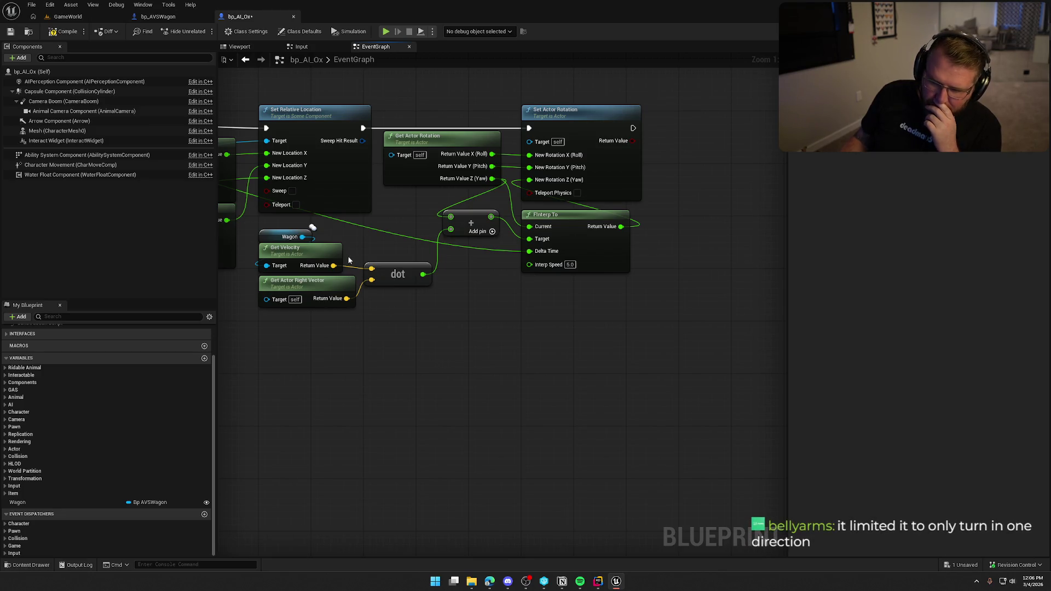
left_click(385, 364)
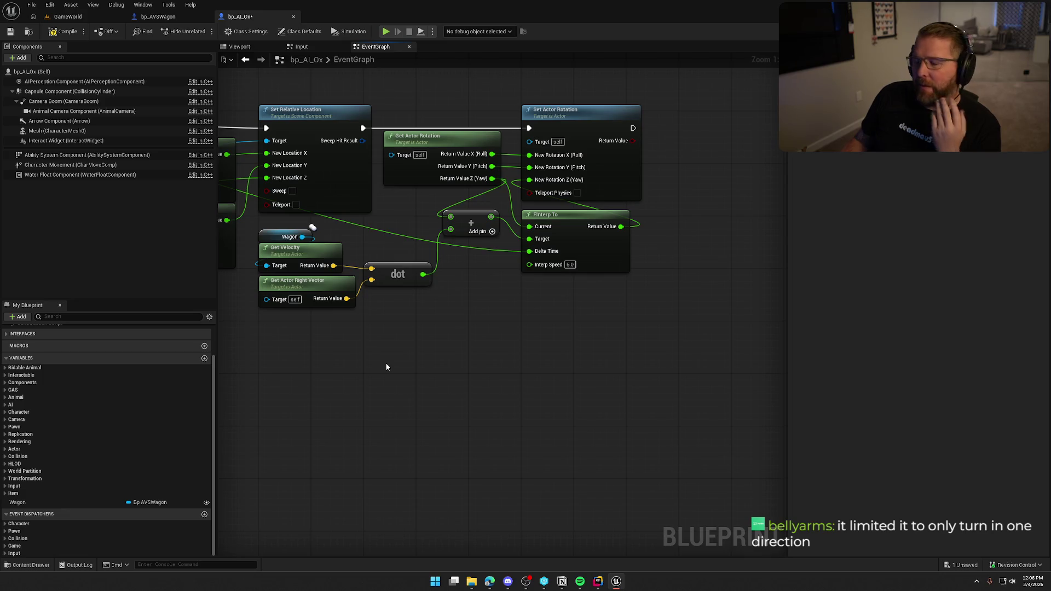
left_click_drag(404, 274, 404, 281)
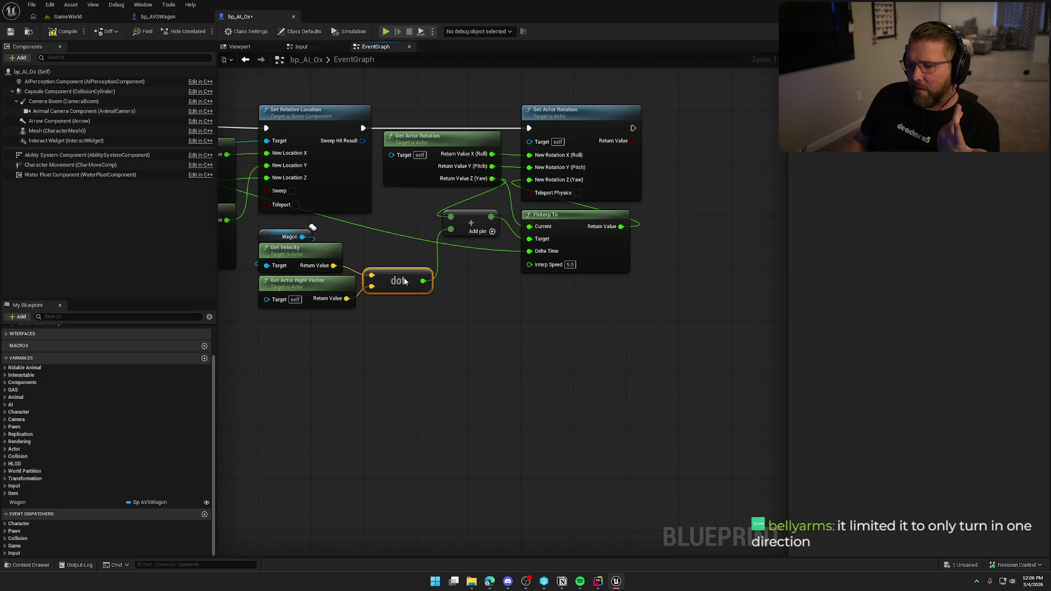
Review the Event Tick and rotation nodes, then return to the GameWorld level with the wagon
left_click(420, 353)
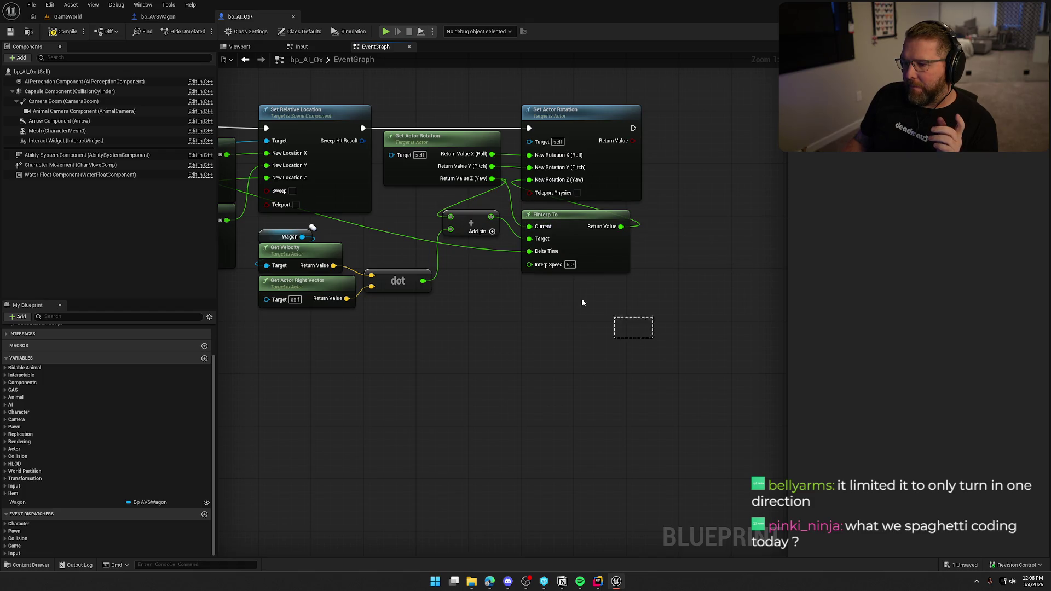
mouse_move(582, 302)
left_mouse_down()
mouse_move(262, 104)
mouse_move(544, 332)
left_mouse_up()
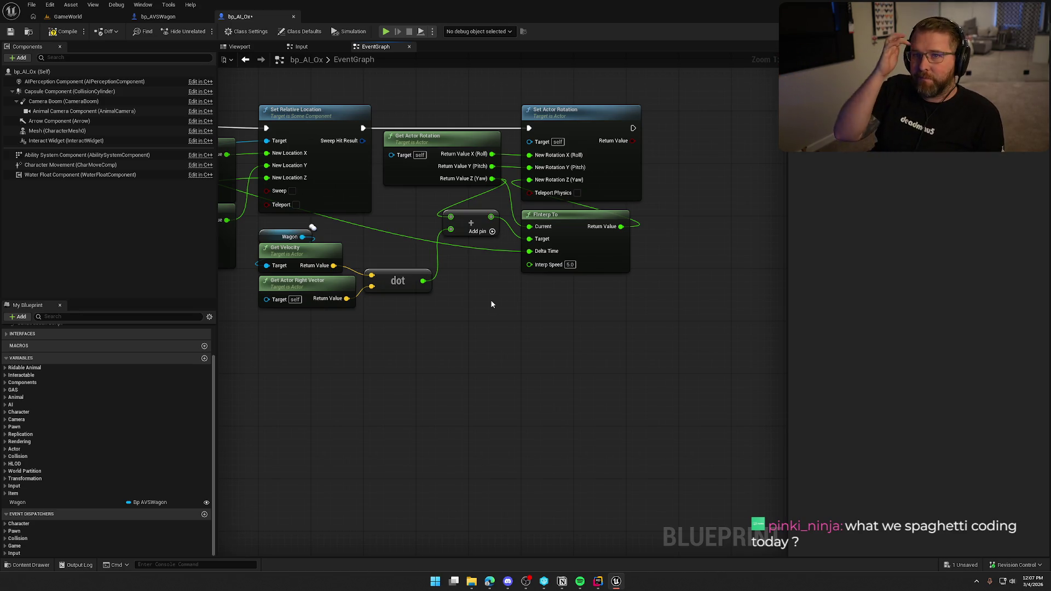
mouse_move(491, 300)
left_mouse_down()
mouse_move(486, 406)
mouse_move(586, 422)
mouse_move(620, 449)
left_mouse_up()
mouse_move(541, 414)
left_mouse_down()
mouse_move(425, 382)
mouse_move(302, 381)
left_mouse_up()
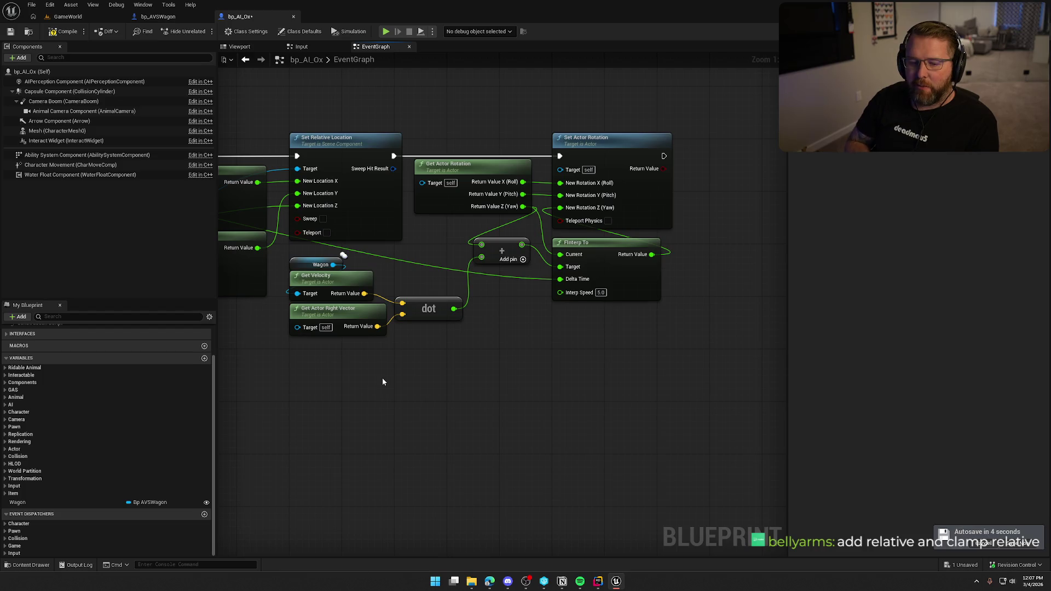
left_click(68, 17)
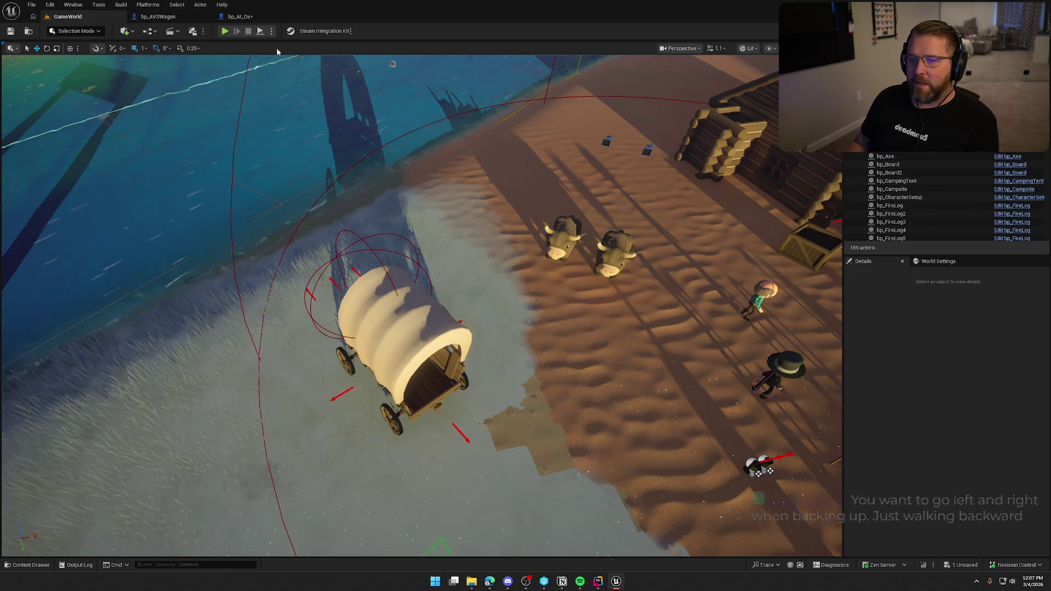
Reopen the bp_AI_Ox graph and briefly select the Wagon and Get Velocity nodes
left_click(239, 16)
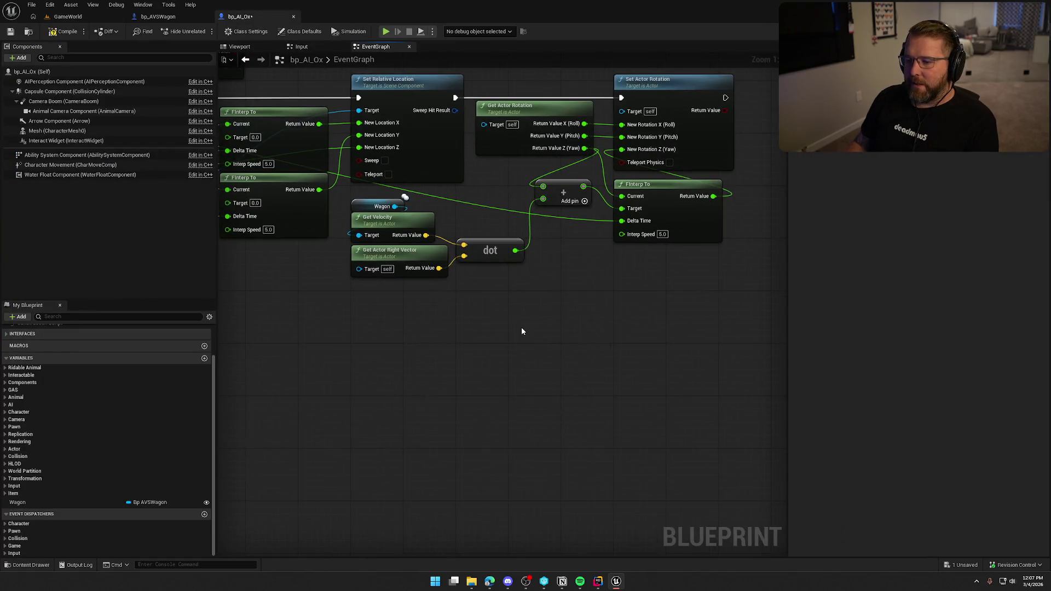
left_click_drag(393, 223, 305, 203)
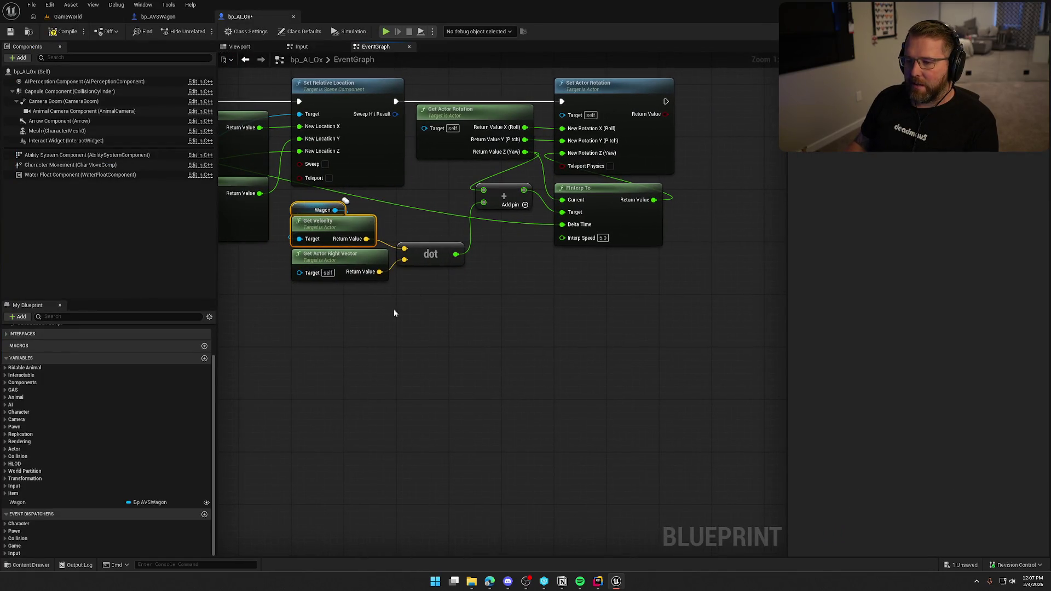
left_click_drag(440, 350, 475, 354)
left_click(475, 353)
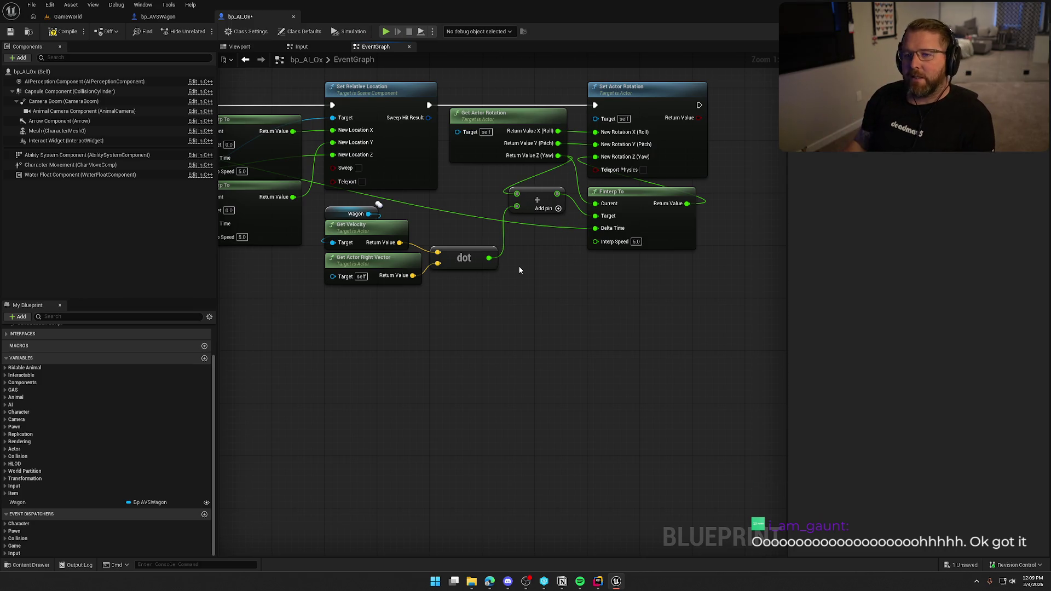
Save bp_AI_Ox, mount the ox in the running GameWorld game, then end the play test
key("ctrl+s")
left_click(68, 18)
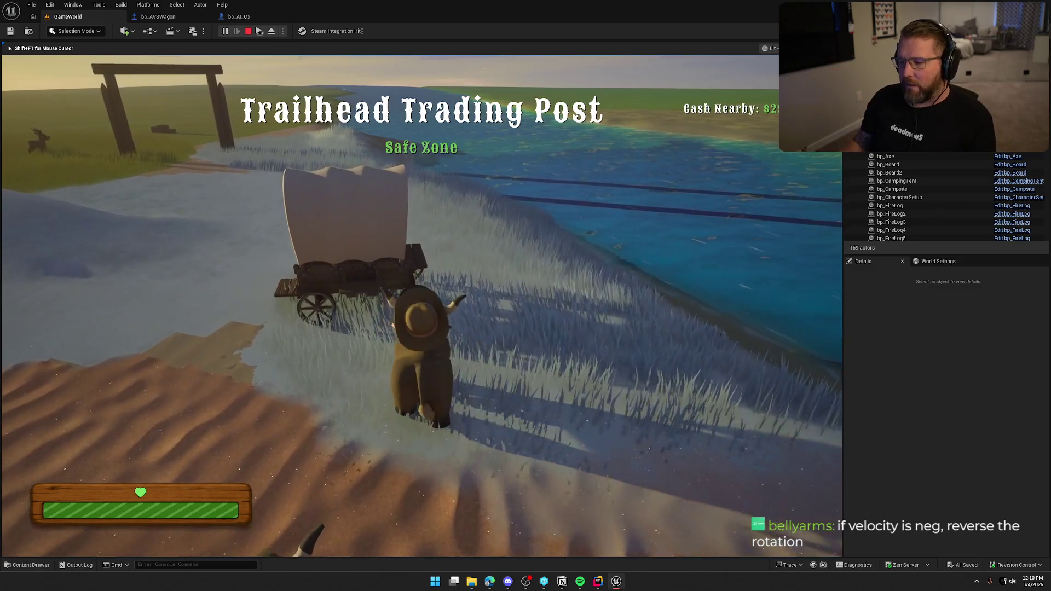
key("e")
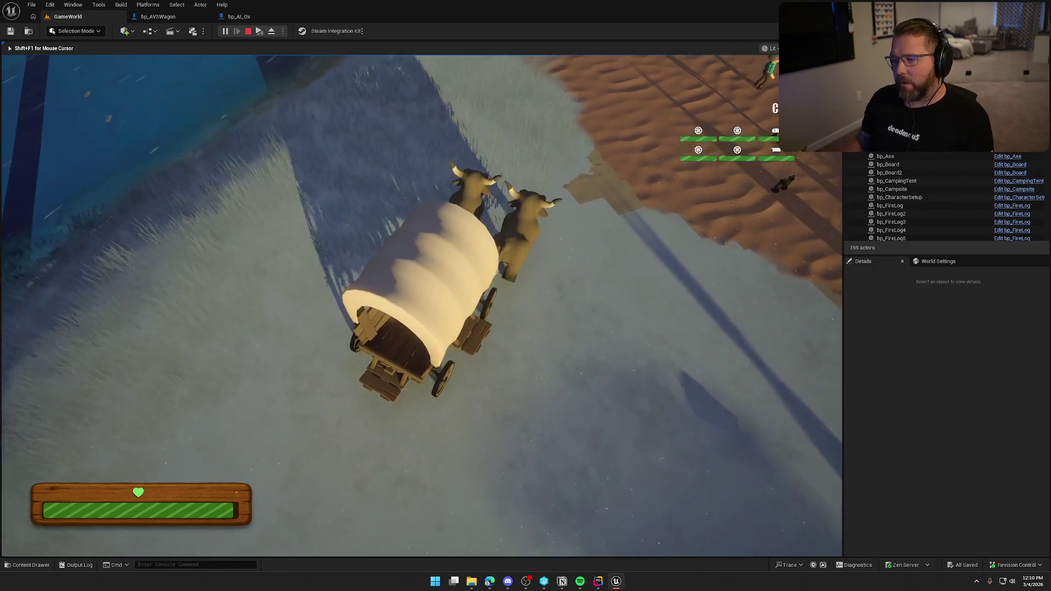
key("Escape")
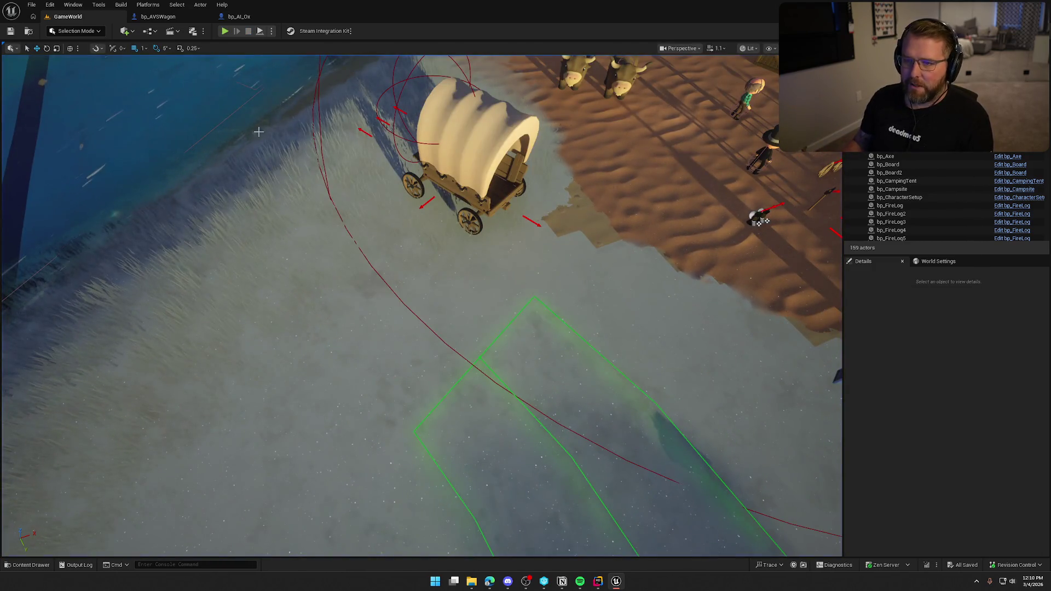
In bp_AI_Ox, move Get Actor Right Vector down and search 'abs' from Get Velocity's Return Value
left_click(239, 16)
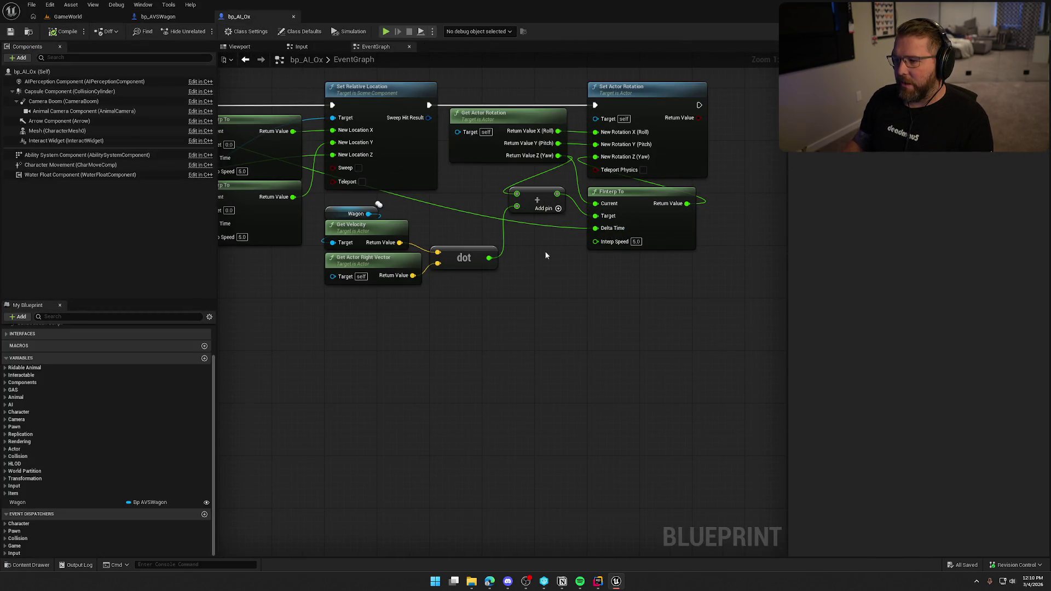
mouse_move(489, 258)
left_mouse_down()
mouse_move(525, 257)
mouse_move(511, 224)
mouse_move(530, 212)
left_mouse_up()
key("Escape")
left_click_drag(373, 227, 486, 262)
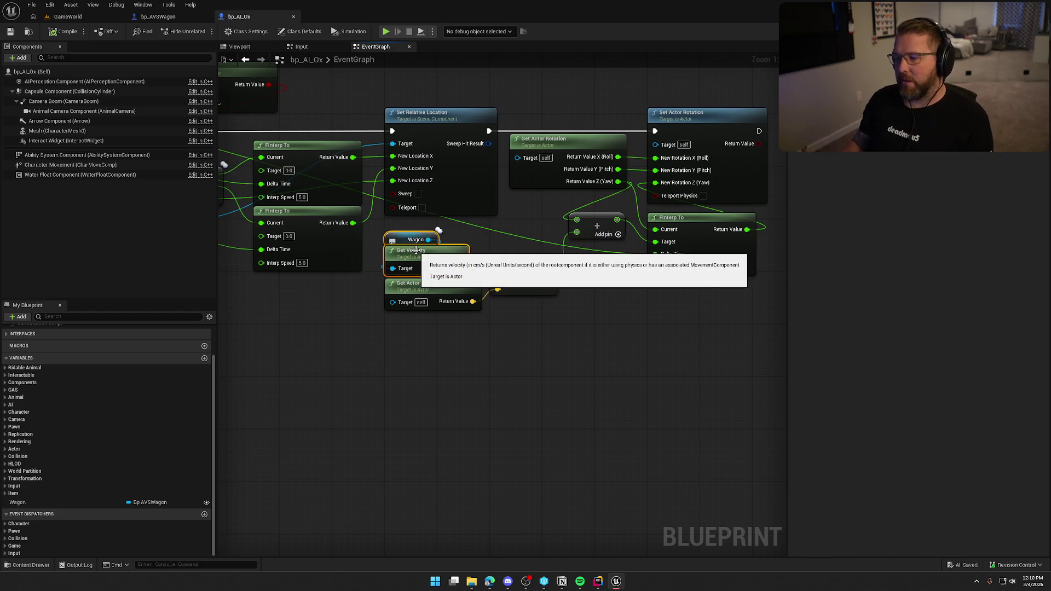
left_click(497, 258)
mouse_move(480, 259)
left_mouse_down()
mouse_move(370, 226)
mouse_move(453, 246)
mouse_move(459, 285)
left_mouse_up()
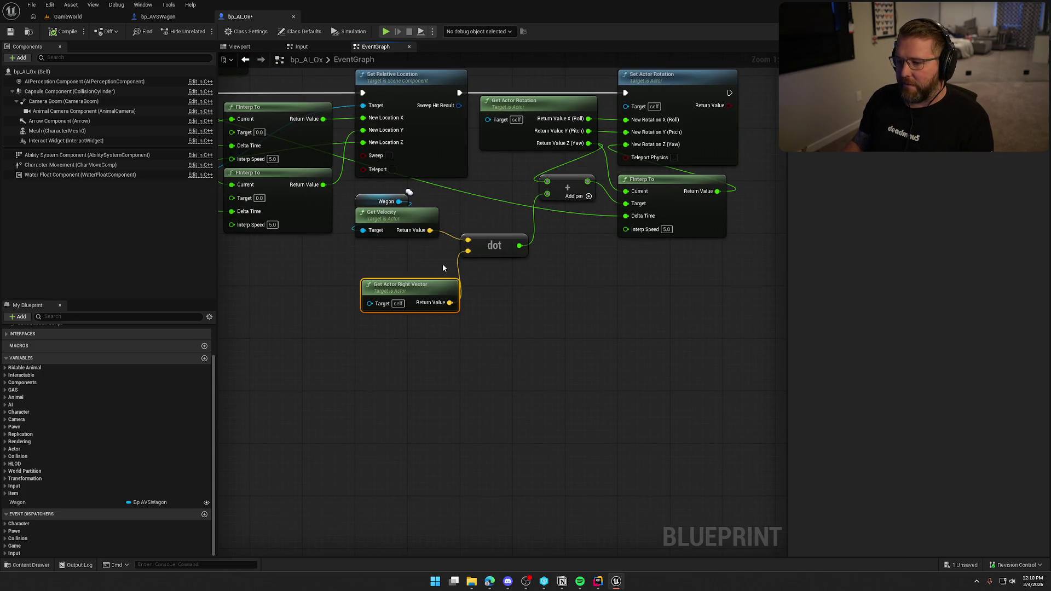
left_click_drag(430, 230, 507, 307)
Add a Vector Get Abs node feeding velocity into the dot, then return to the game
type("abs")
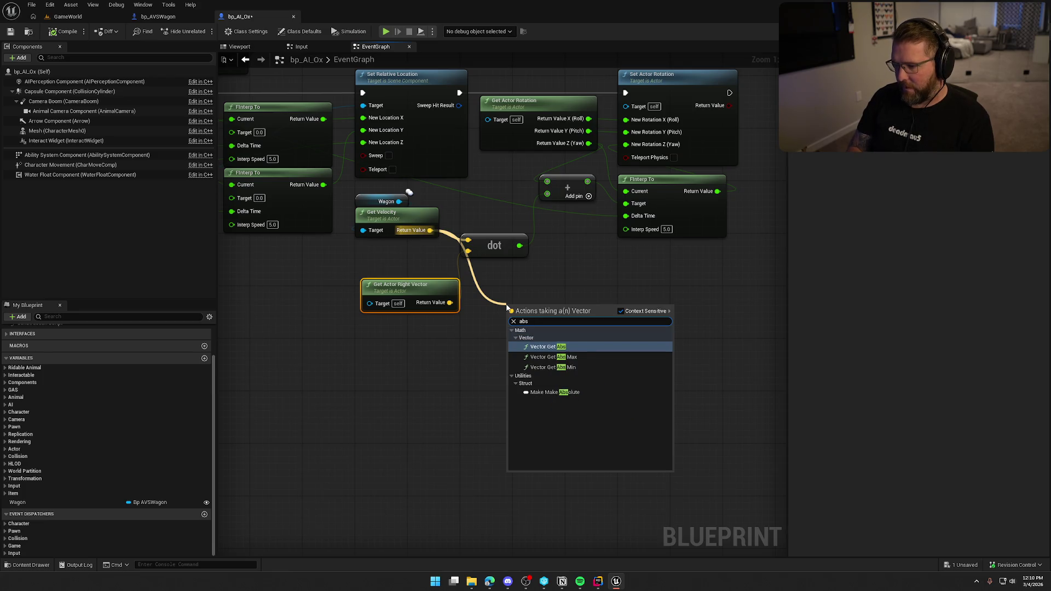
key("Return")
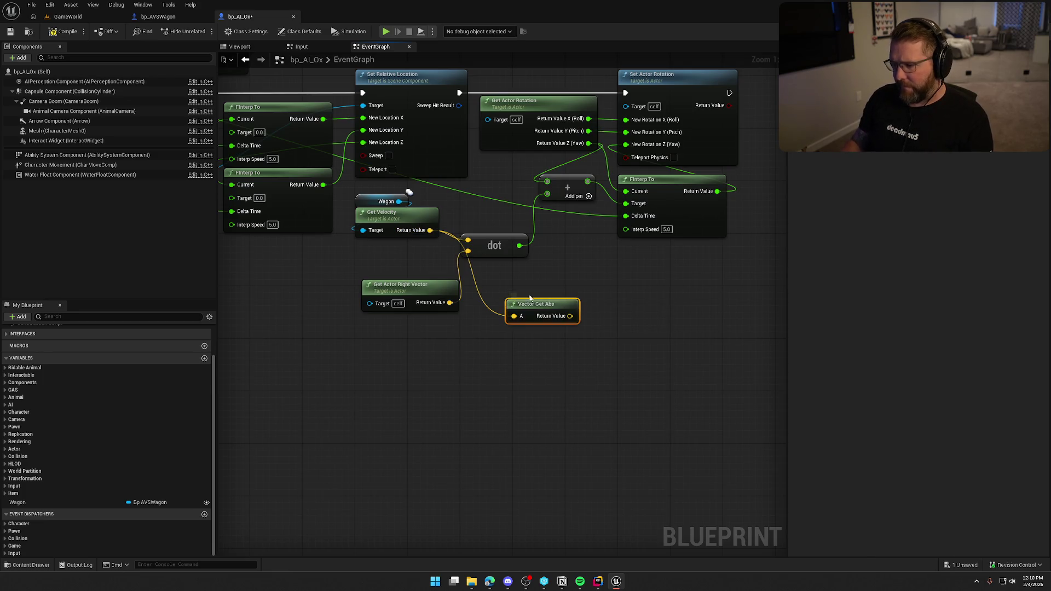
mouse_move(523, 300)
left_mouse_down()
mouse_move(466, 212)
mouse_move(468, 239)
left_mouse_up()
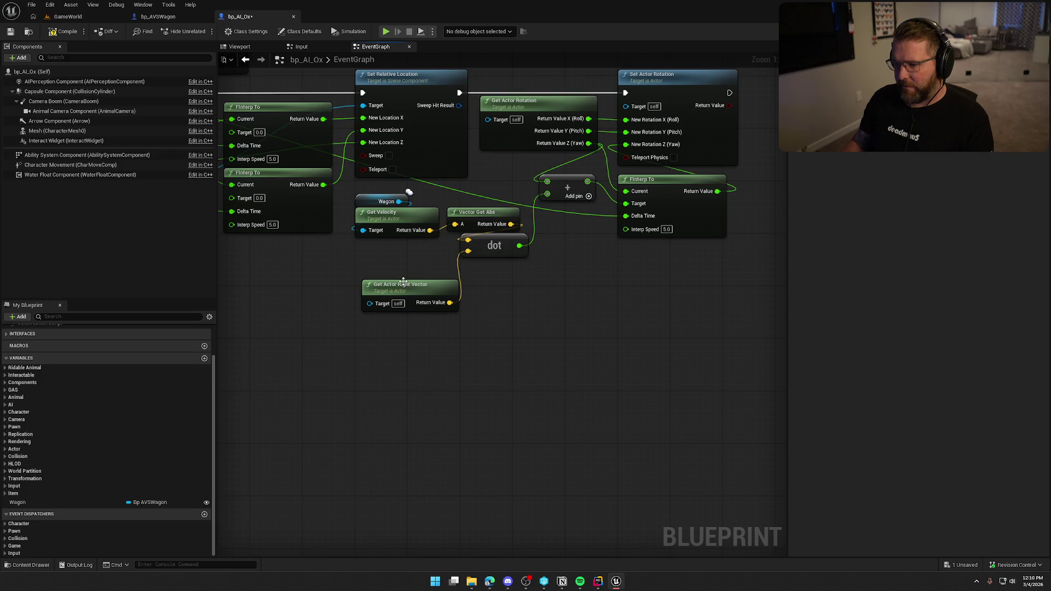
left_click_drag(405, 291, 398, 252)
left_click(487, 311)
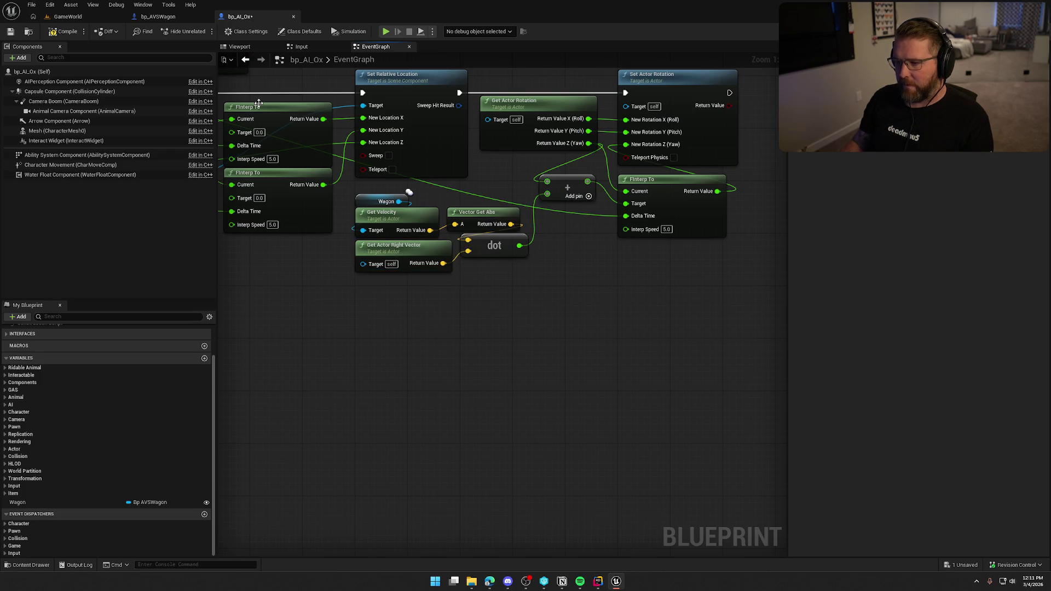
left_click(67, 16)
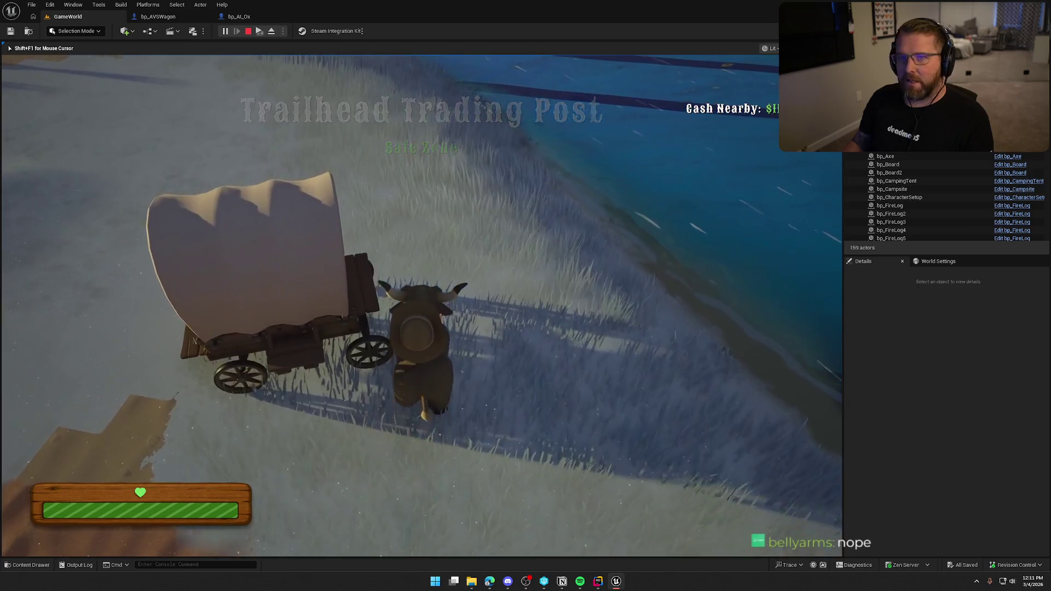
Mount the ox, end the play test, and reopen the bp_AI_Ox event graph
key("e")
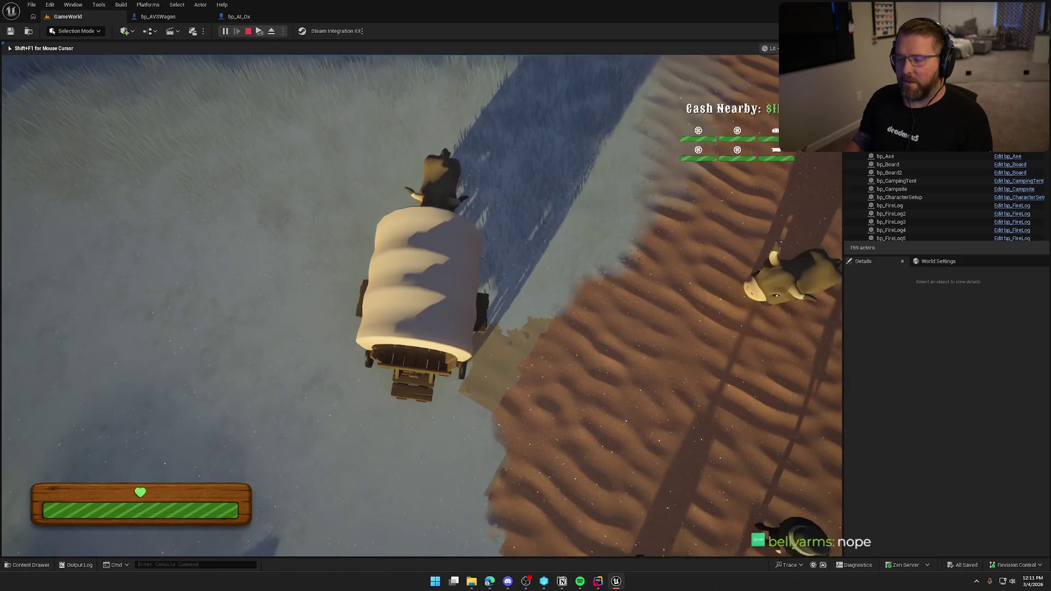
key("Escape")
left_click(240, 17)
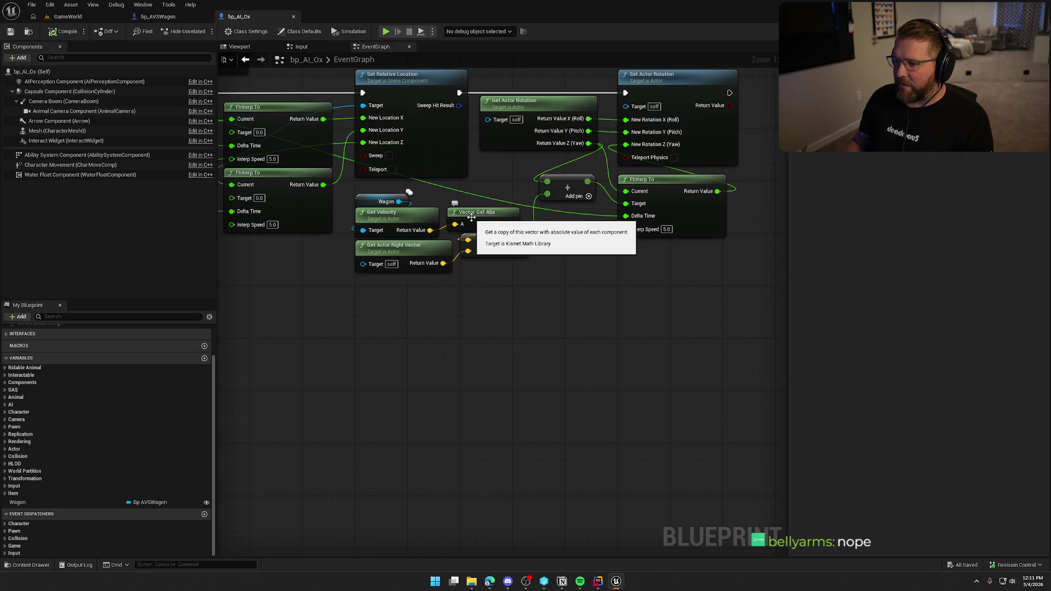
Delete the Vector Get Abs node so Get Velocity feeds the dot directly
left_click(471, 214)
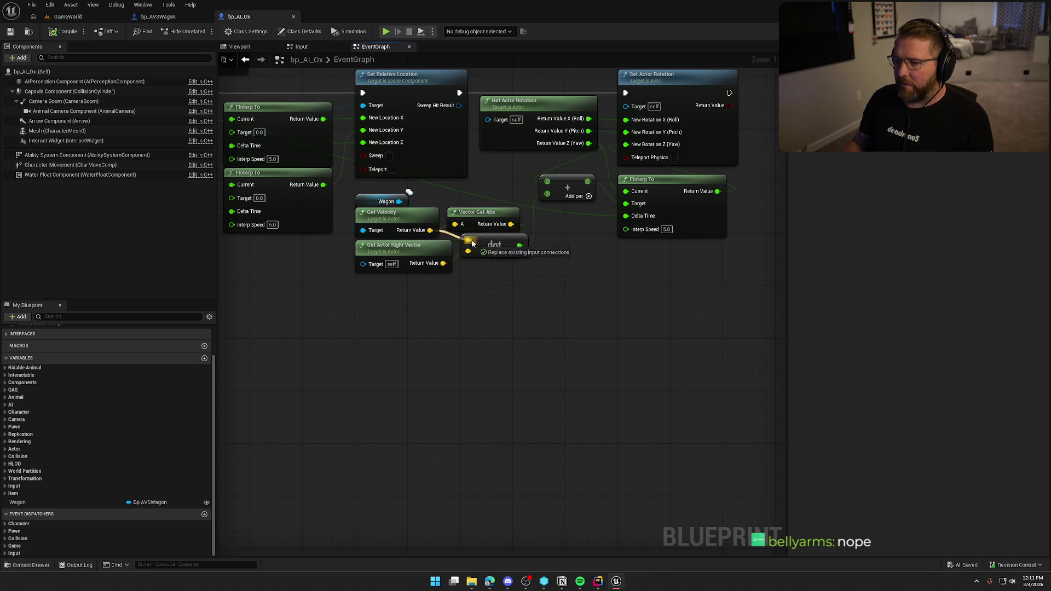
key("Delete")
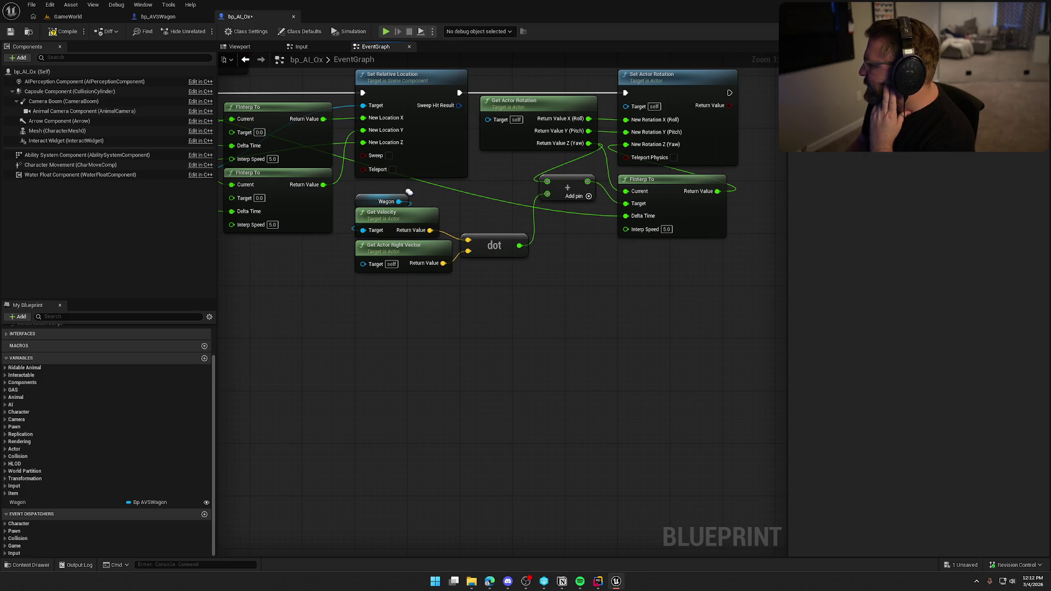
Select the steering nodes, including the rotation and interp nodes, shift them right and screenshot them
mouse_move(707, 320)
left_mouse_down()
mouse_move(685, 368)
mouse_move(652, 375)
left_mouse_up()
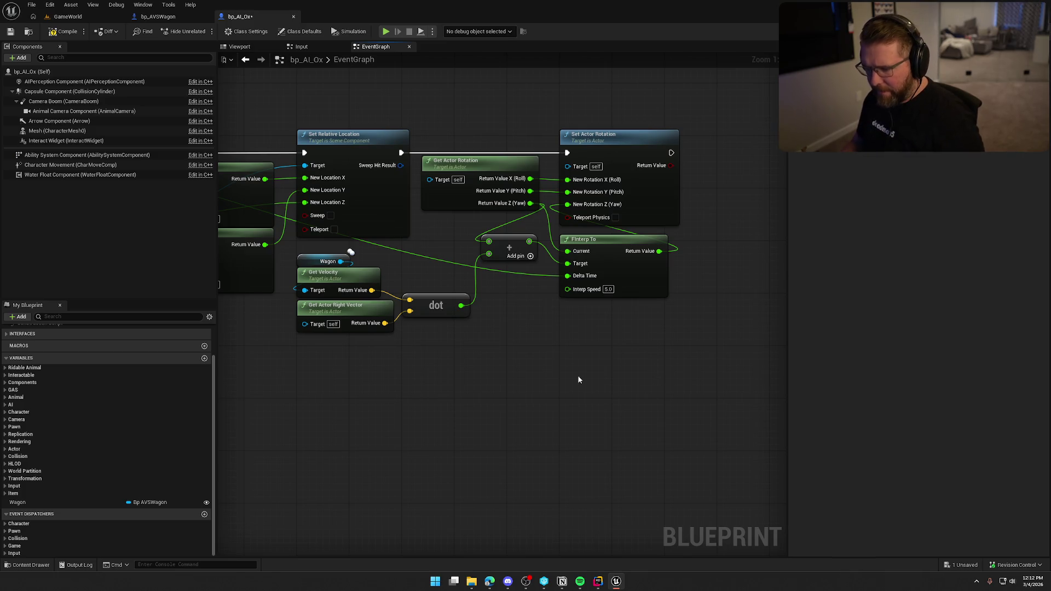
left_click_drag(550, 372, 281, 255)
left_click_drag(469, 127, 674, 286)
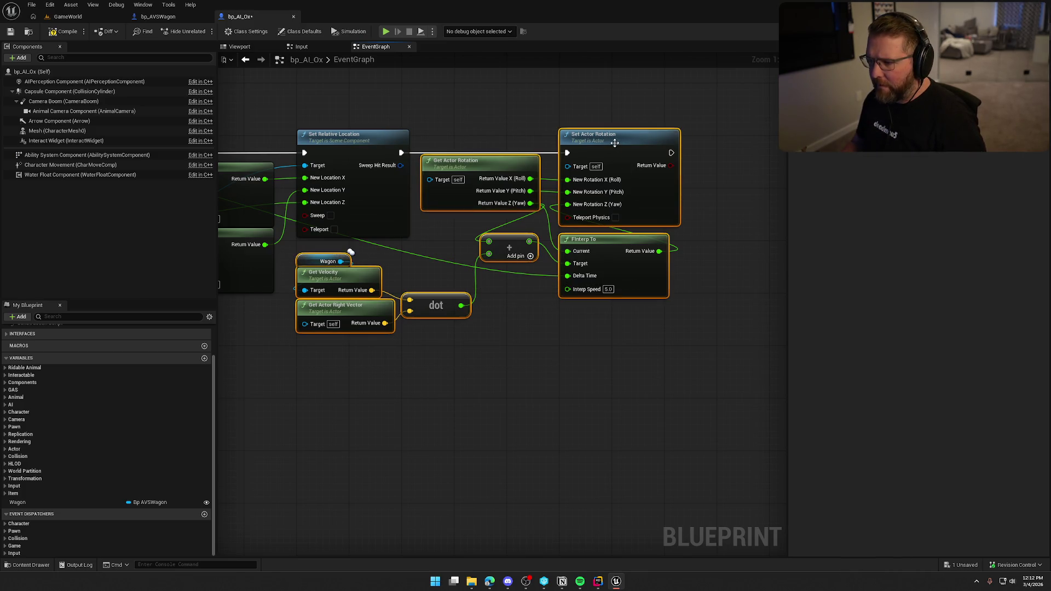
mouse_move(619, 145)
left_mouse_down()
mouse_move(795, 153)
mouse_move(667, 149)
mouse_move(683, 149)
left_mouse_up()
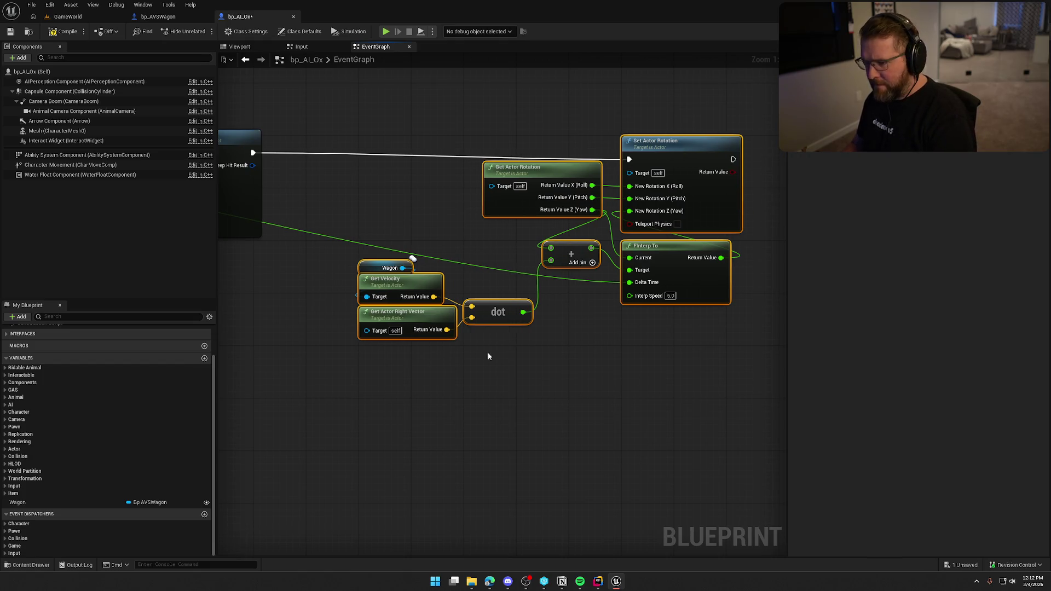
key("super+shift+s")
mouse_move(343, 115)
left_mouse_down()
mouse_move(699, 347)
mouse_move(763, 365)
left_mouse_up()
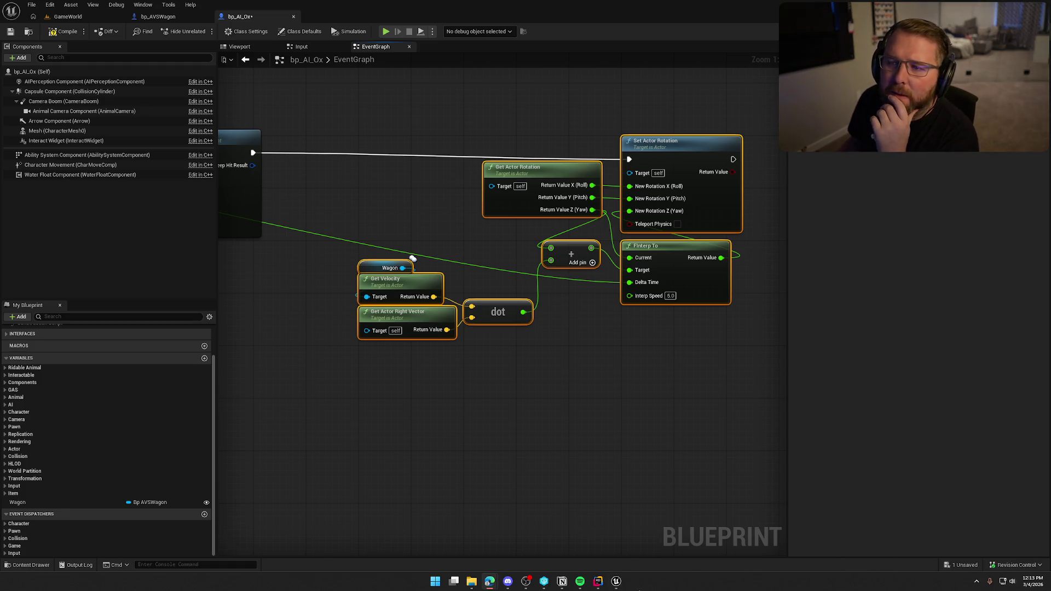
Move the steering group left and nudge it up to straighten the execution wire
scroll(564, 449, "down", 4)
scroll(511, 348, "up", 5)
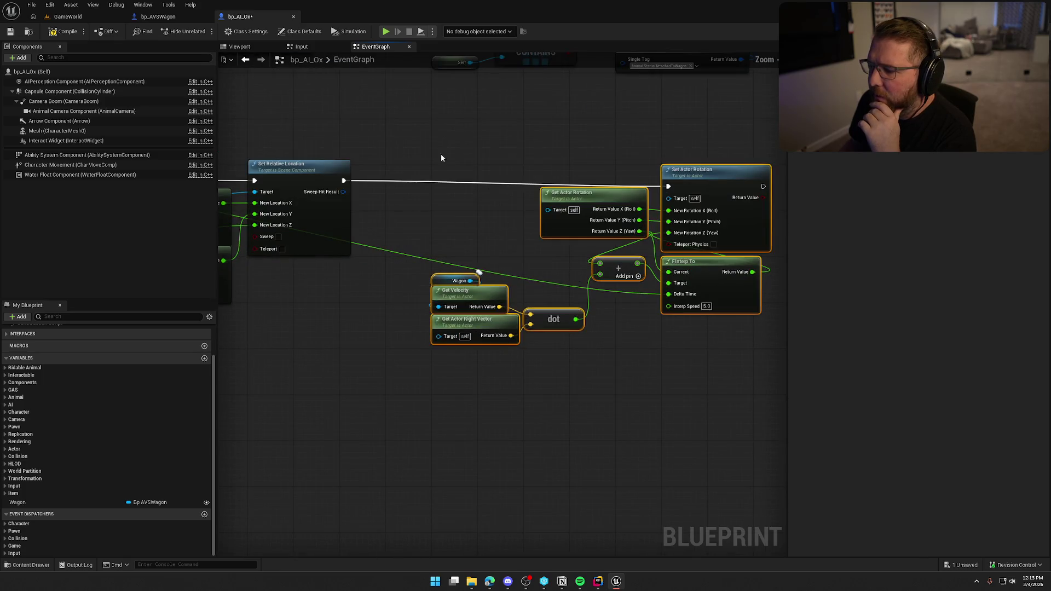
left_click_drag(698, 186, 560, 186)
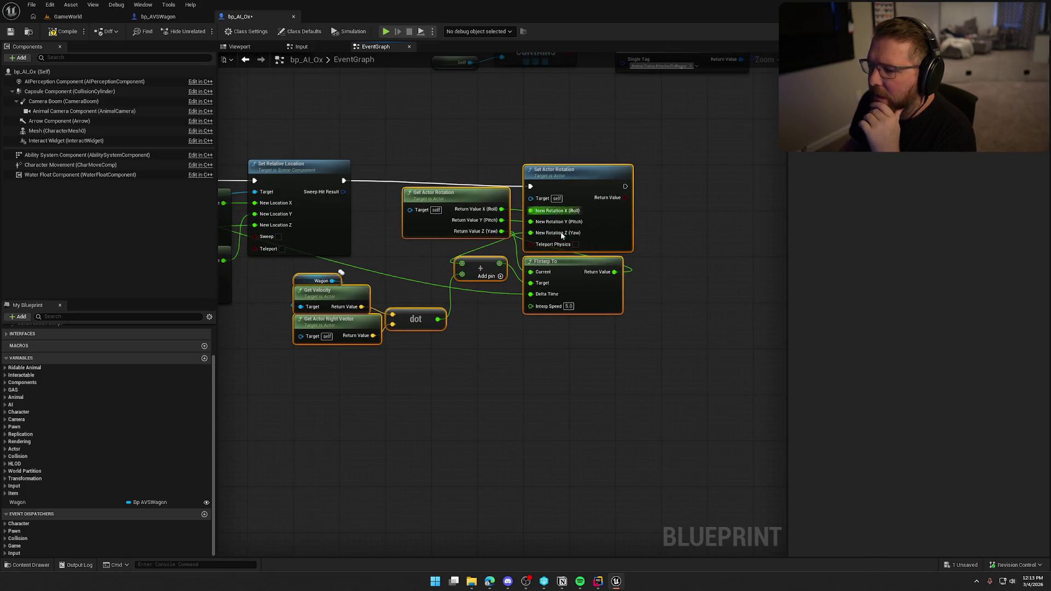
mouse_move(477, 408)
left_mouse_down()
mouse_move(505, 411)
mouse_move(531, 382)
mouse_move(668, 137)
left_mouse_up()
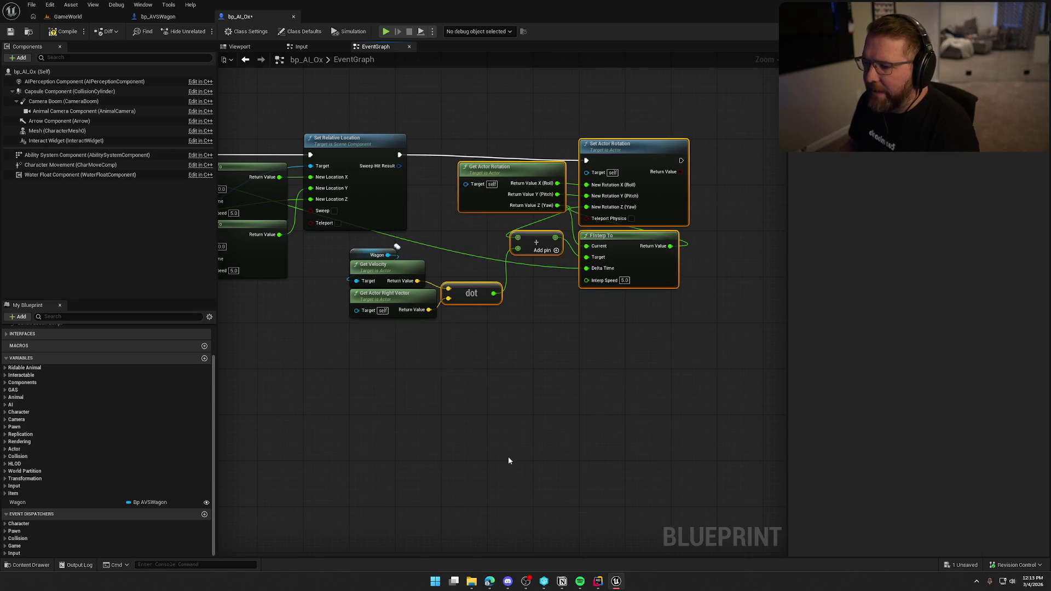
left_click_drag(484, 382, 323, 243)
key("q")
left_click(480, 364)
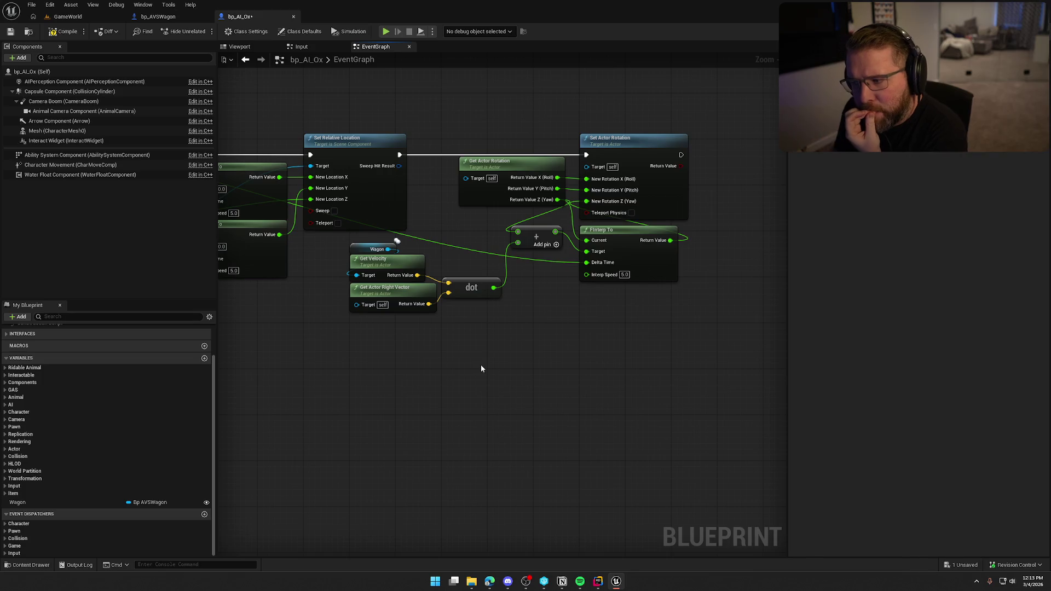
Nudge Get Actor Rotation left and inspect the existing dot node's description
mouse_move(479, 189)
left_mouse_down()
mouse_move(456, 175)
mouse_move(482, 167)
left_mouse_up()
left_click(496, 127)
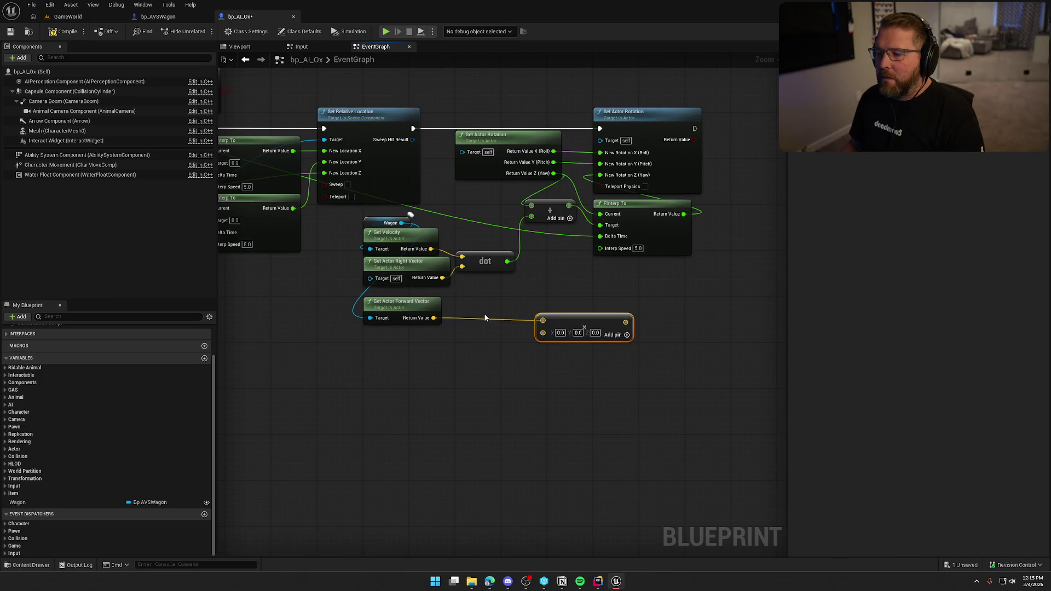
left_click(483, 261)
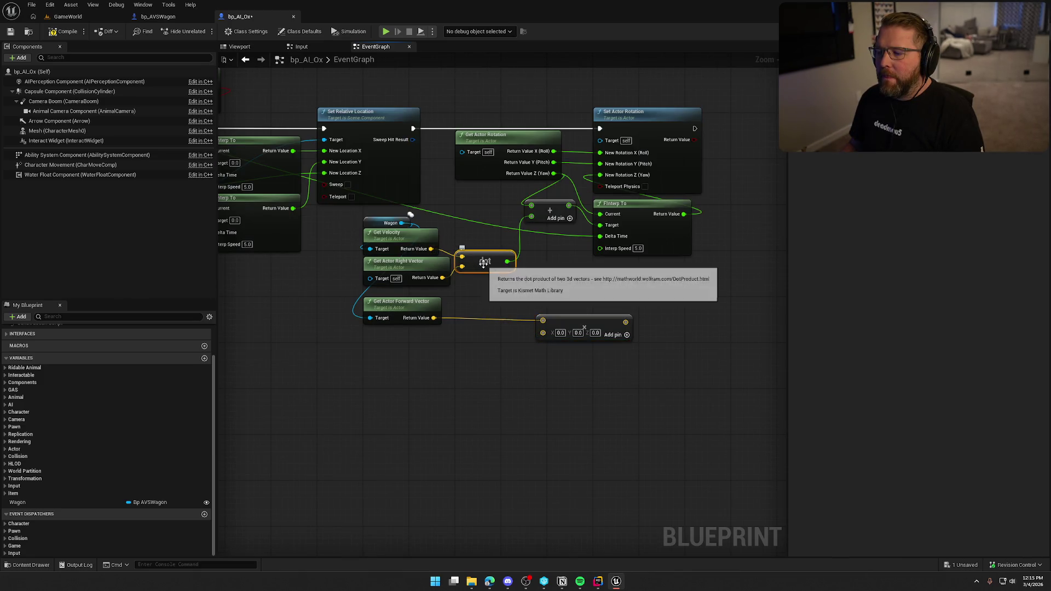
left_click_drag(484, 282, 471, 246)
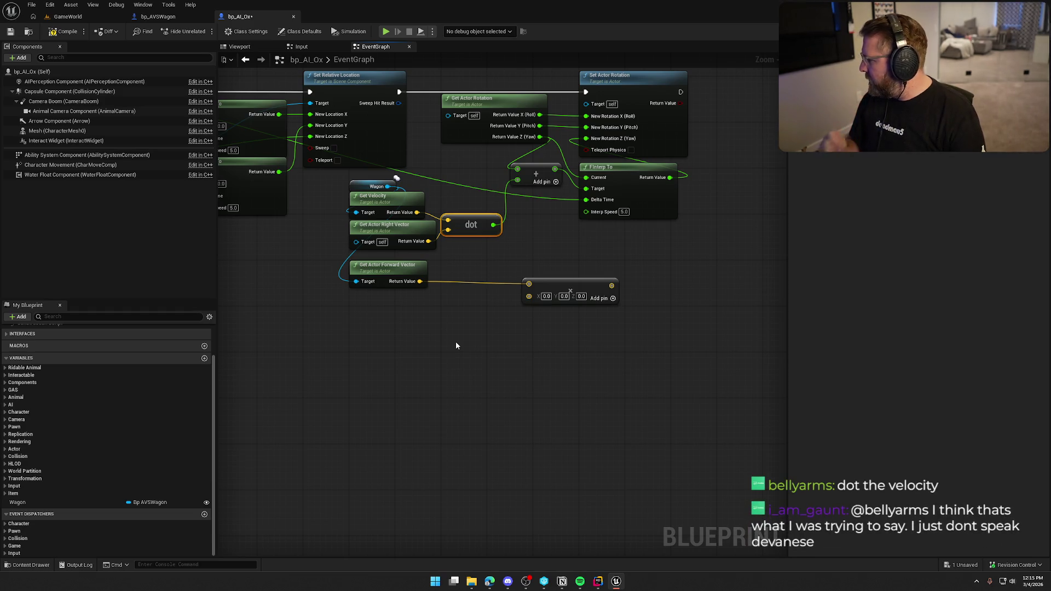
left_click(455, 334)
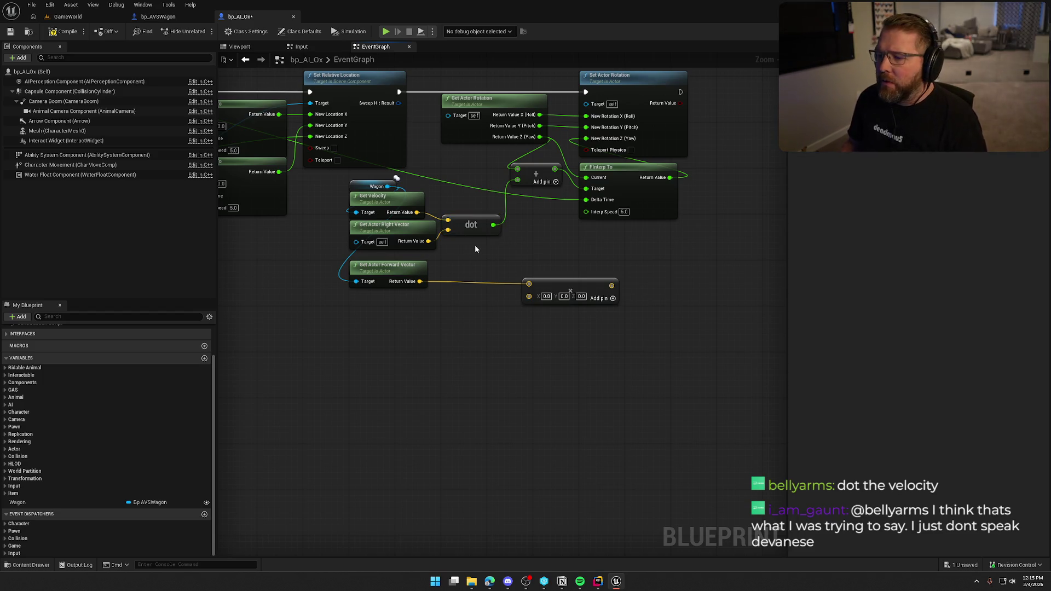
Add a Dot Product from Get Actor Forward Vector, with Get Velocity into A and forward vector into B
left_click_drag(420, 281, 448, 297)
type("do")
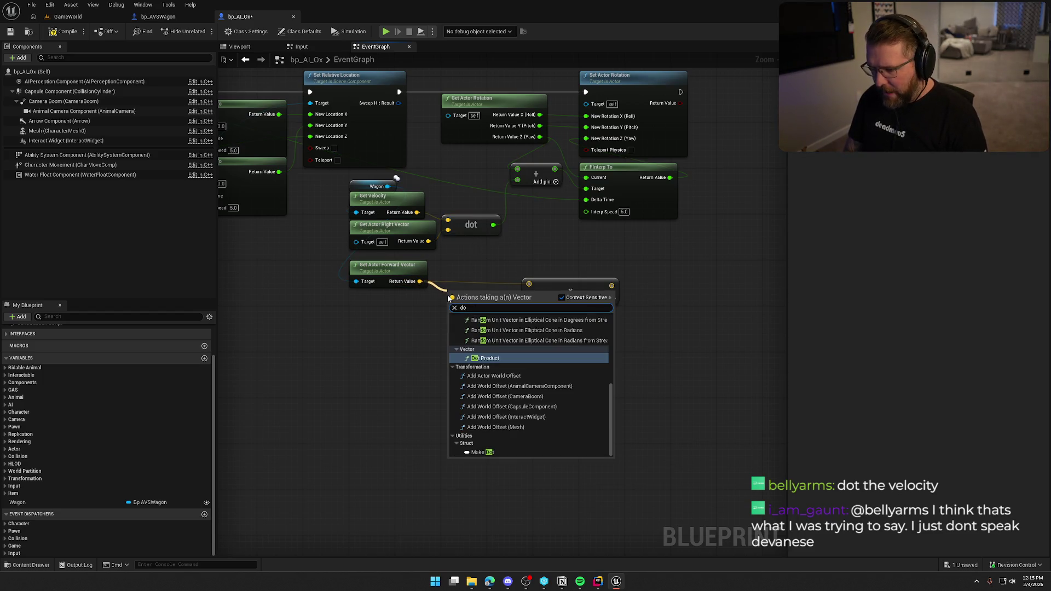
key("Return")
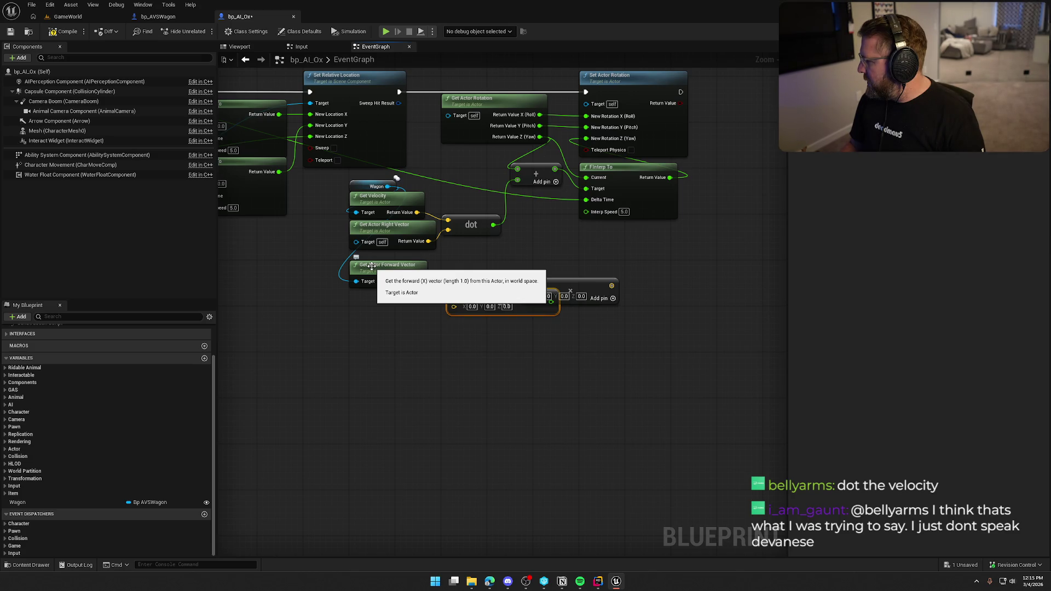
mouse_move(420, 281)
left_mouse_down()
mouse_move(431, 313)
mouse_move(454, 294)
left_mouse_up()
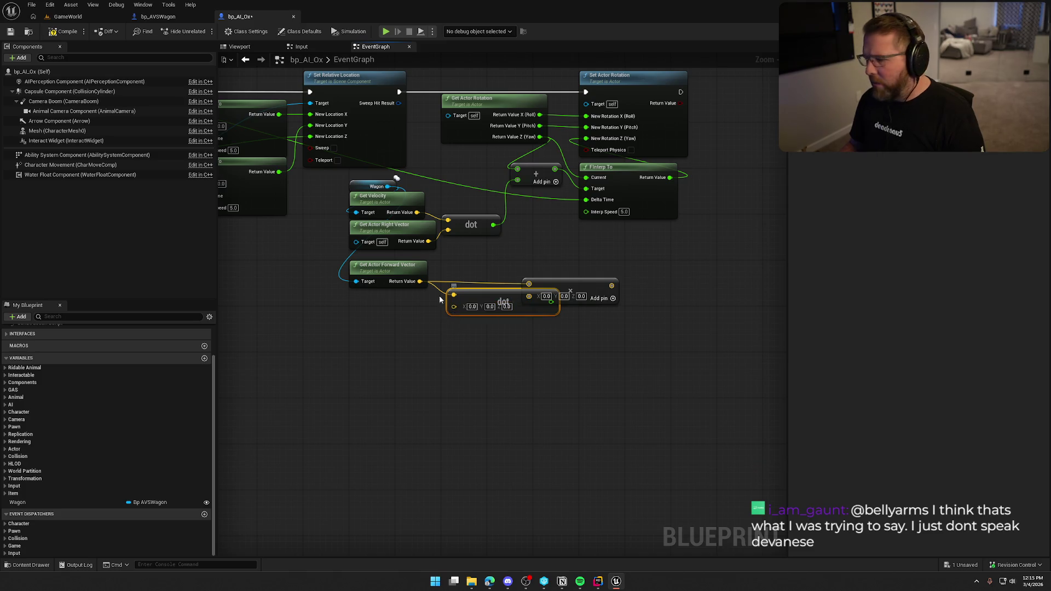
mouse_move(420, 282)
left_mouse_down()
mouse_move(469, 318)
mouse_move(454, 309)
mouse_move(418, 213)
left_mouse_up()
left_click_drag(463, 303, 462, 277)
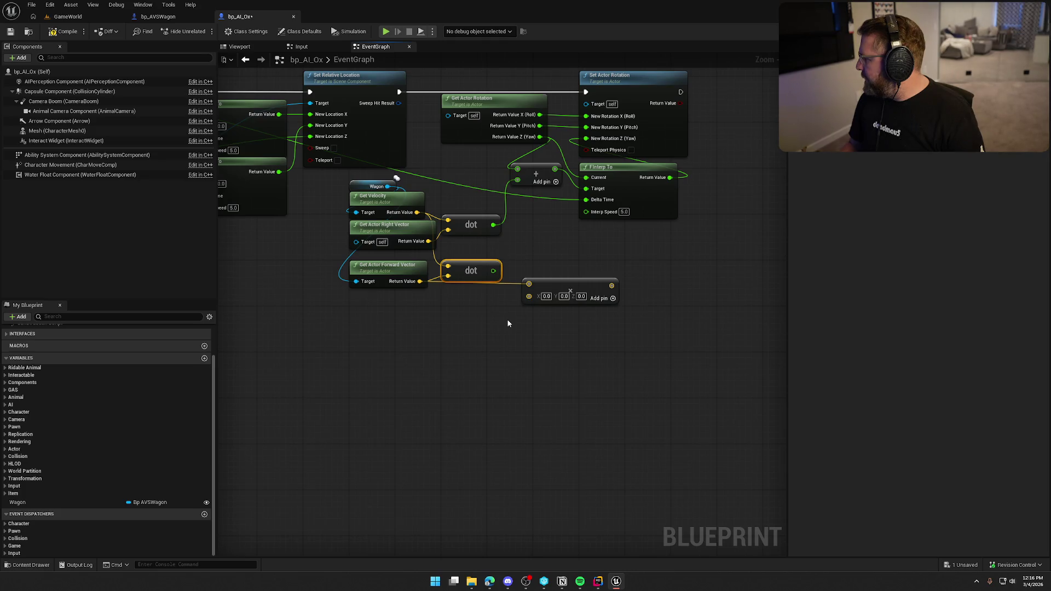
left_click_drag(493, 270, 546, 266)
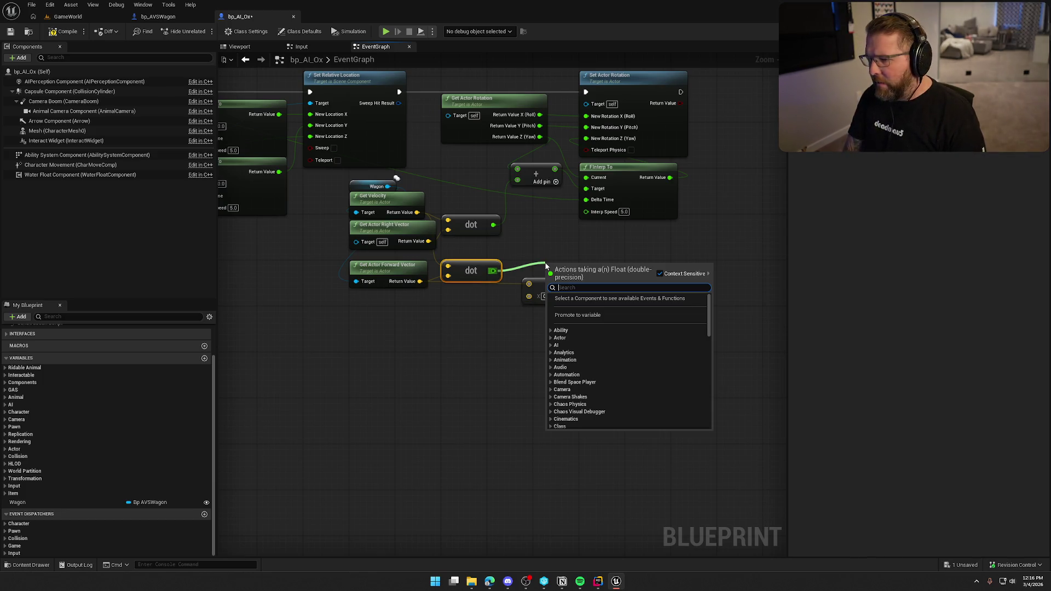
Add an ABS (Absolute Float) node on the forward dot output and wire it into the adjacent multiply node
type("ab")
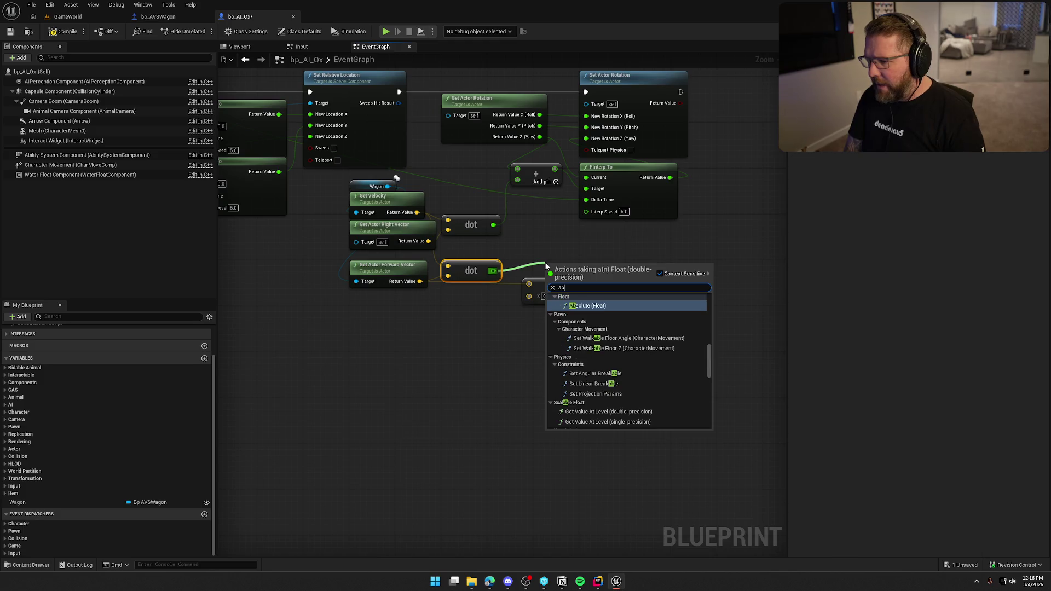
key("Return")
left_click_drag(569, 290, 575, 345)
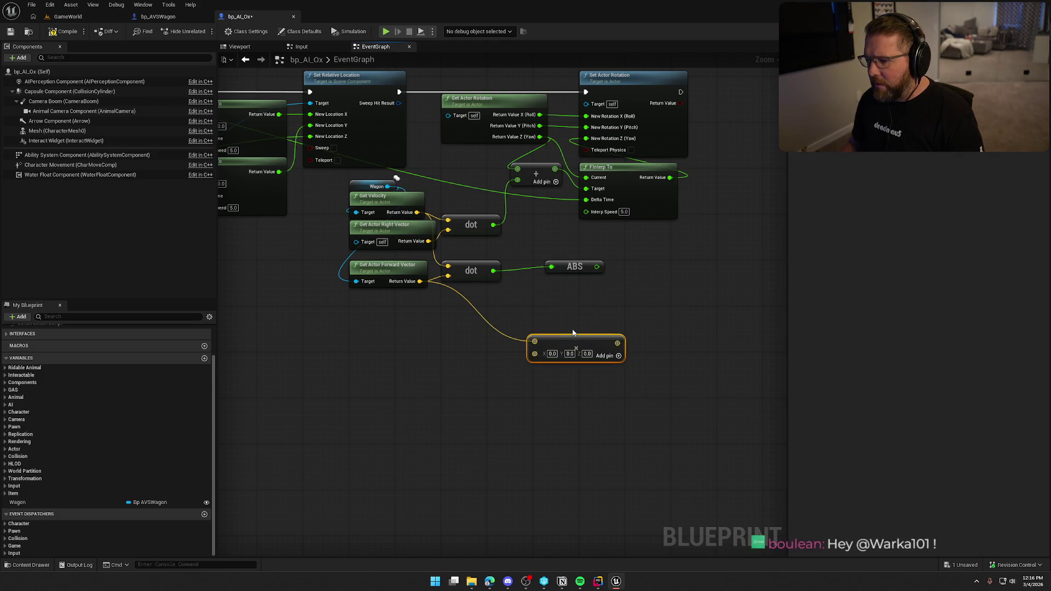
left_click_drag(572, 270, 533, 275)
left_click(538, 315)
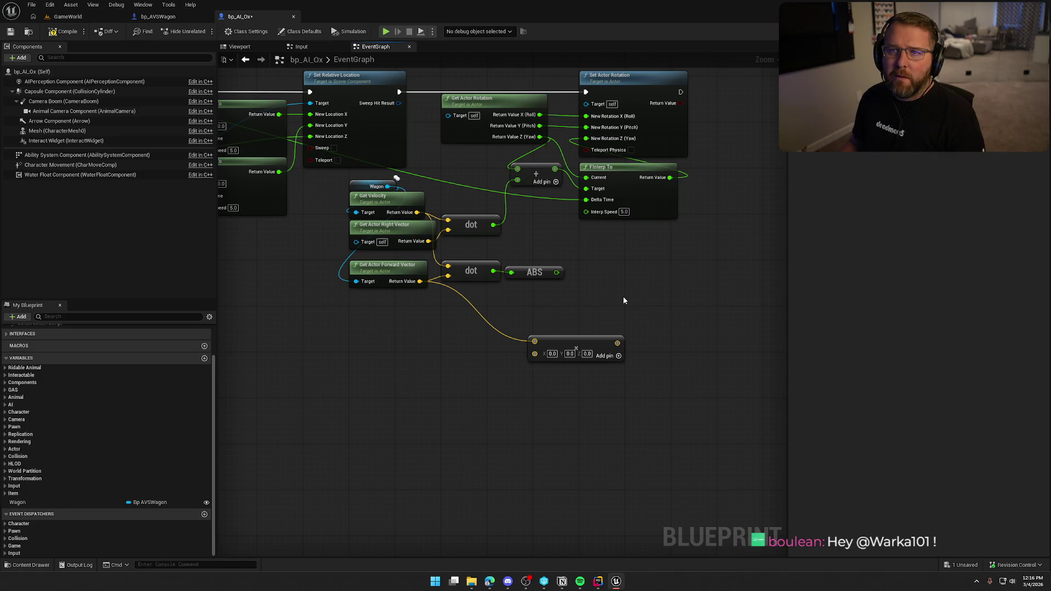
left_click_drag(573, 345, 619, 303)
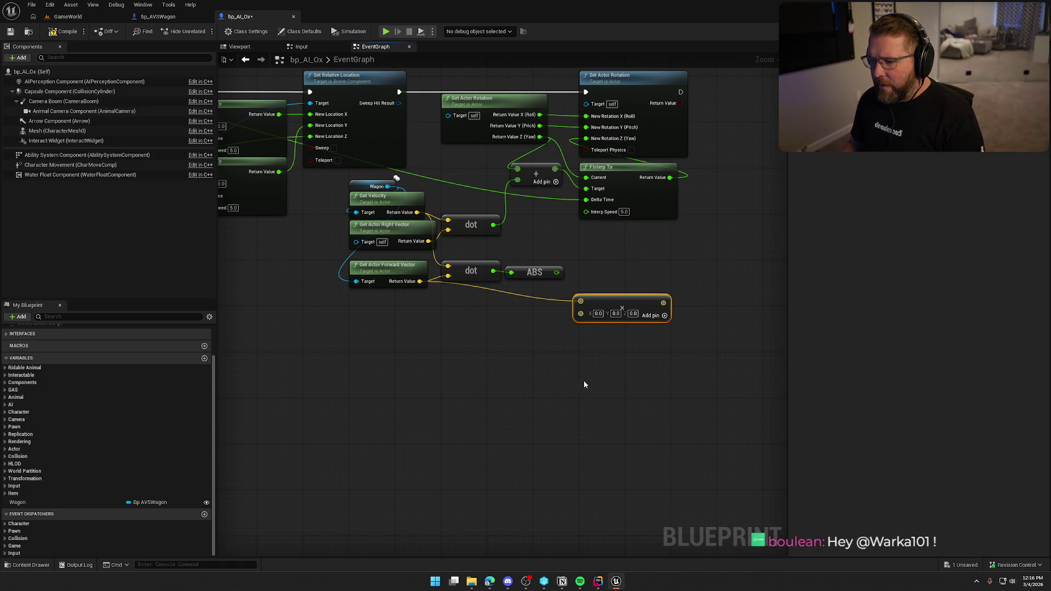
left_click_drag(578, 319, 555, 272)
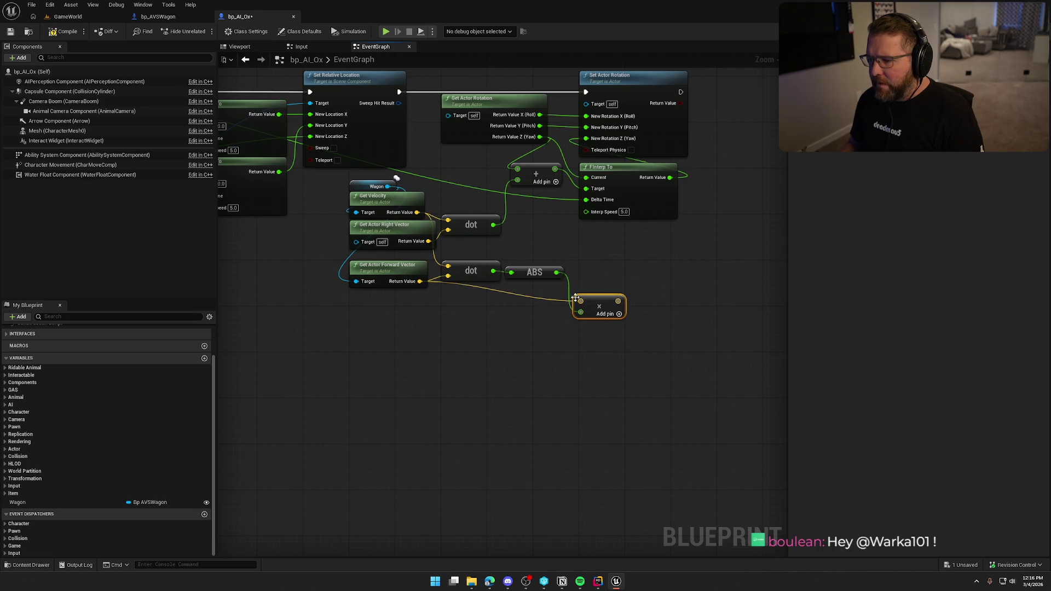
mouse_move(595, 307)
left_mouse_down()
mouse_move(581, 249)
mouse_move(530, 249)
left_mouse_up()
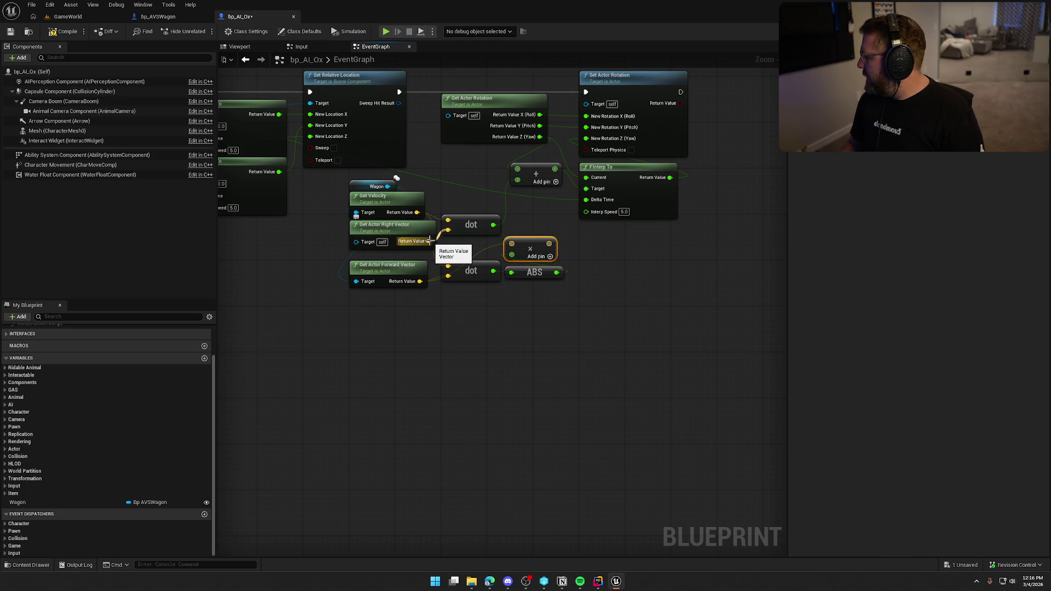
Add a vector Add (+) node wired to Get Actor Right Vector's Return Value
mouse_move(430, 240)
left_mouse_down()
mouse_move(501, 228)
mouse_move(530, 208)
mouse_move(547, 230)
mouse_move(535, 225)
left_mouse_up()
type("+")
key("Return")
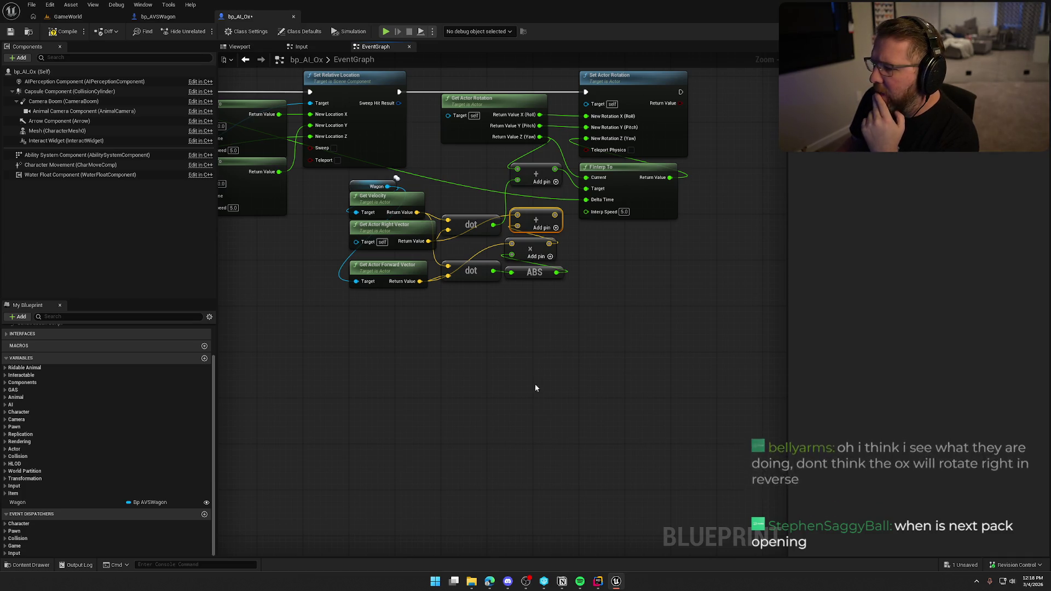
Delete the new Add node and the forward-vector branch nodes
key("Delete")
left_click_drag(546, 312, 502, 235)
key("Delete")
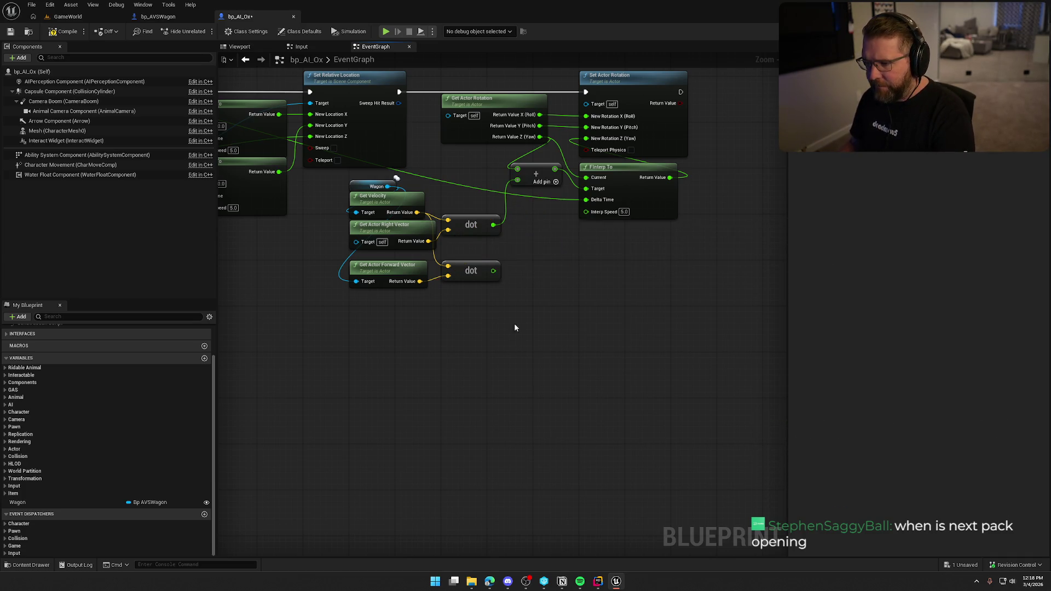
left_click_drag(514, 323, 346, 257)
key("Delete")
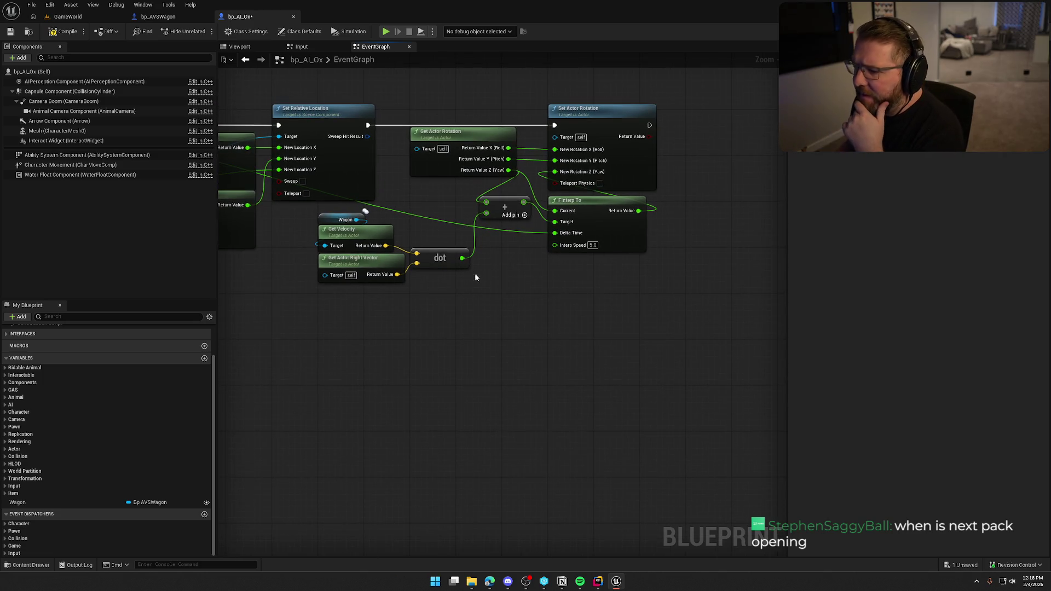
Browse the dot output's node menu without adding anything, then undo to restore the forward-vector and dot nodes
left_click_drag(462, 257, 480, 259)
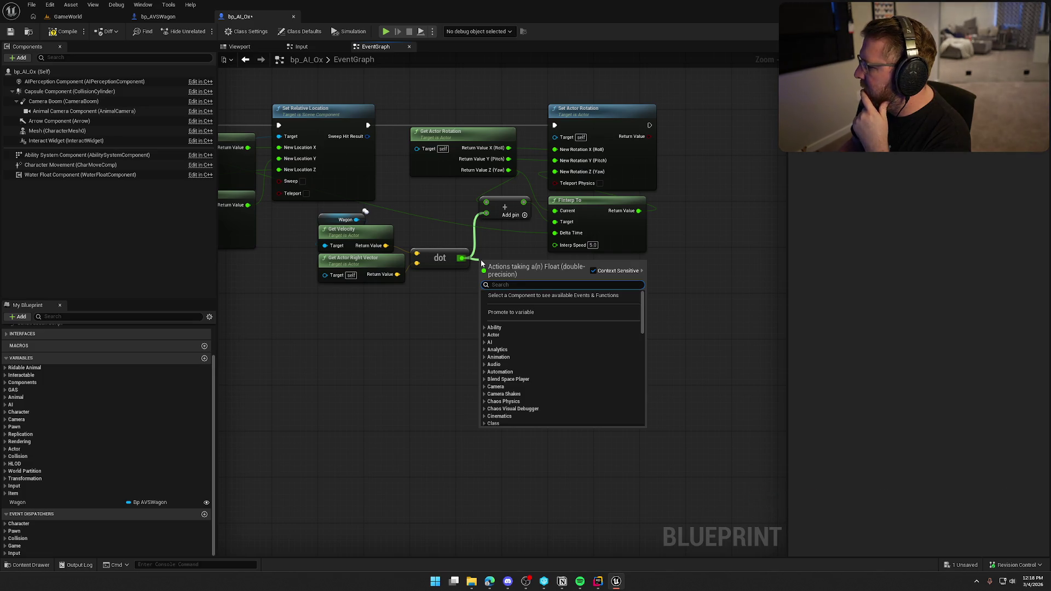
left_click(508, 245)
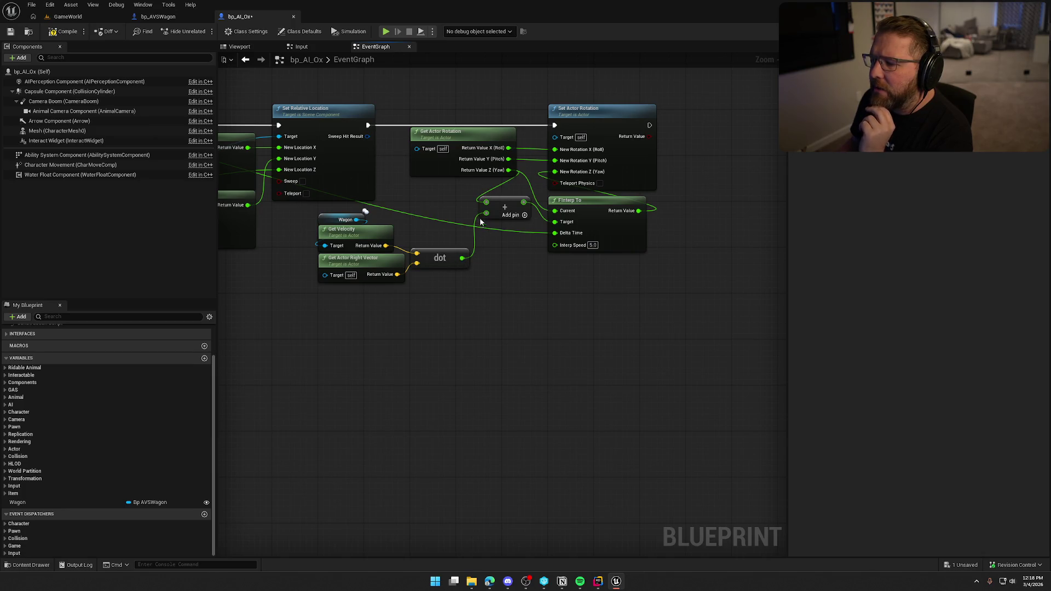
mouse_move(463, 257)
left_mouse_down()
mouse_move(520, 297)
mouse_move(507, 286)
left_mouse_up()
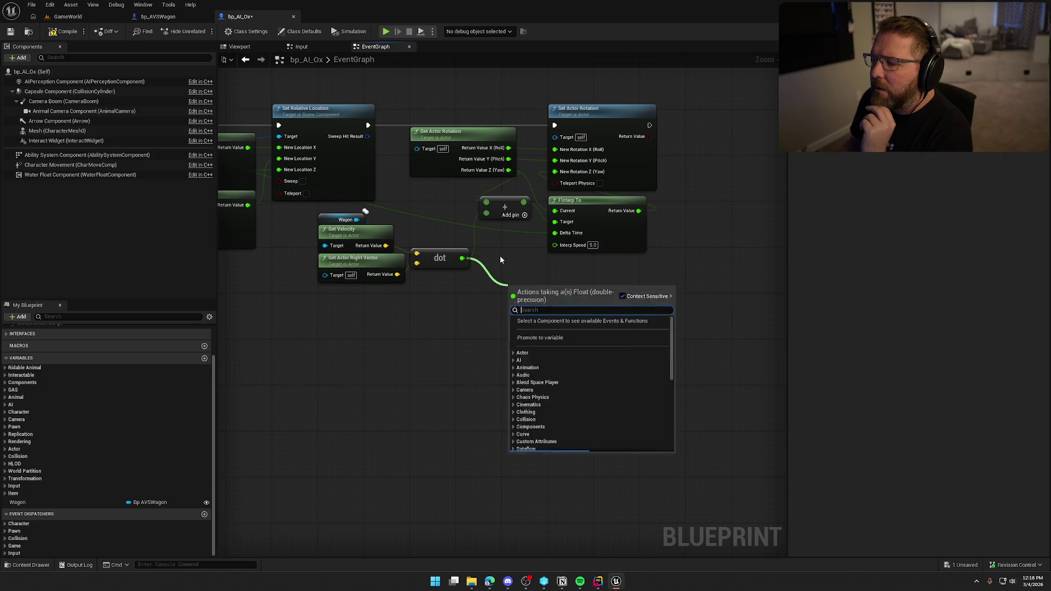
left_click(500, 260)
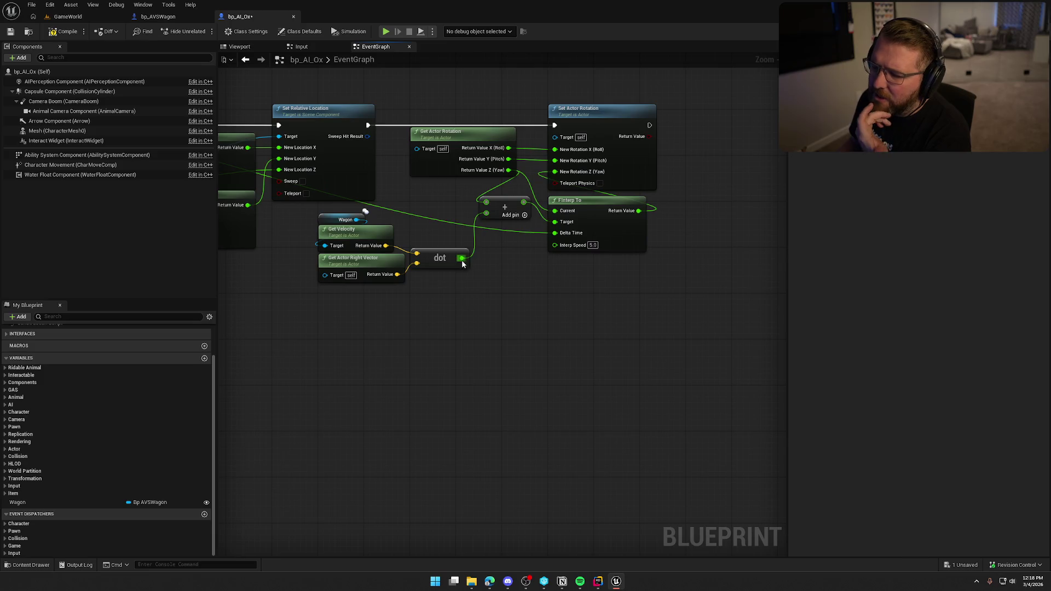
left_click_drag(462, 257, 508, 249)
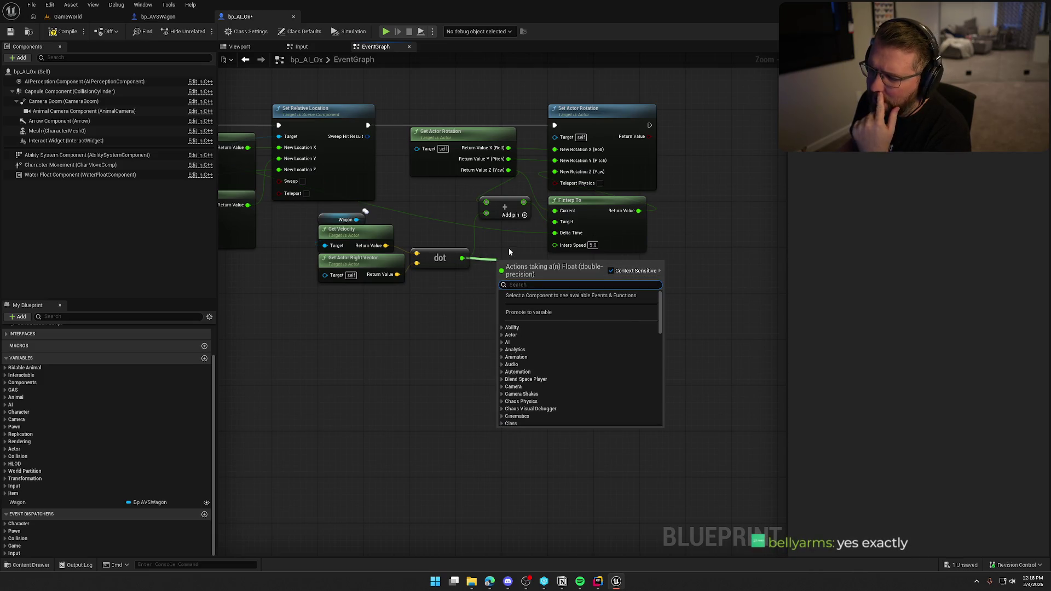
left_click(508, 249)
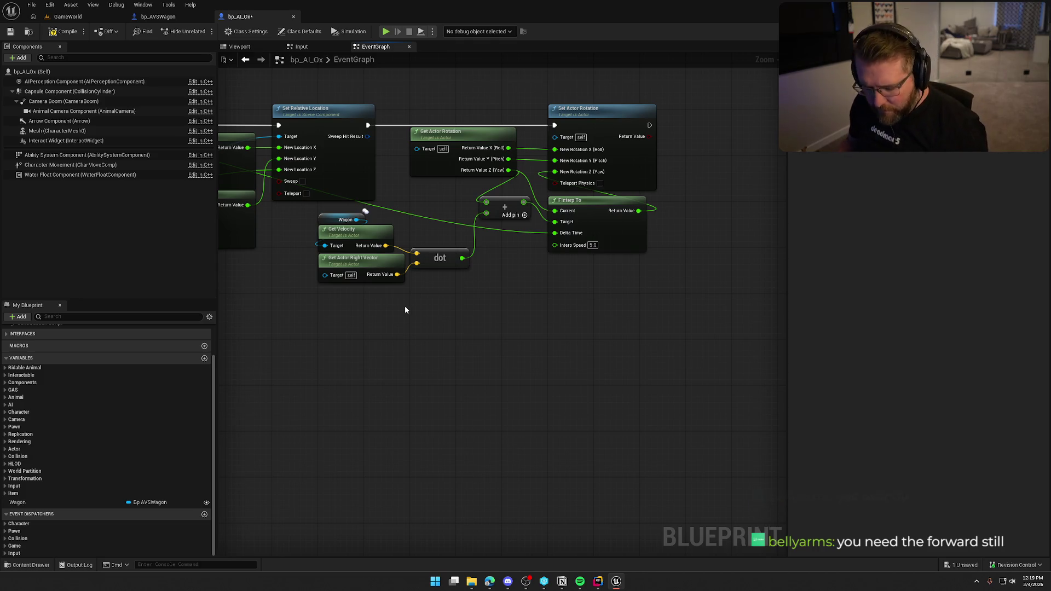
key("ctrl+z")
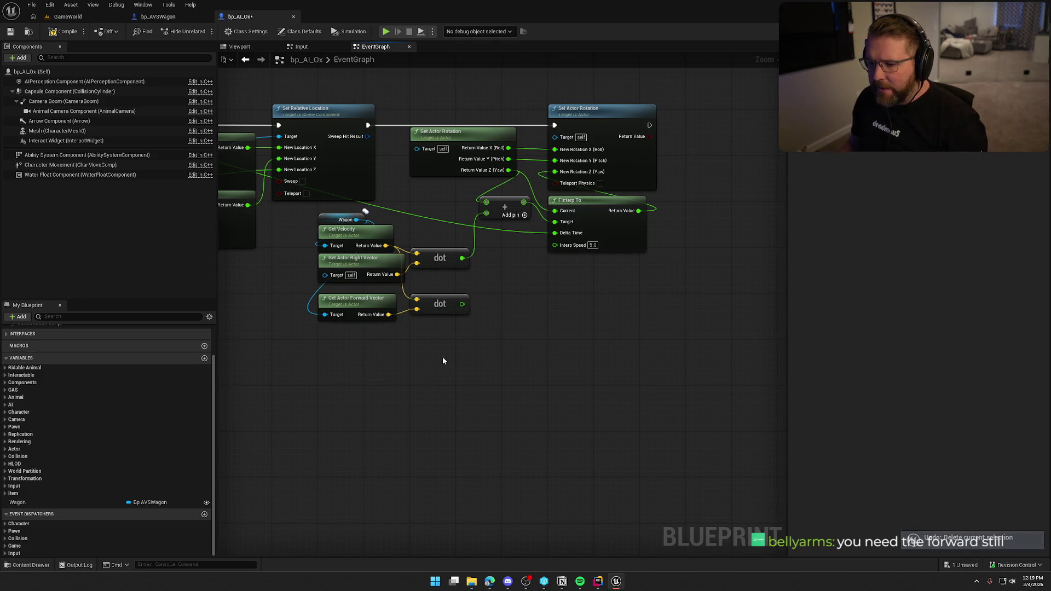
Wire the lower forward dot result into a new Less (<) node comparing against 0.0
left_click_drag(462, 304, 491, 304)
type("<")
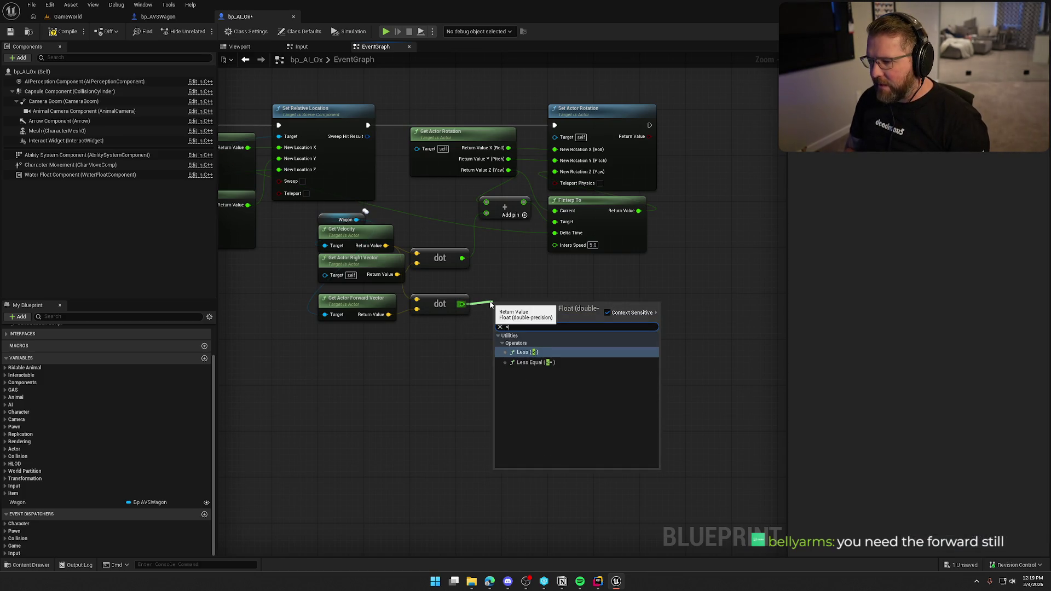
key("Return")
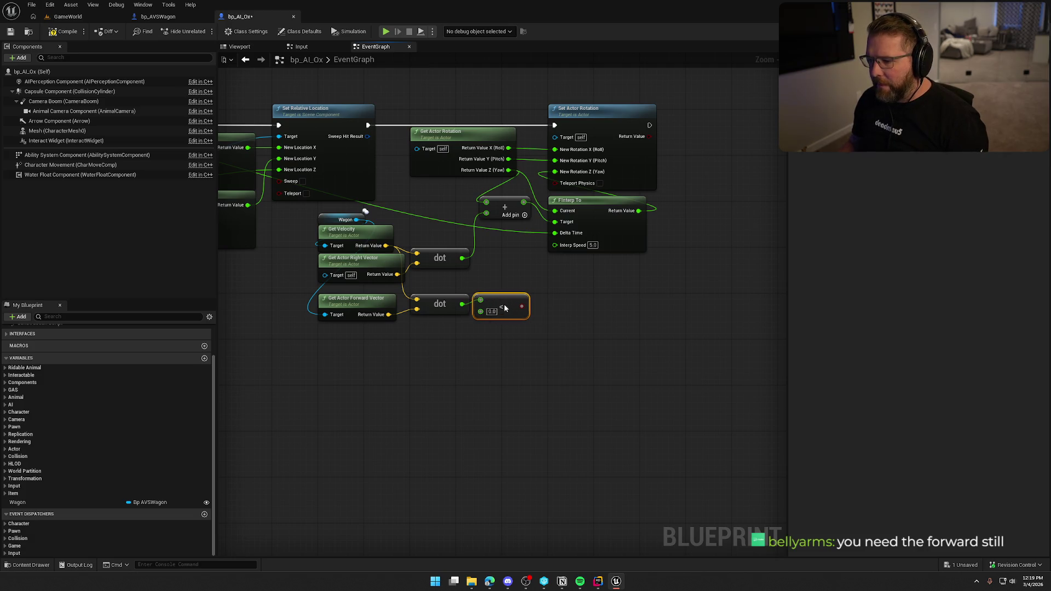
left_click_drag(503, 308, 428, 286)
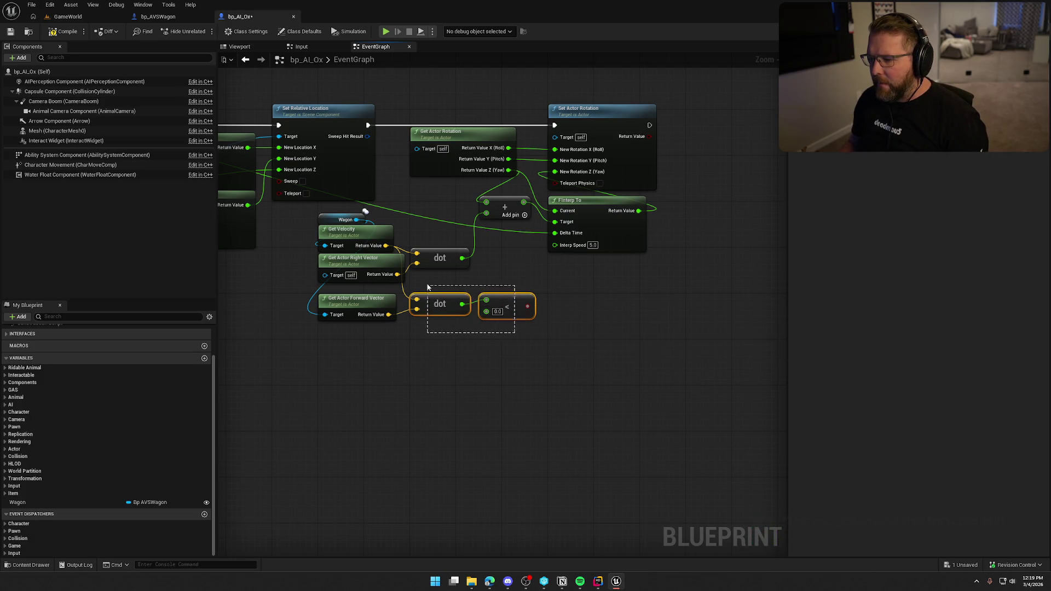
left_click(527, 397)
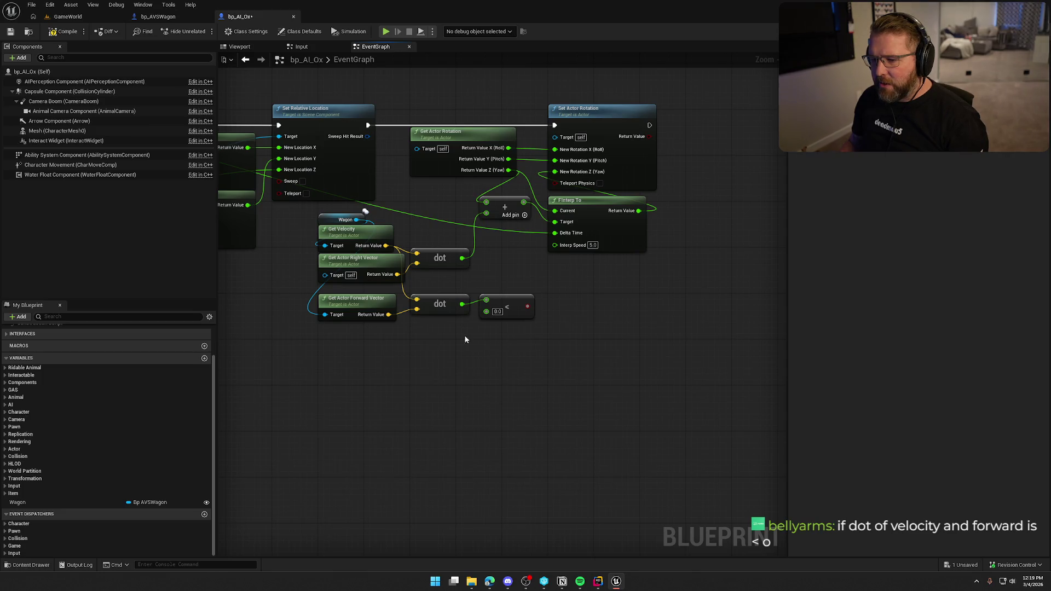
left_click_drag(488, 272, 526, 239)
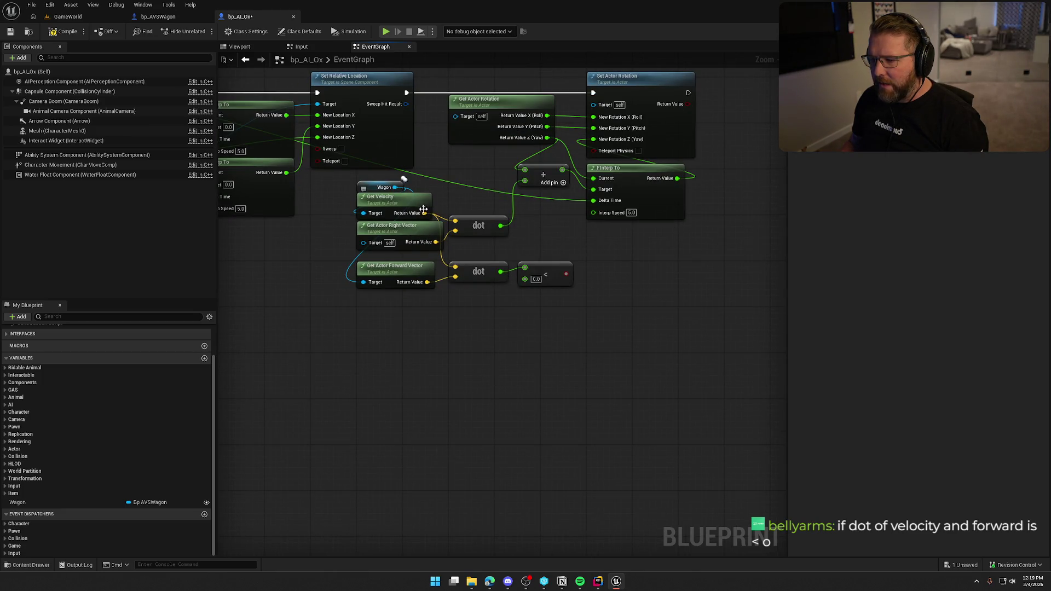
left_click_drag(424, 213, 489, 182)
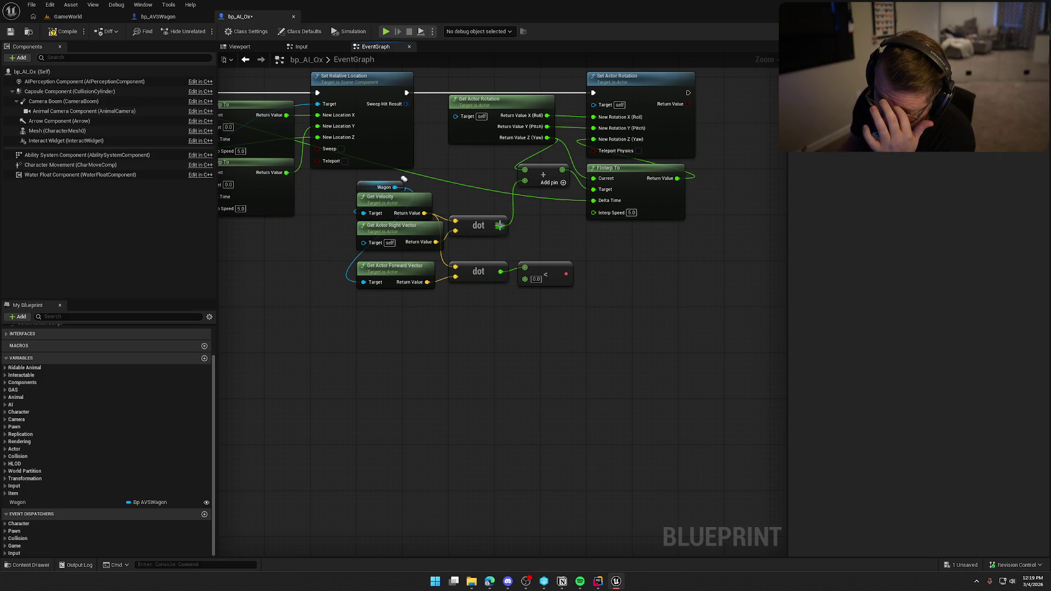
Add a Multiply node from the upper dot output, plus a Select node
left_click_drag(499, 225, 540, 230)
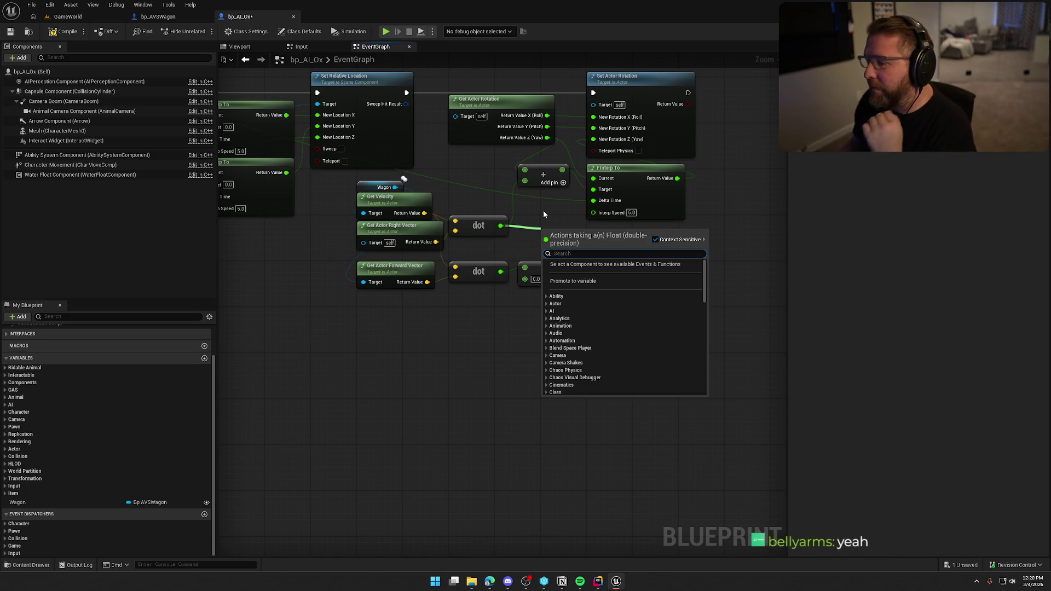
left_click(542, 210)
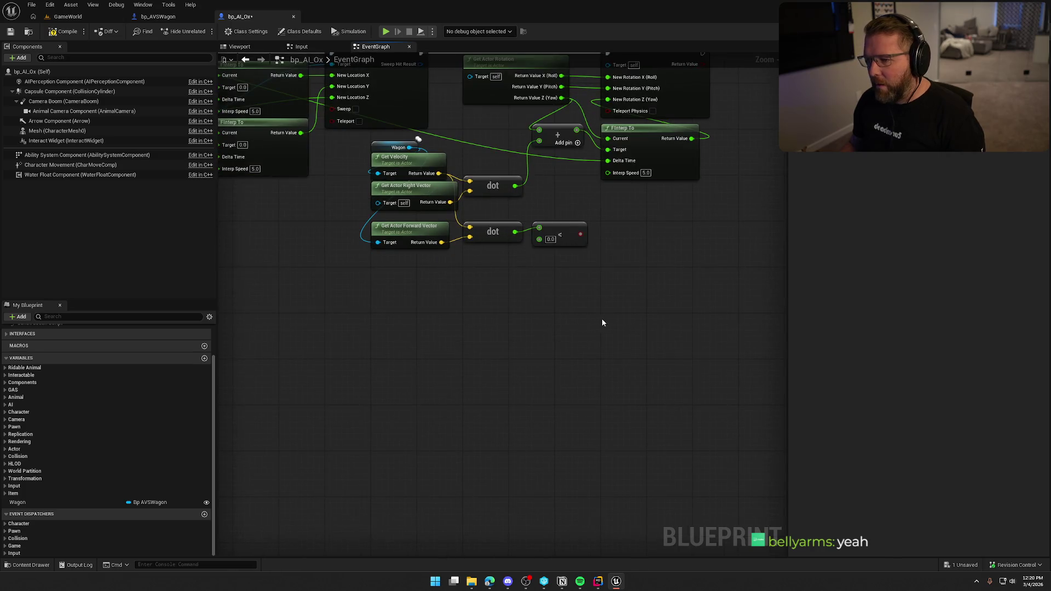
mouse_move(517, 186)
left_mouse_down()
mouse_move(549, 187)
mouse_move(620, 248)
mouse_move(580, 235)
left_mouse_up()
type("*")
key("Return")
type("selec")
left_click(658, 359)
Wire the less-than result into the Select's Index and set False to 1.0, True to -1.0
left_click_drag(649, 249, 629, 220)
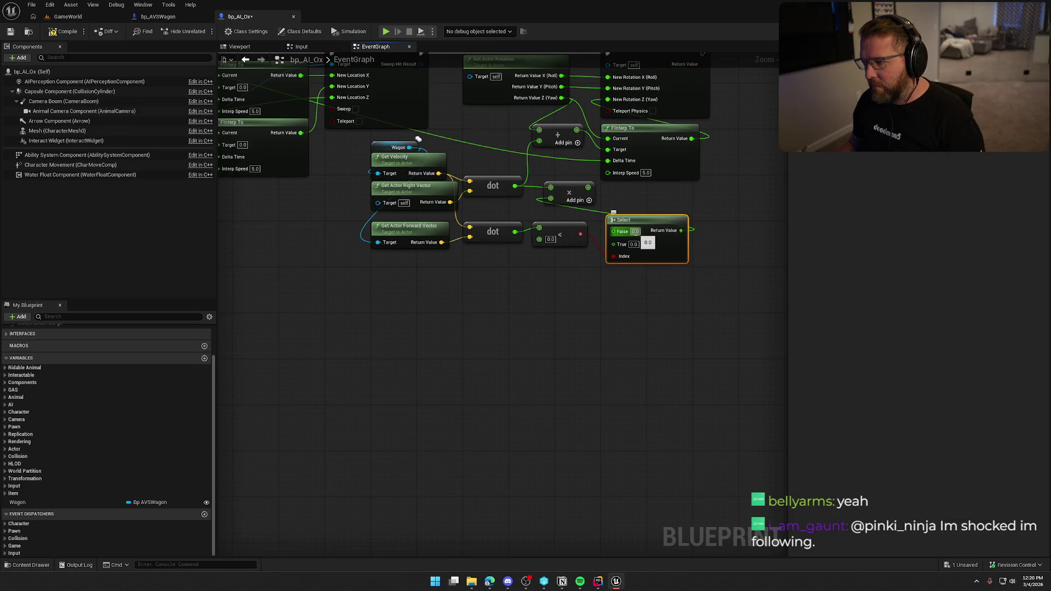
left_click(633, 245)
type("1")
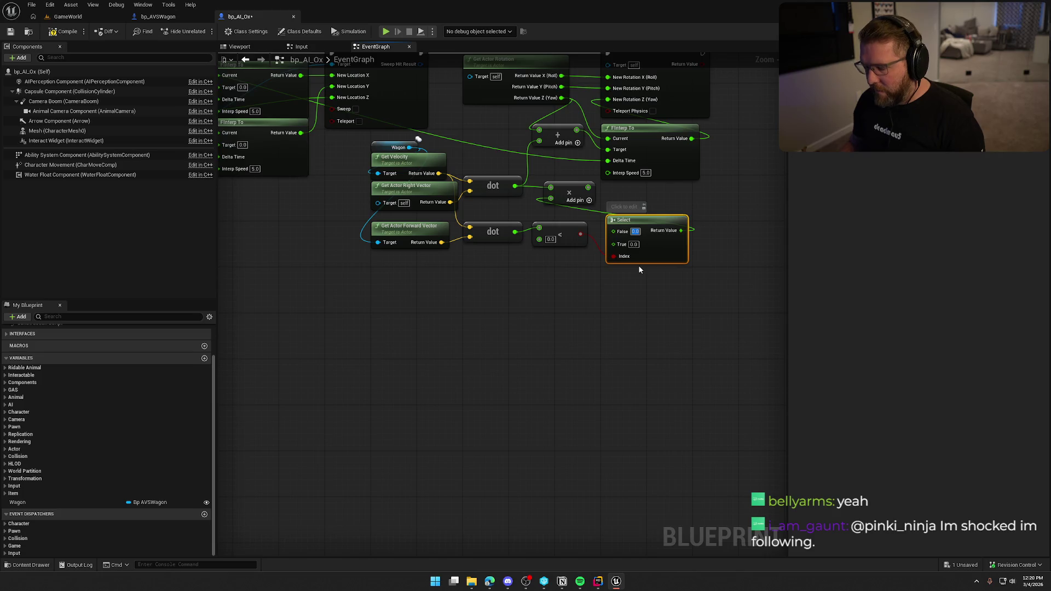
type("1")
key("Tab")
type("-1")
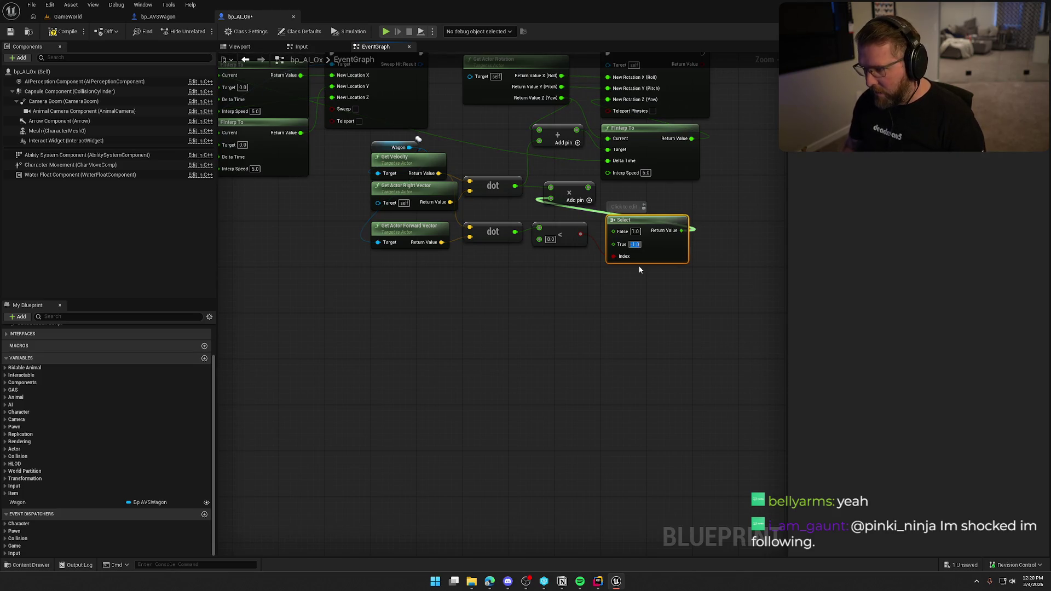
left_click(689, 322)
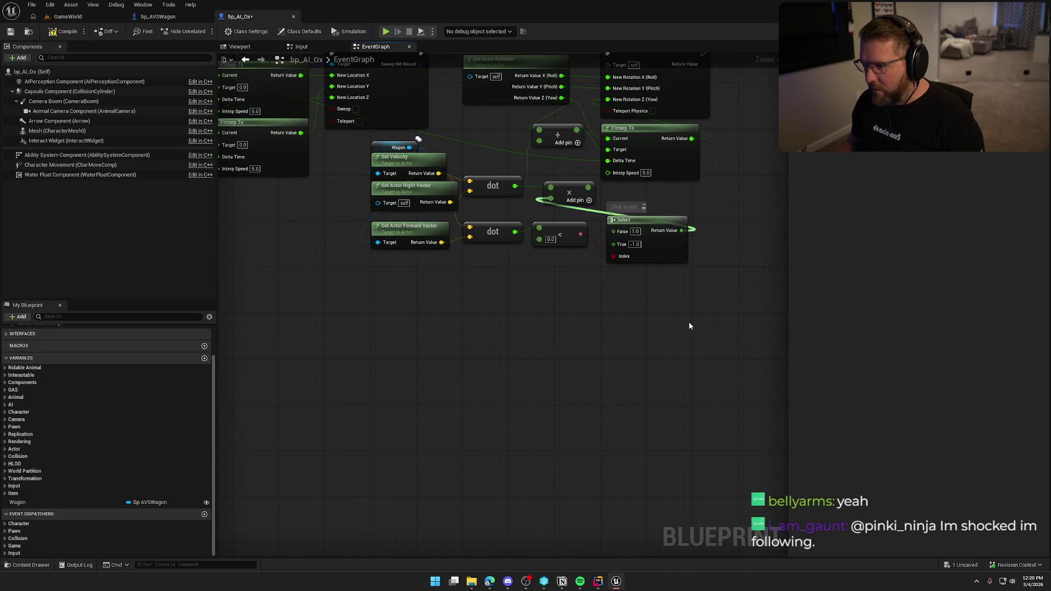
right_click(637, 208)
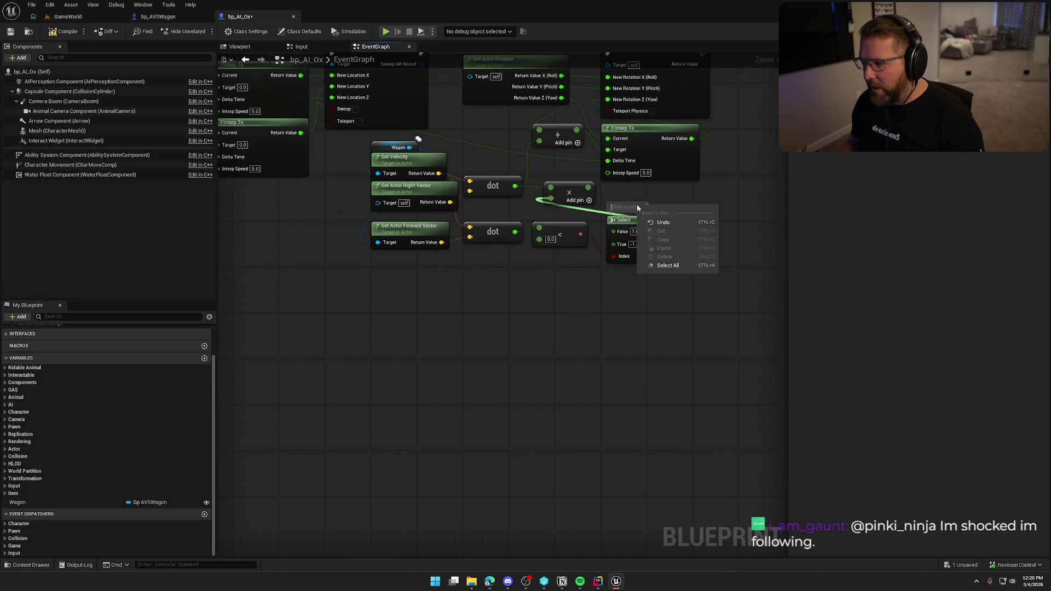
left_click(652, 210)
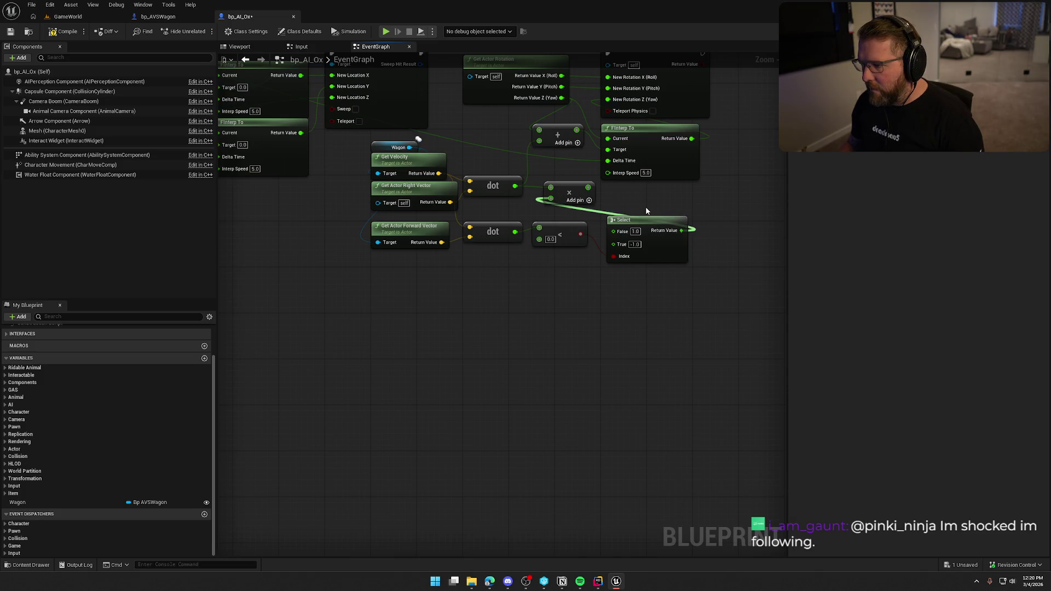
left_click_drag(644, 221, 637, 225)
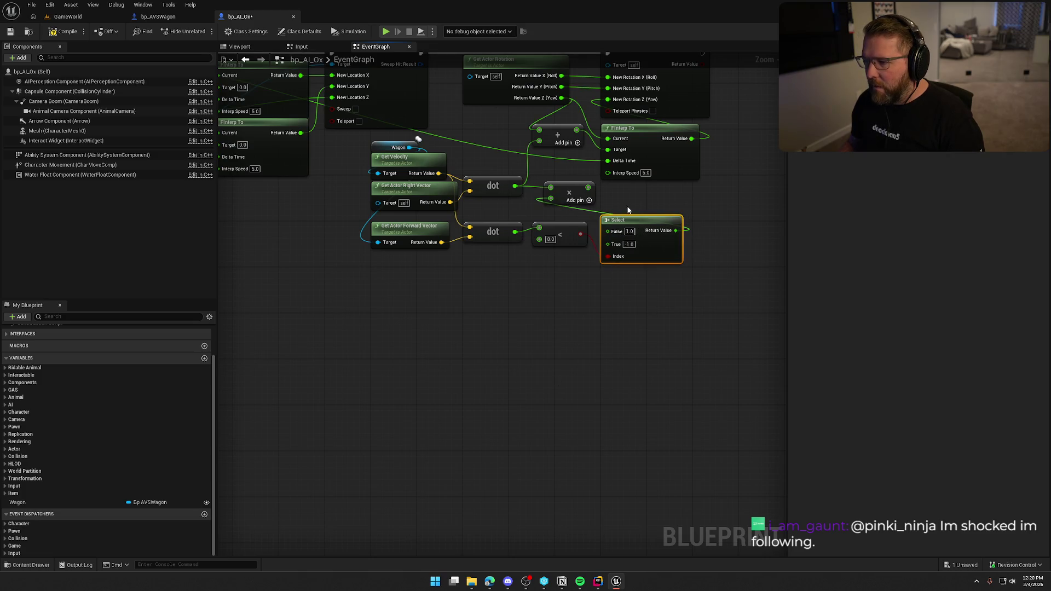
left_click_drag(587, 187, 506, 133)
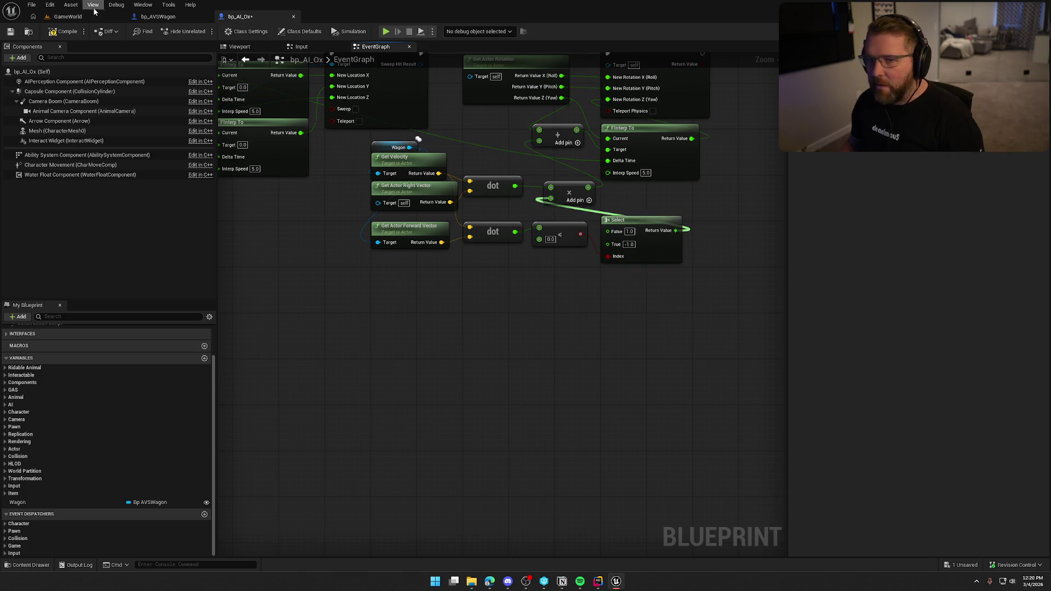
Start a GameWorld play test and get the character onto the ox wagon at the Lobby Trading Post
left_click(76, 18)
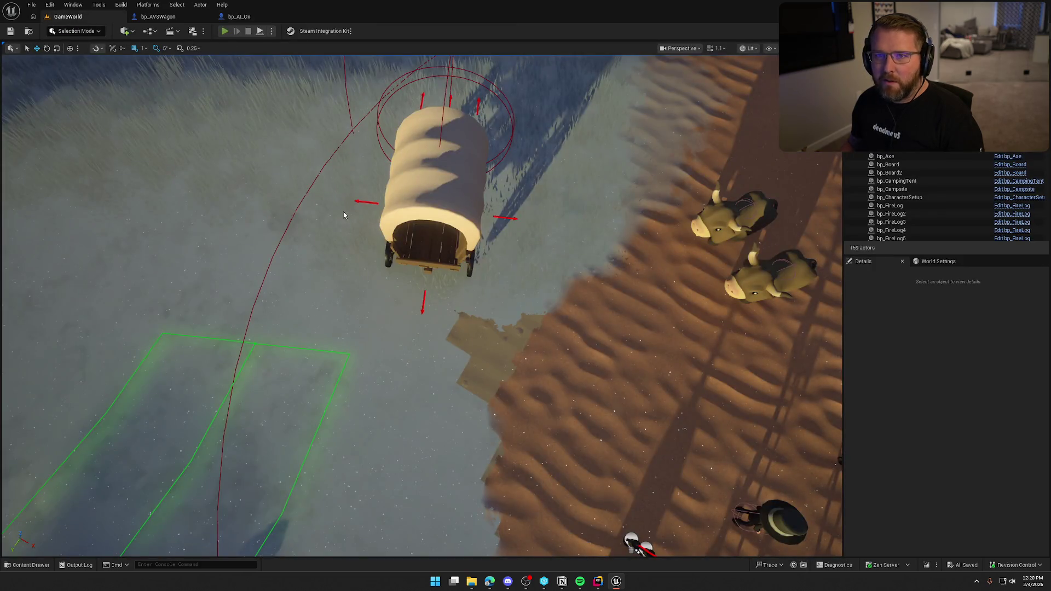
key("alt+p")
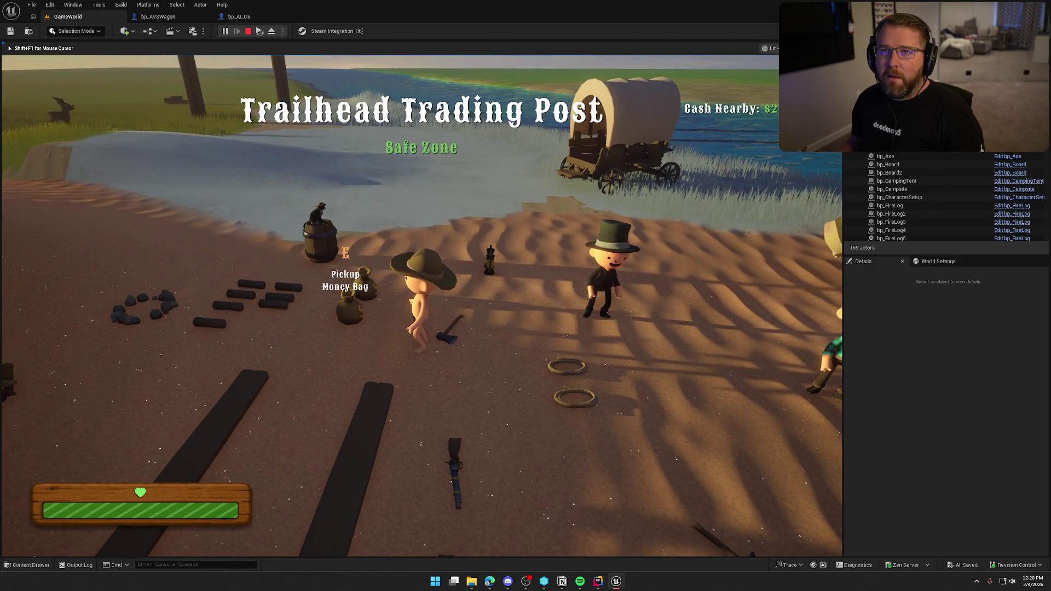
key("shift+w")
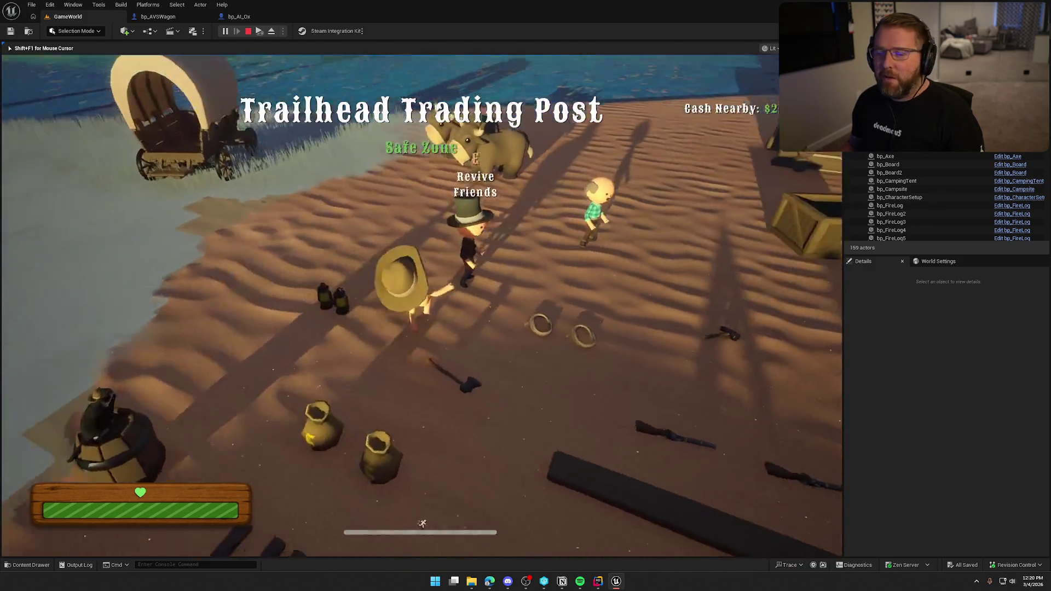
key("w")
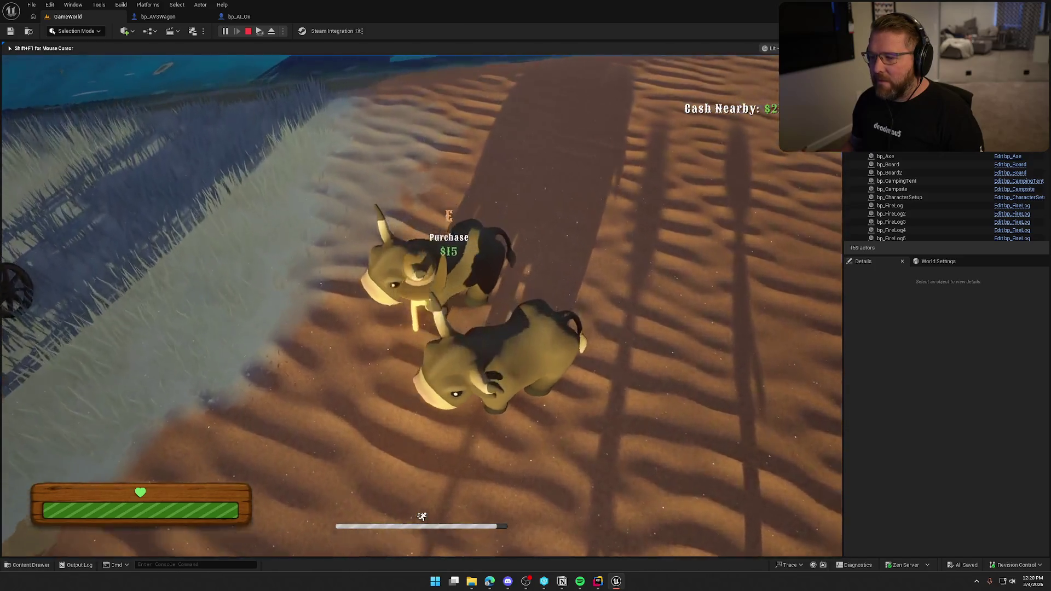
key("w")
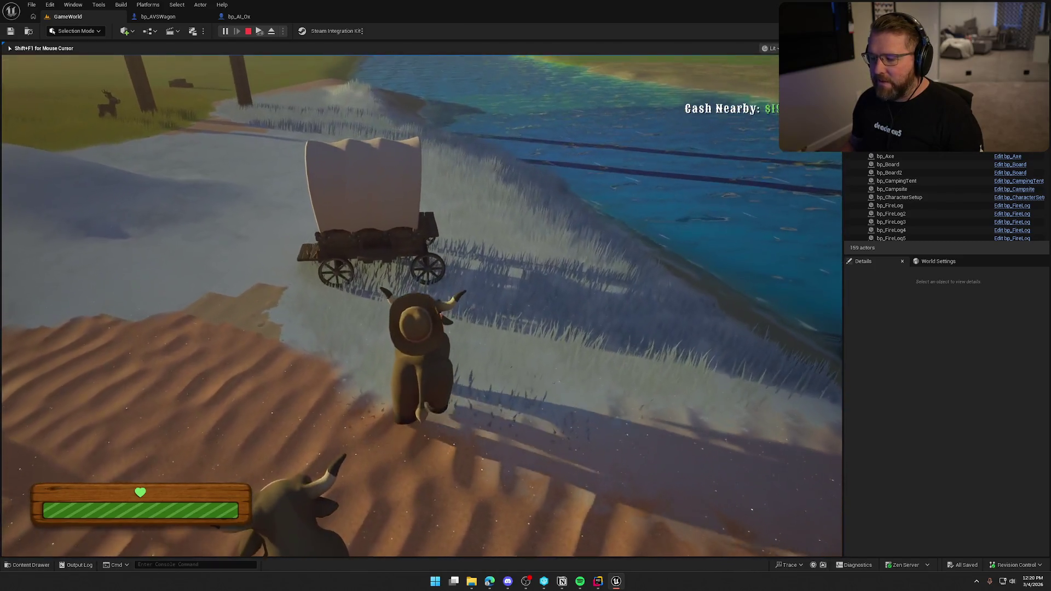
key("e")
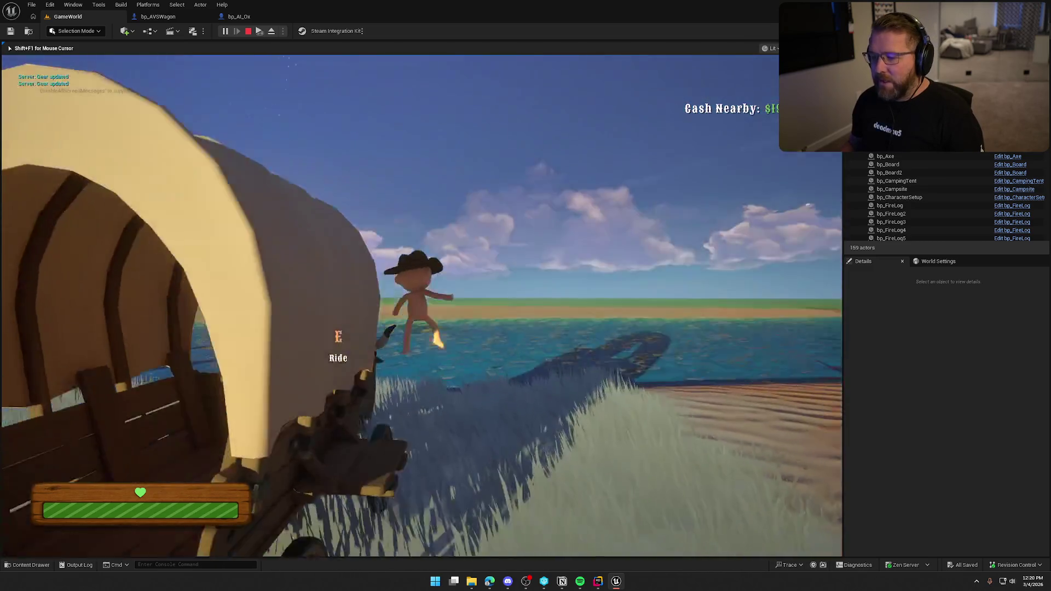
key("w")
key("e")
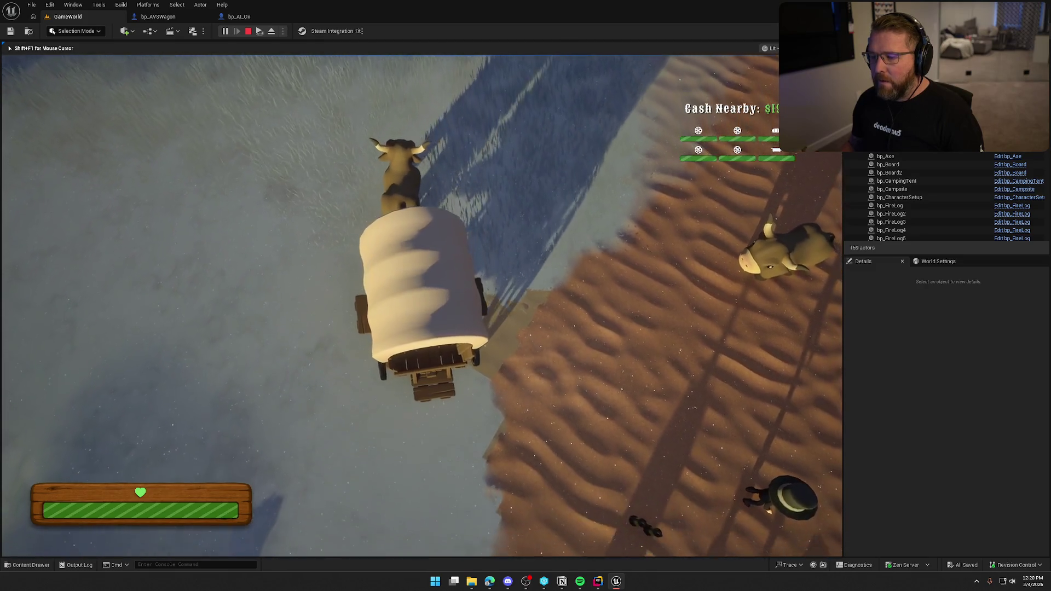
Drive the wagon backward and forward between sand and snow, then free the mouse and stop
key("s")
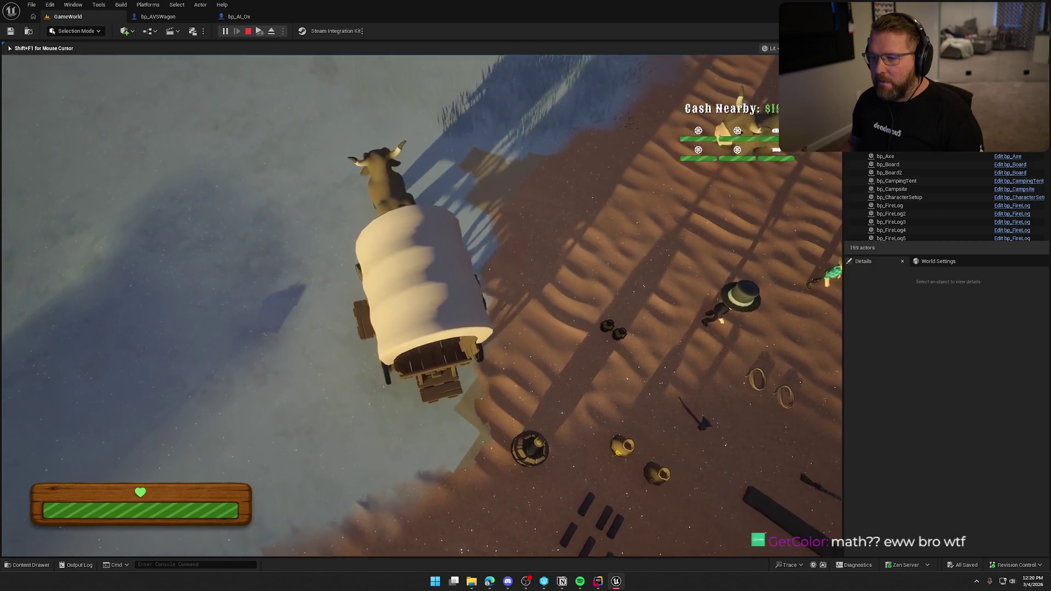
key("w")
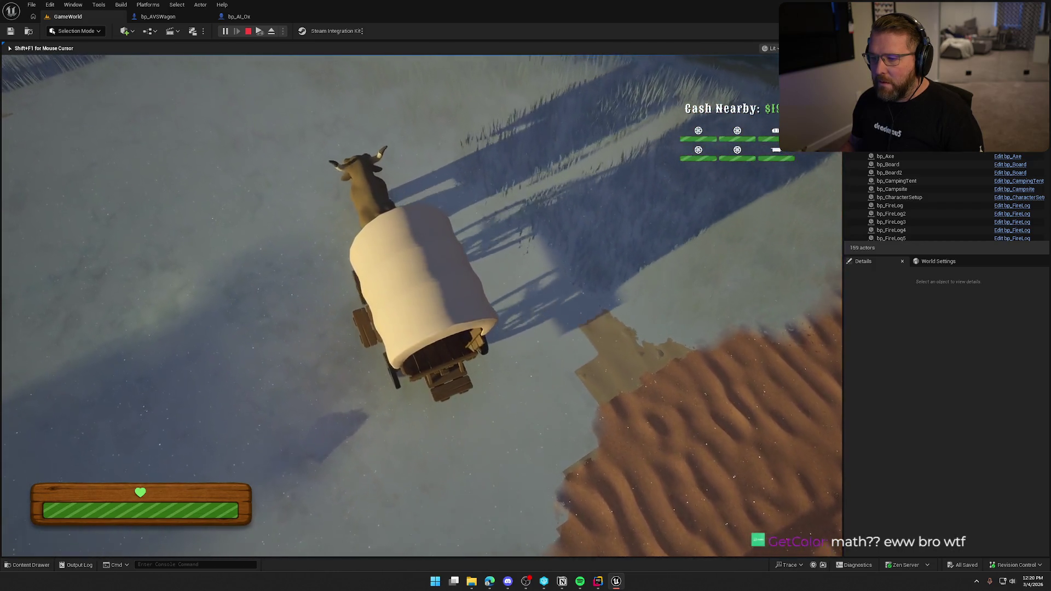
key("w")
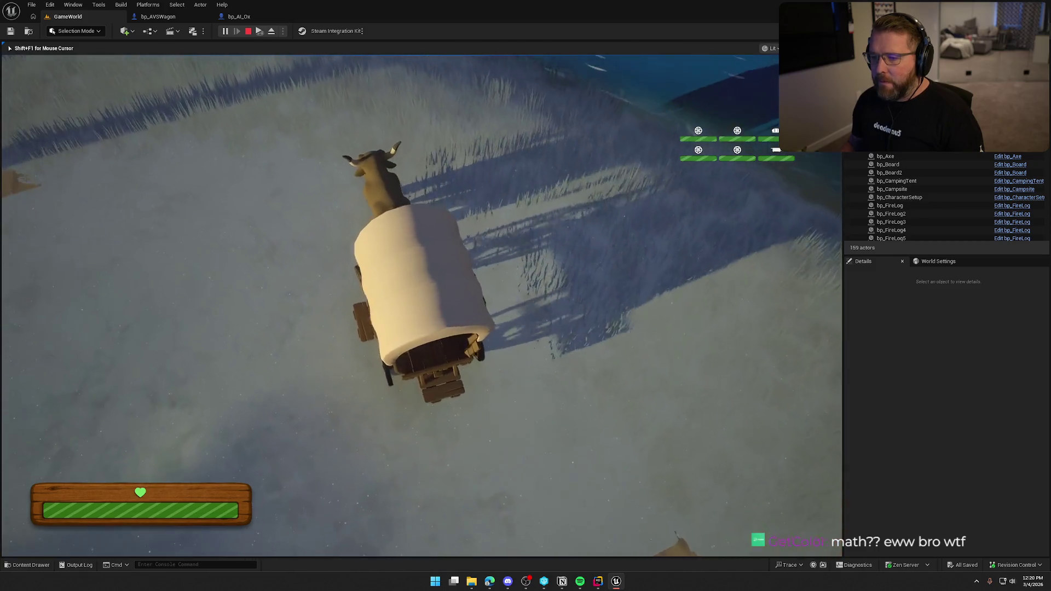
key("w")
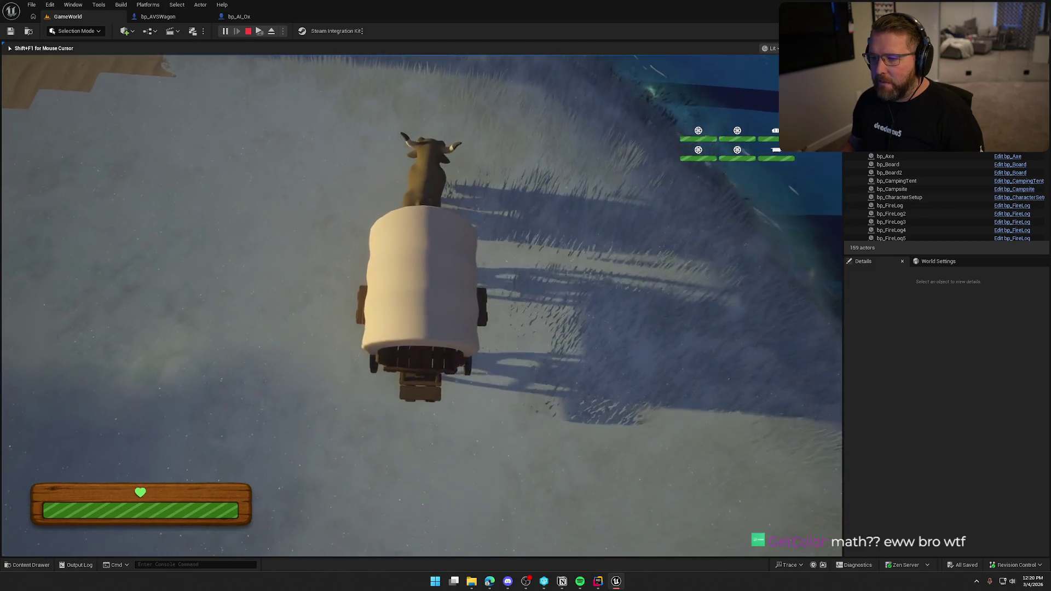
key("s")
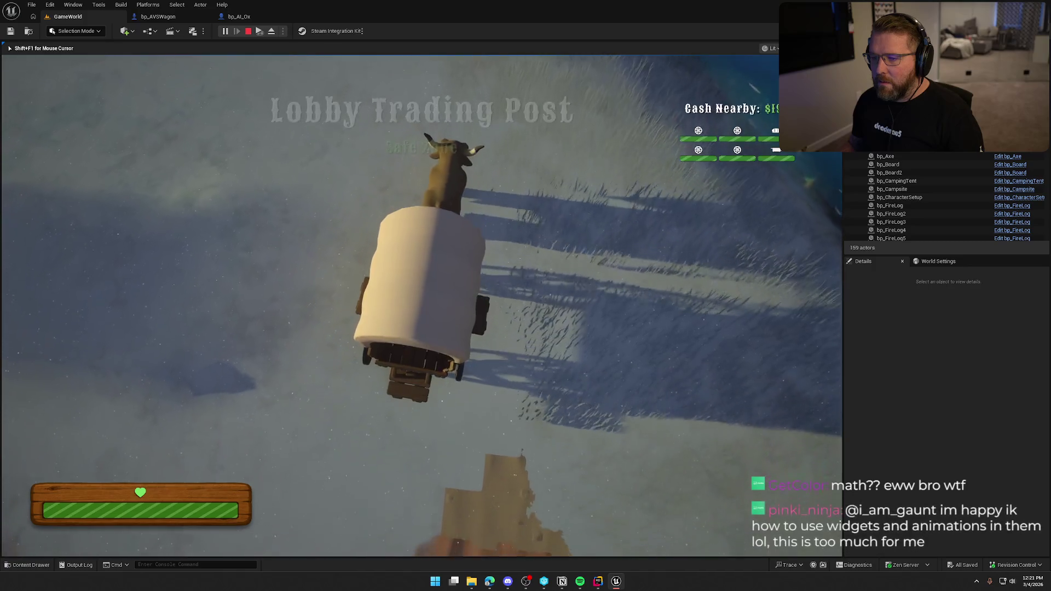
key("w")
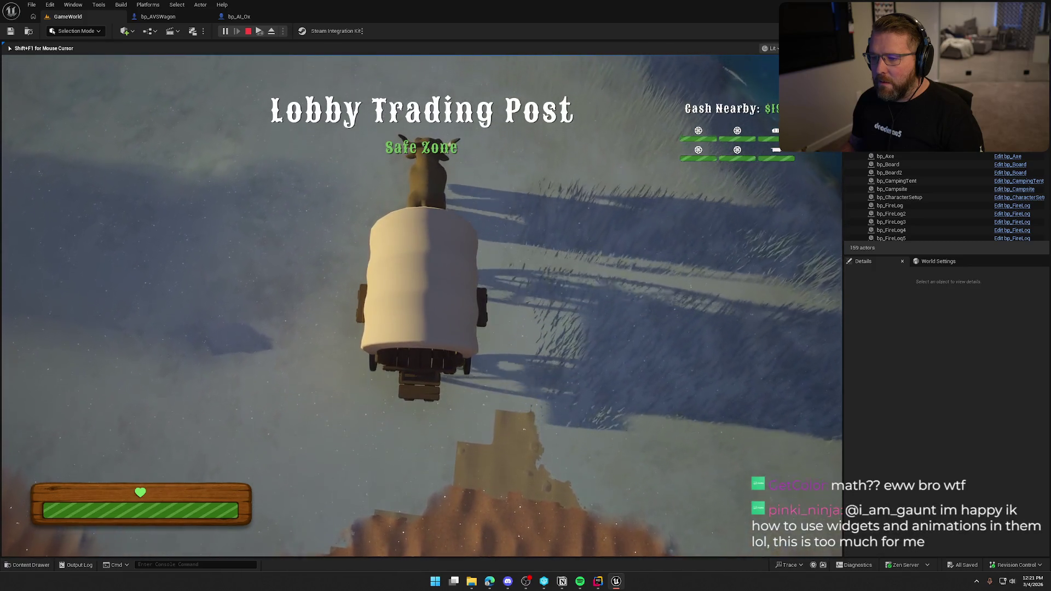
key("w")
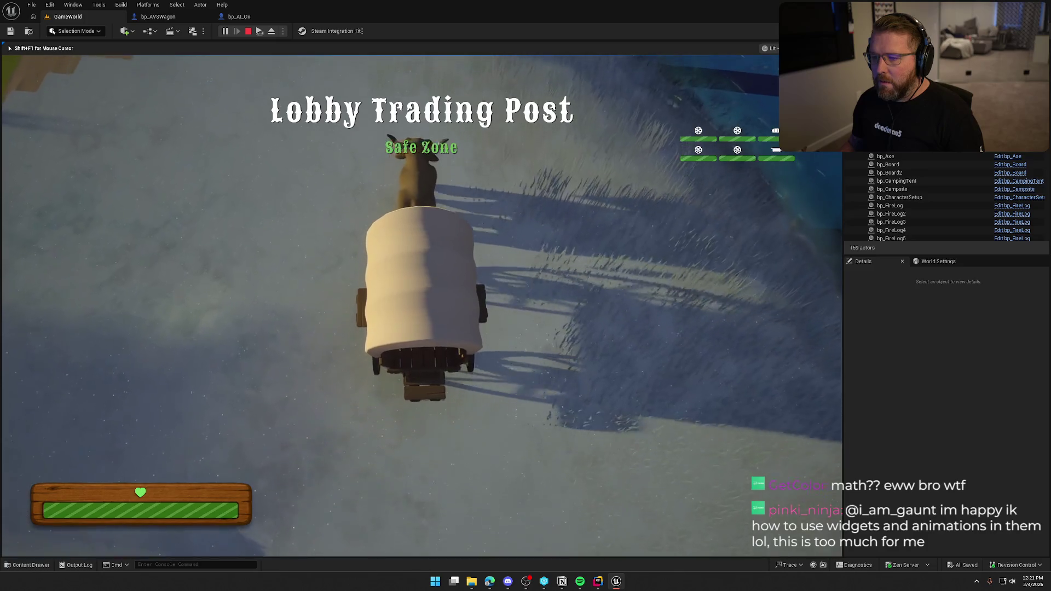
key("w")
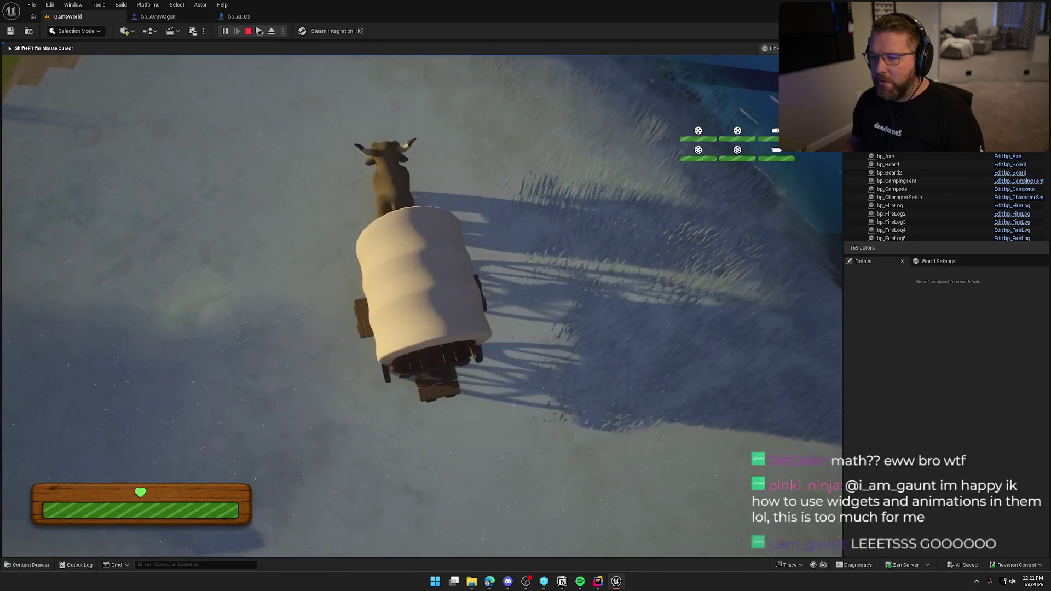
key("w")
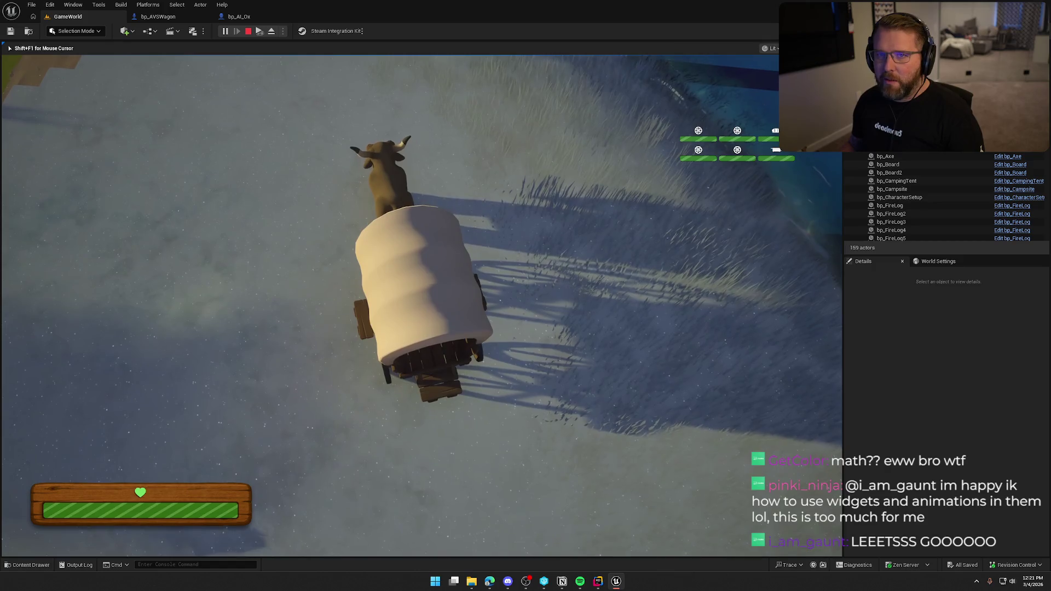
key("shift+F1")
key("Escape")
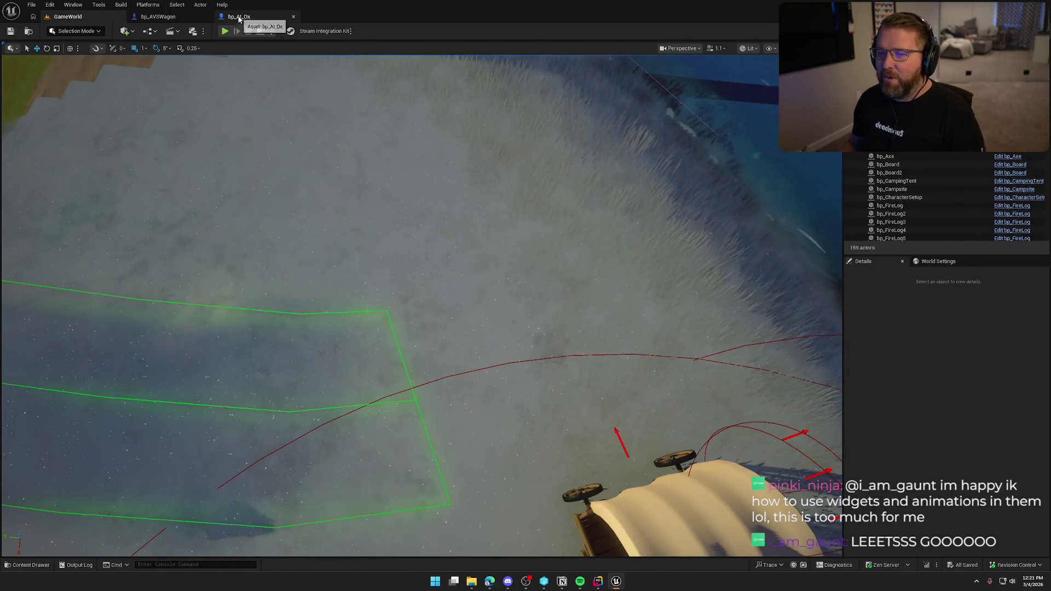
In bp_AI_Ox, shift the steering nodes left and move the forward vector, dot and compare nodes down
left_click(239, 16)
scroll(492, 330, "up", 2)
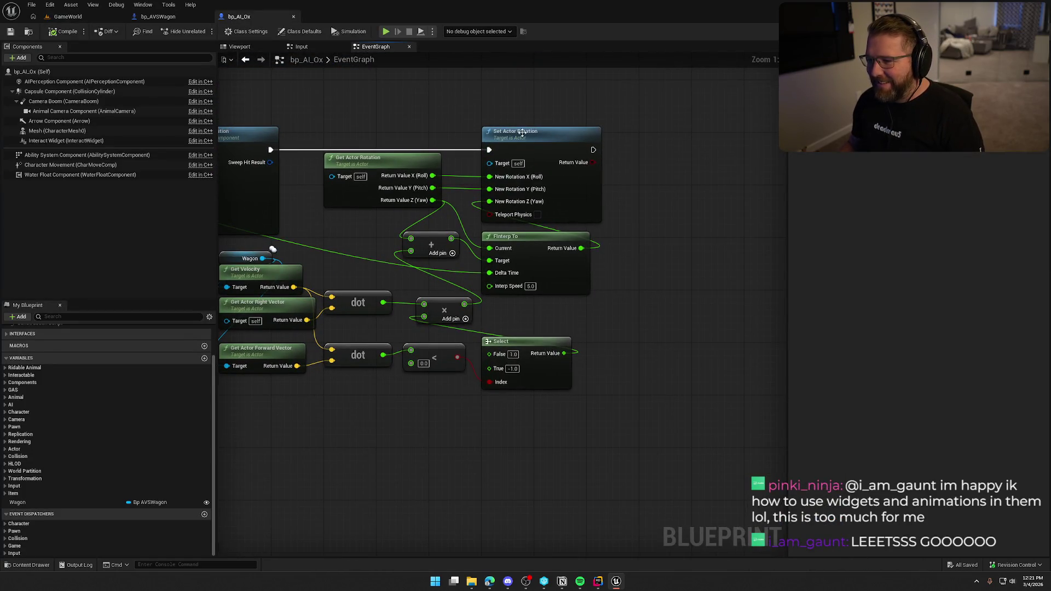
left_click_drag(415, 171, 583, 96)
mouse_move(608, 332)
left_mouse_down()
mouse_move(405, 190)
mouse_move(367, 206)
left_mouse_up()
left_click(545, 310)
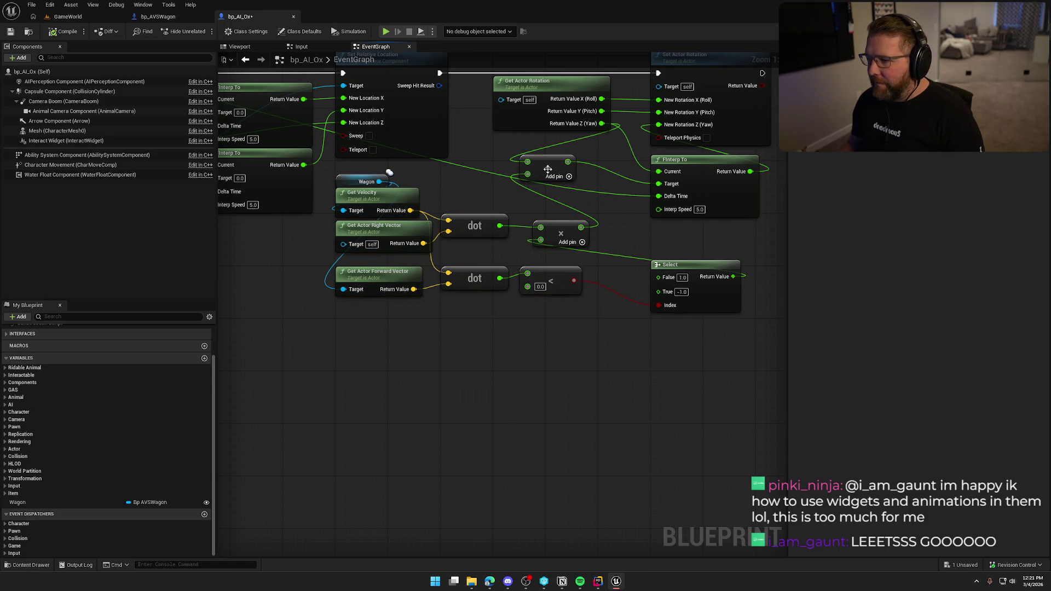
left_click_drag(547, 169, 606, 182)
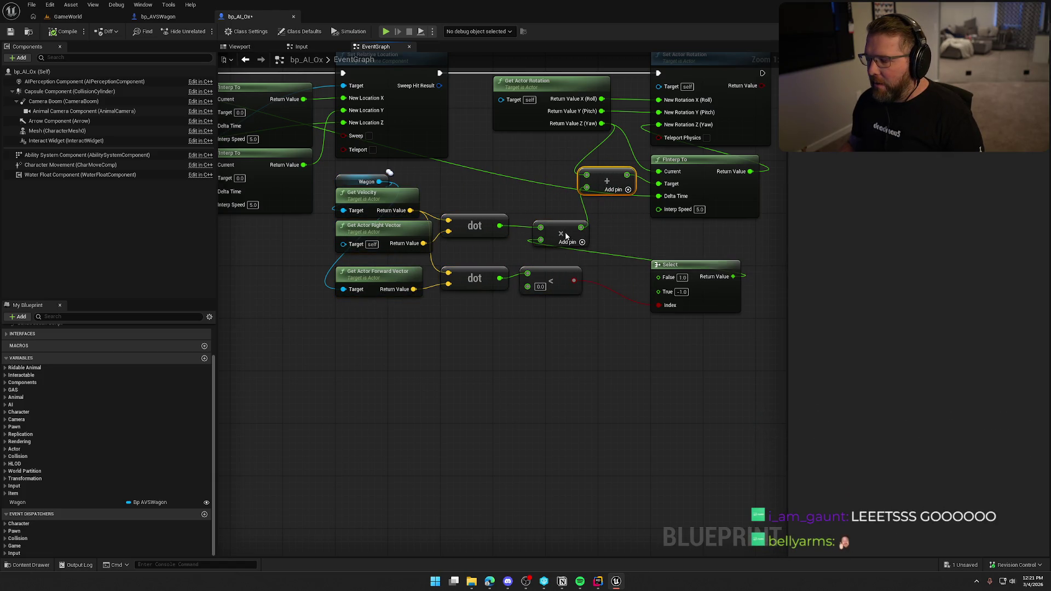
left_click_drag(571, 239, 688, 248)
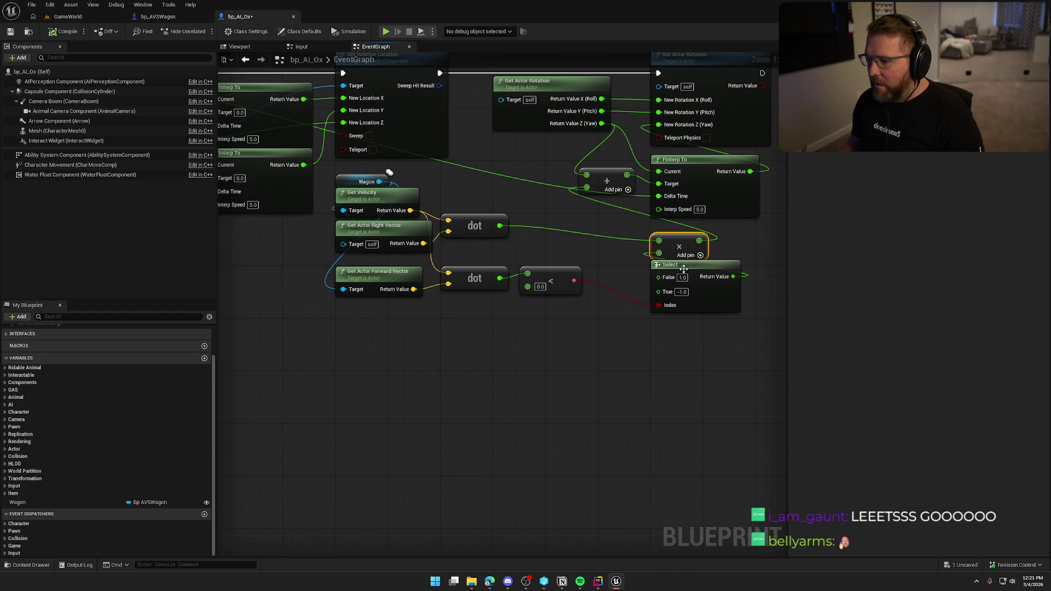
mouse_move(579, 326)
left_mouse_down()
mouse_move(340, 225)
mouse_move(374, 254)
left_mouse_up()
left_click(539, 234)
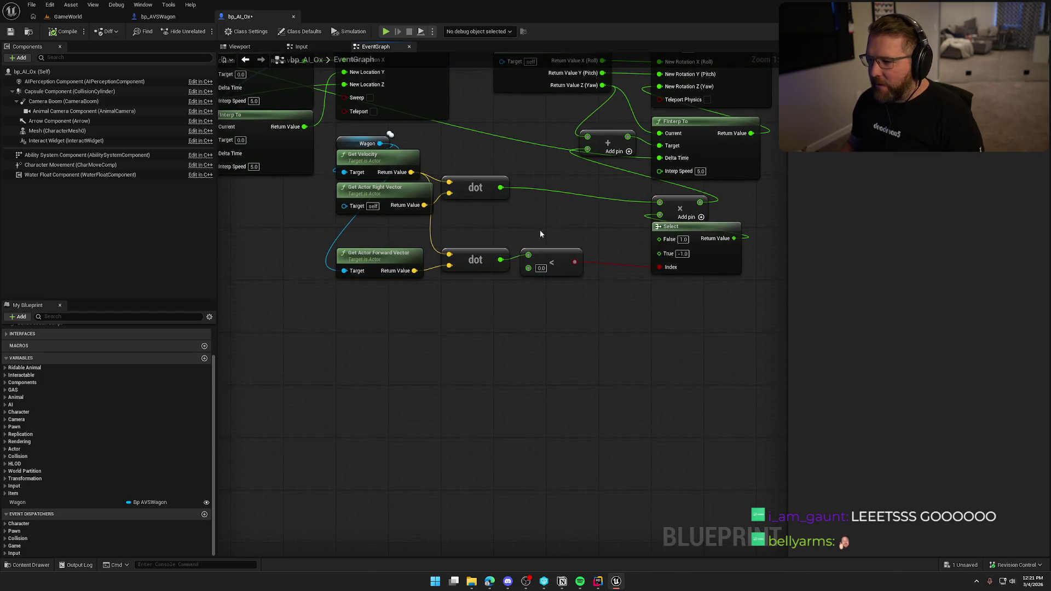
Place the Select and multiply nodes beside the comparison and raise the Wagon, velocity and right-vector nodes
mouse_move(684, 230)
left_mouse_down()
mouse_move(572, 191)
mouse_move(553, 205)
left_mouse_up()
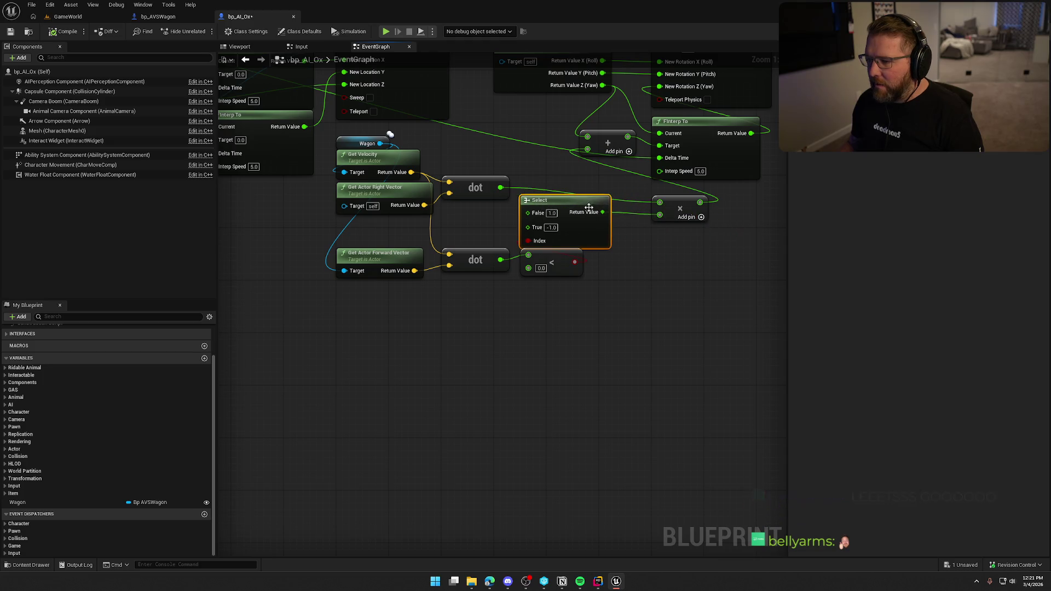
left_click(667, 208)
mouse_move(670, 207)
left_mouse_down()
mouse_move(544, 171)
mouse_move(545, 182)
left_mouse_up()
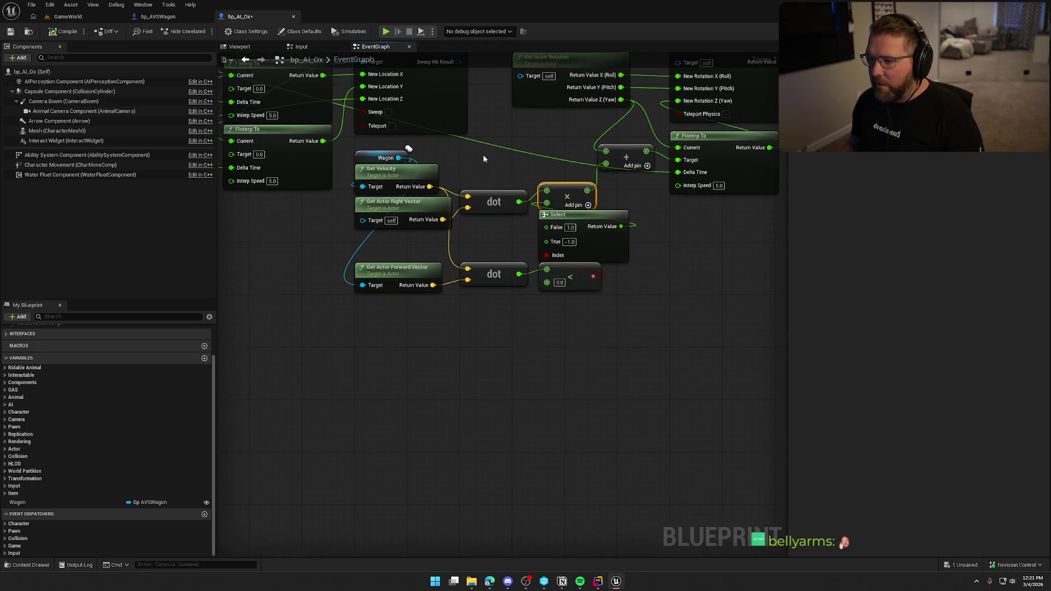
left_click(489, 182)
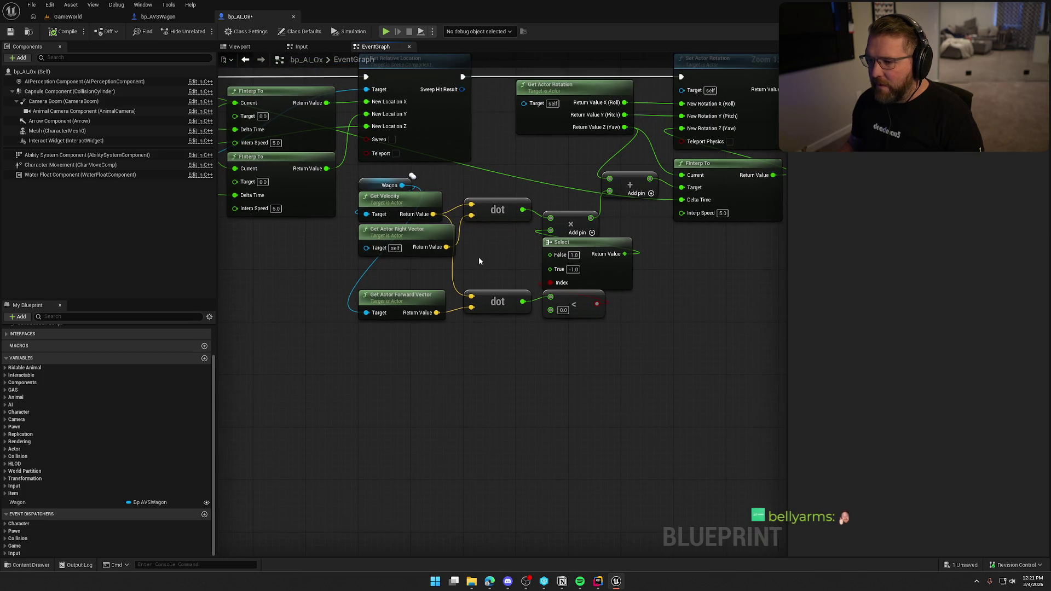
left_click_drag(460, 252, 361, 164)
left_click_drag(386, 210, 387, 197)
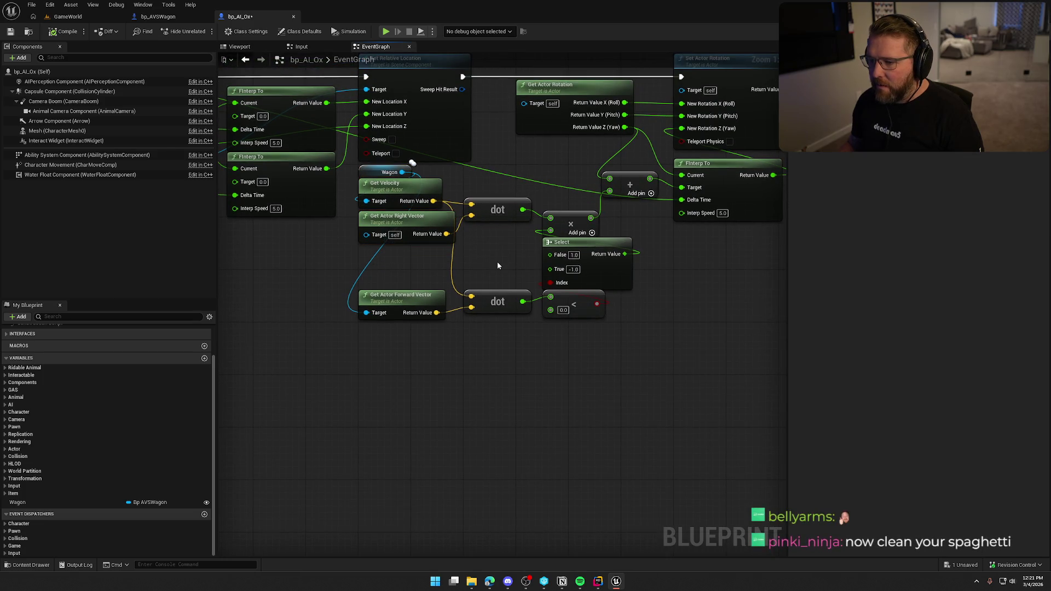
left_click_drag(496, 265, 476, 270)
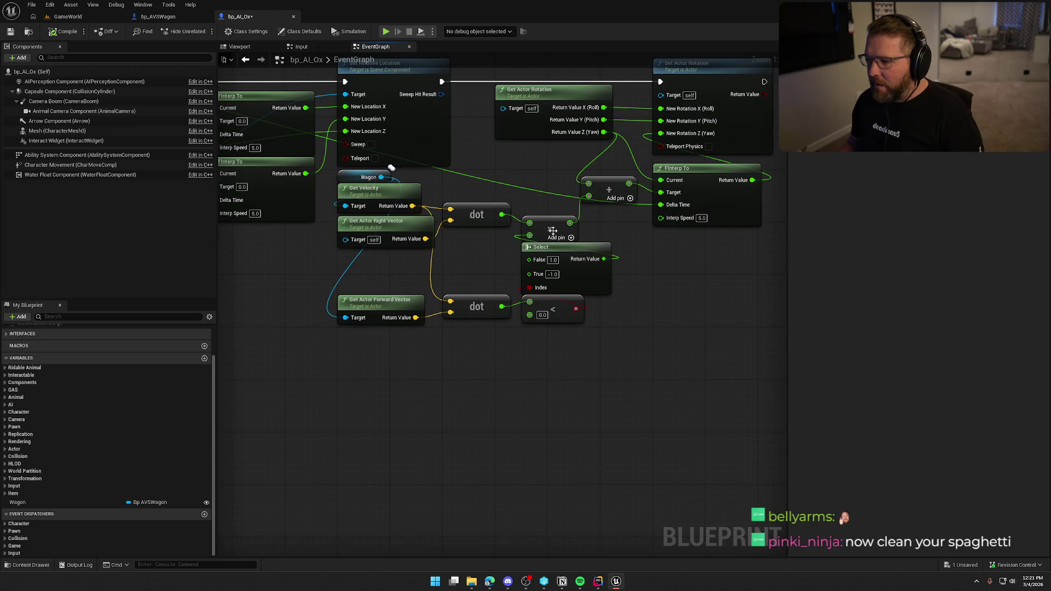
left_click_drag(552, 230, 610, 220)
Insert a multiply node with factor 2.0 on the lateral dot output, feeding the existing multiply
left_click_drag(501, 215, 503, 164)
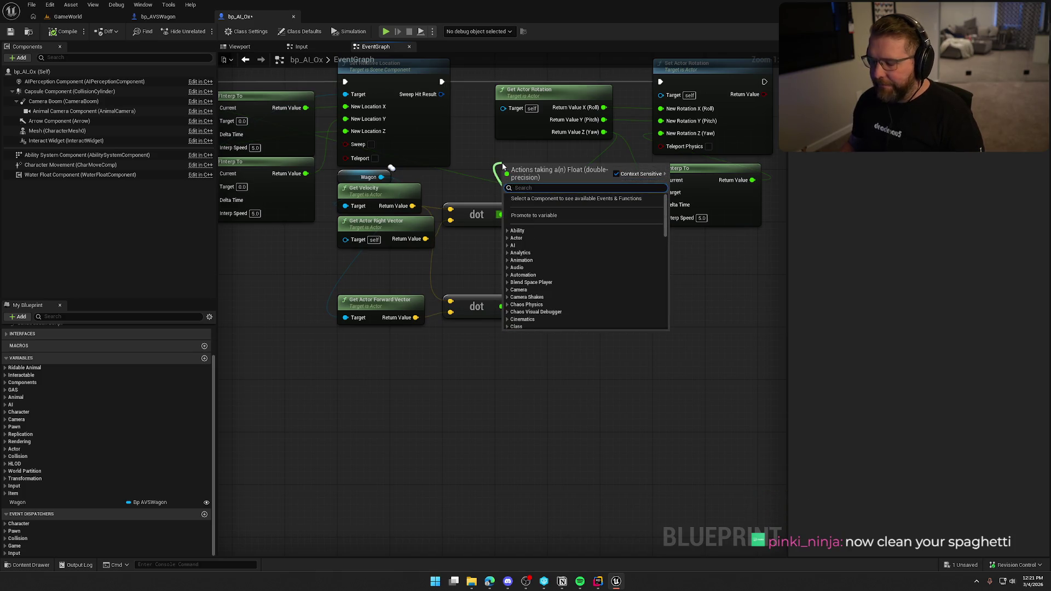
type("*")
key("Return")
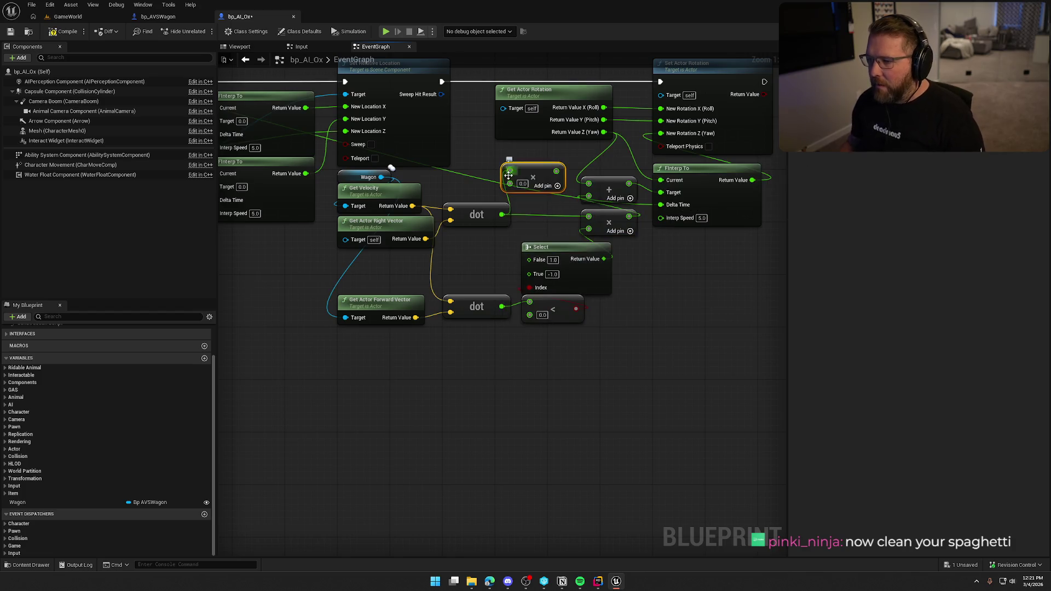
mouse_move(556, 171)
left_mouse_down()
mouse_move(563, 199)
mouse_move(589, 217)
left_mouse_up()
key("q")
left_click(542, 181)
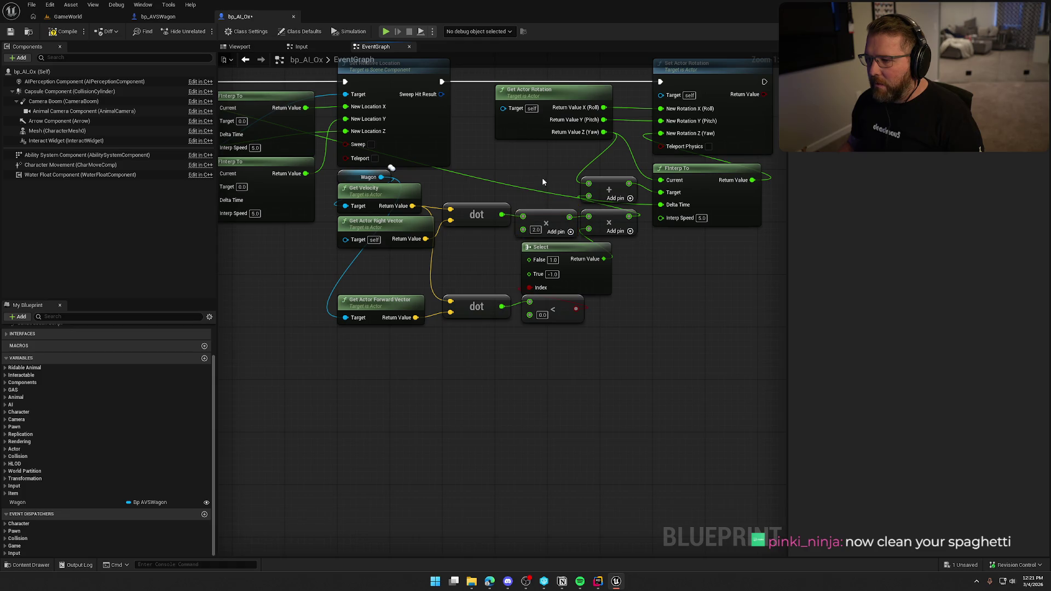
Start a play test and walk to the Trailhead Trading Post to drive the ox wagon
left_click(62, 15)
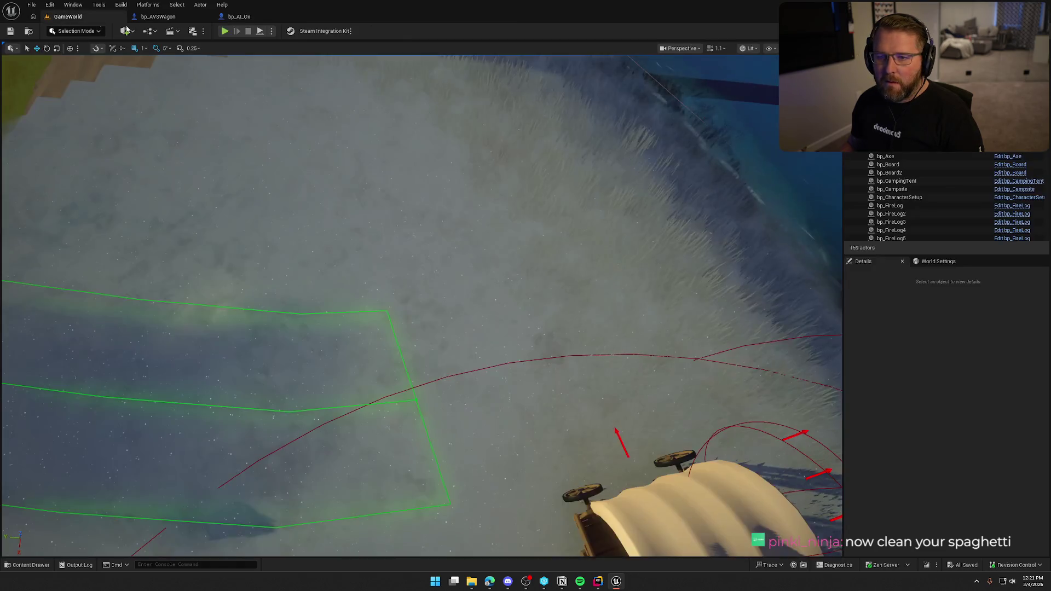
left_click(225, 31)
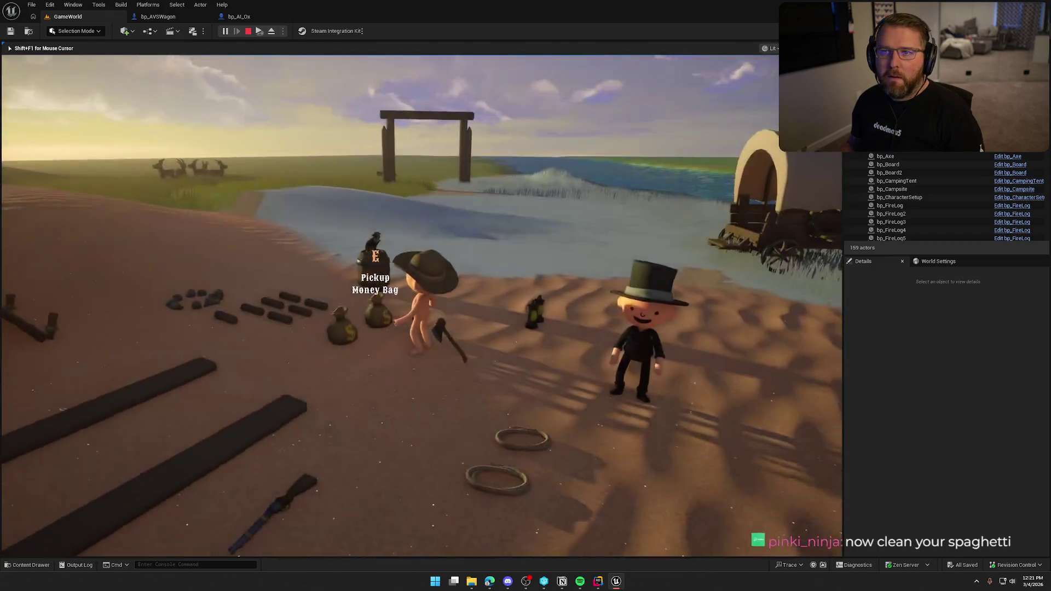
key("w")
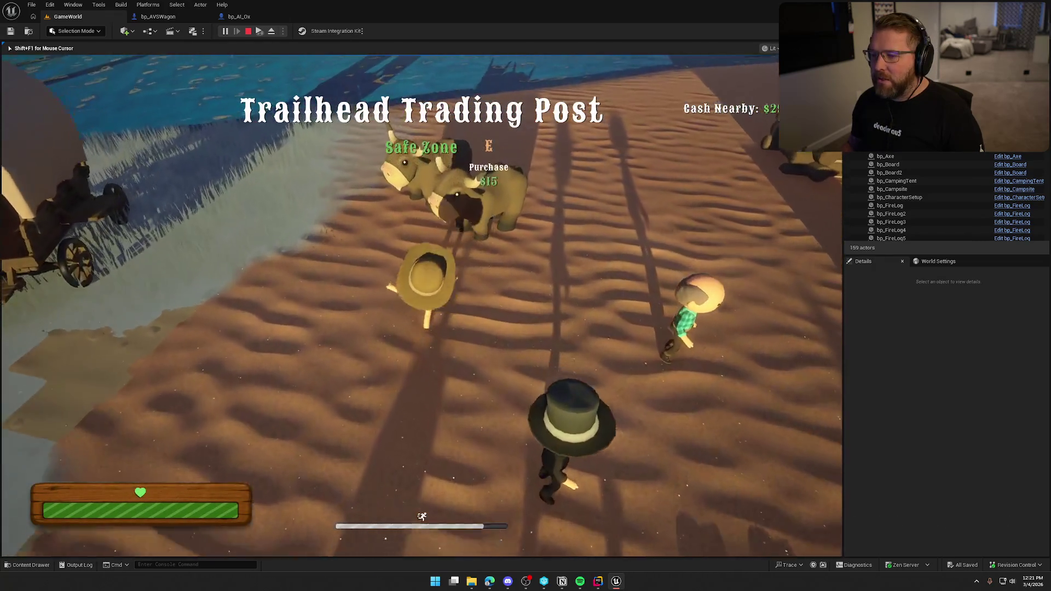
scroll(422, 307, "up", 5)
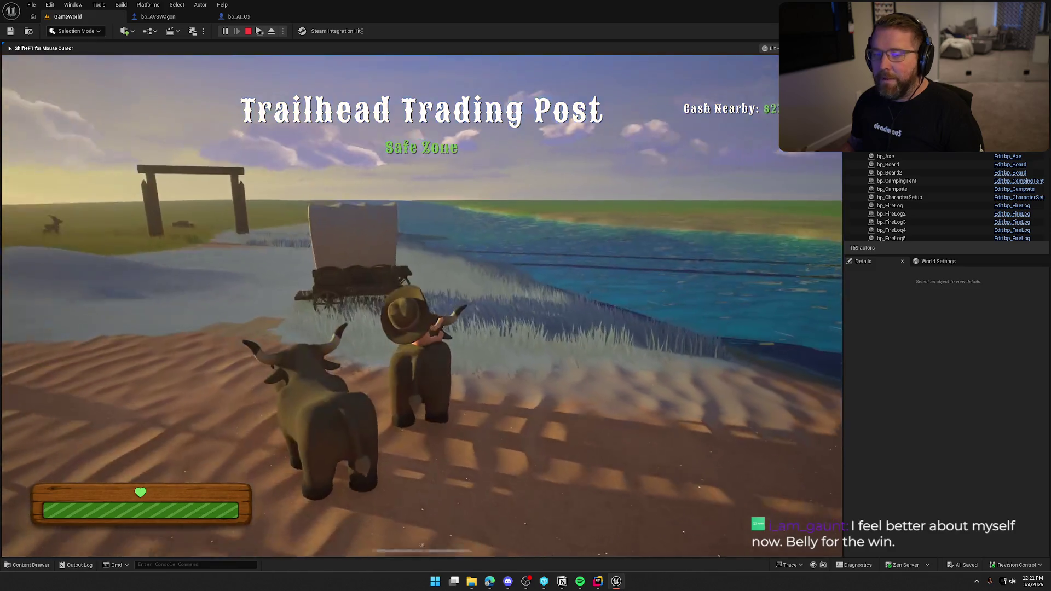
scroll(421, 306, "down", 3)
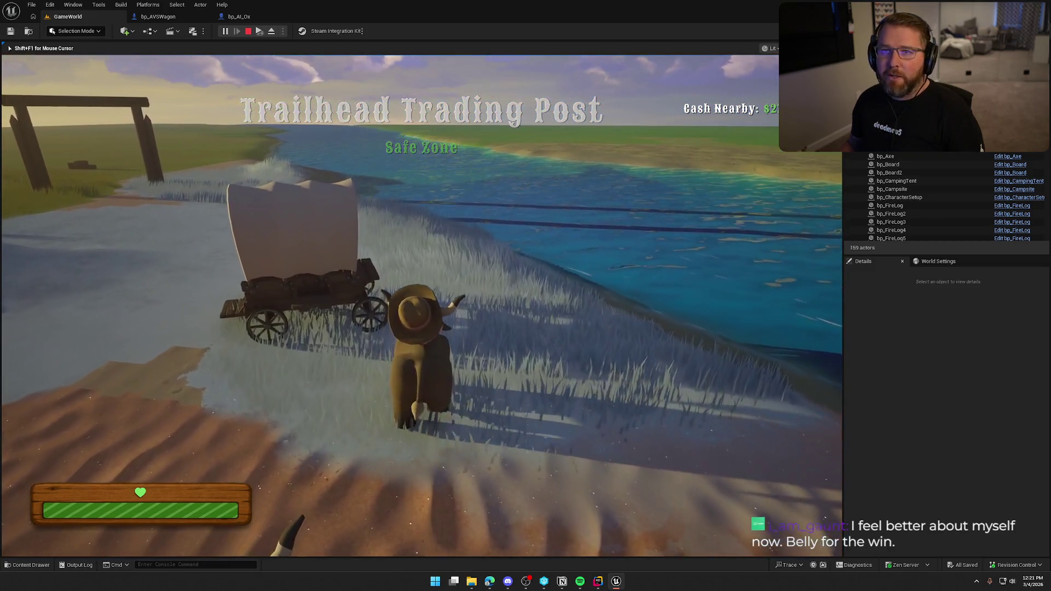
scroll(421, 306, "down", 5)
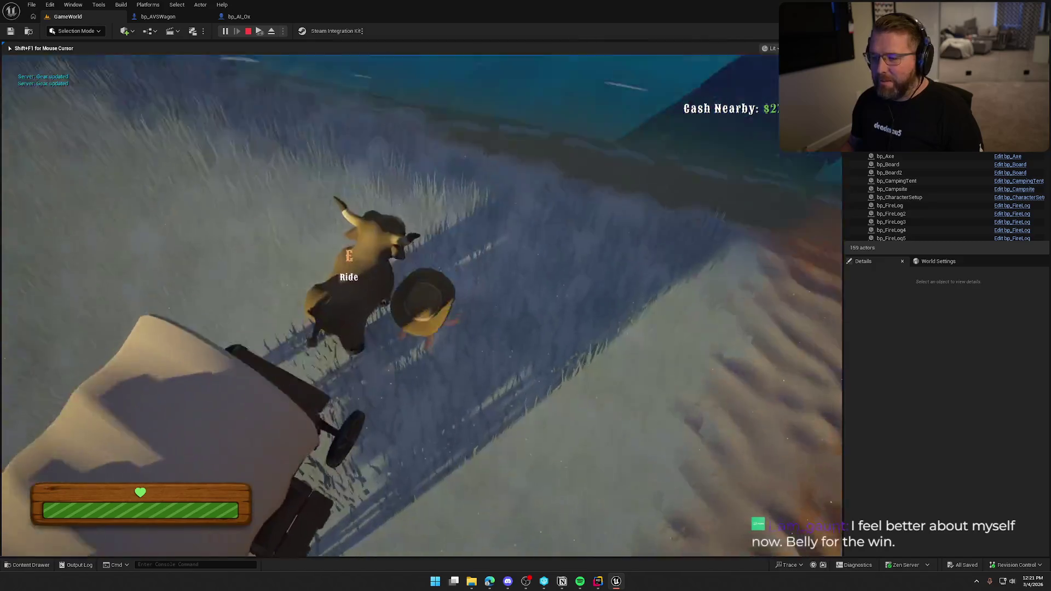
key("e")
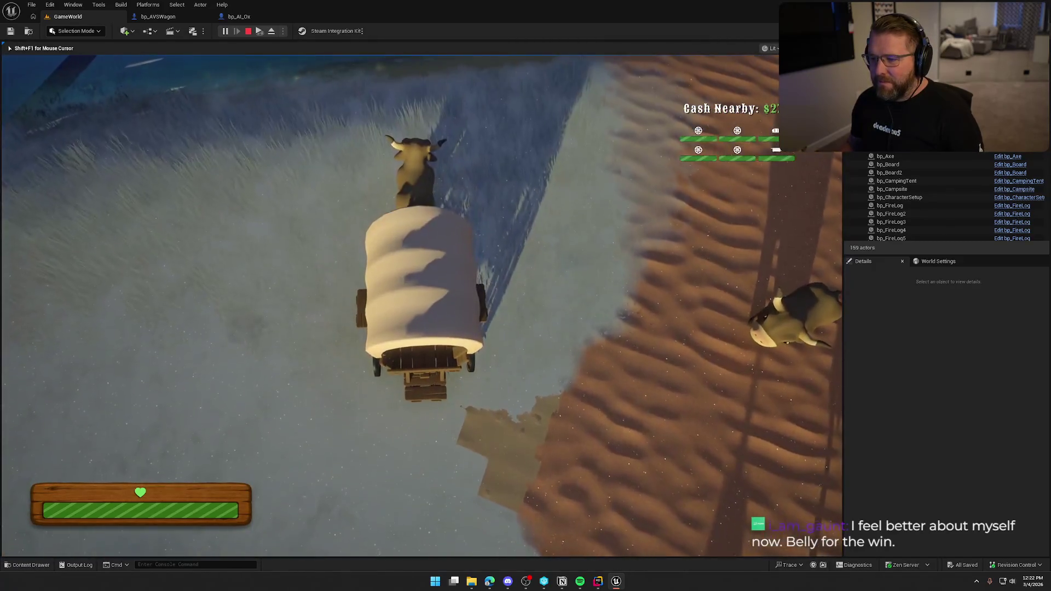
Drive the wagon across the sand onto the snow, end the test, and open bp_AVSWagon
key("w")
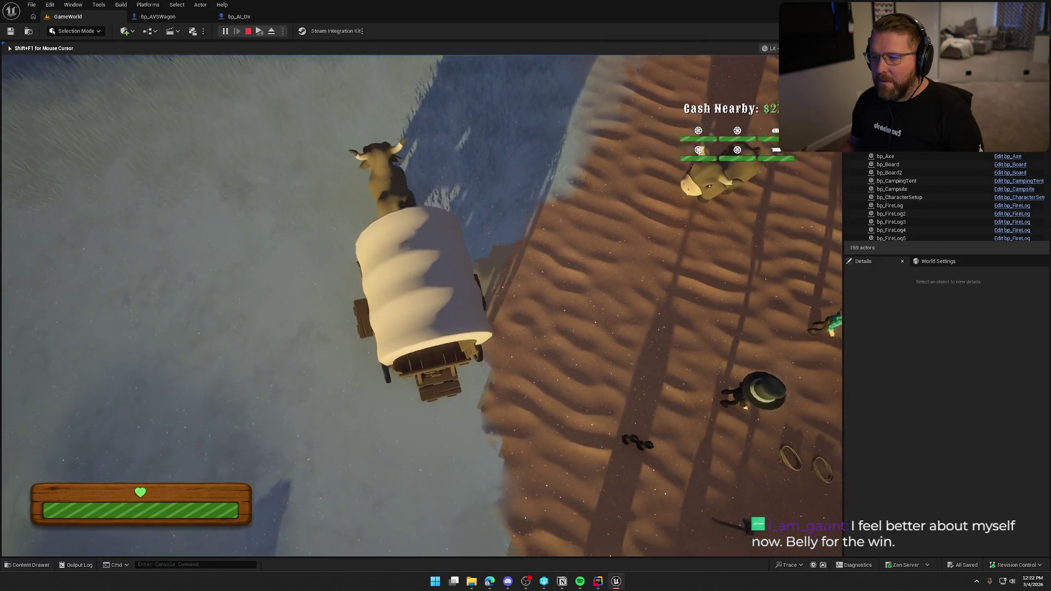
key("d")
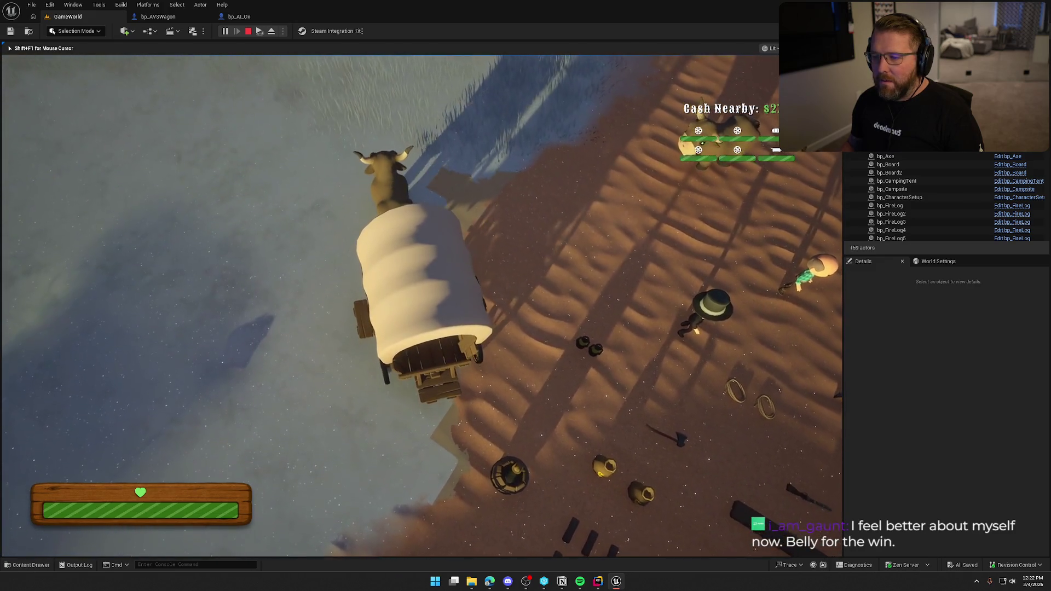
key("w")
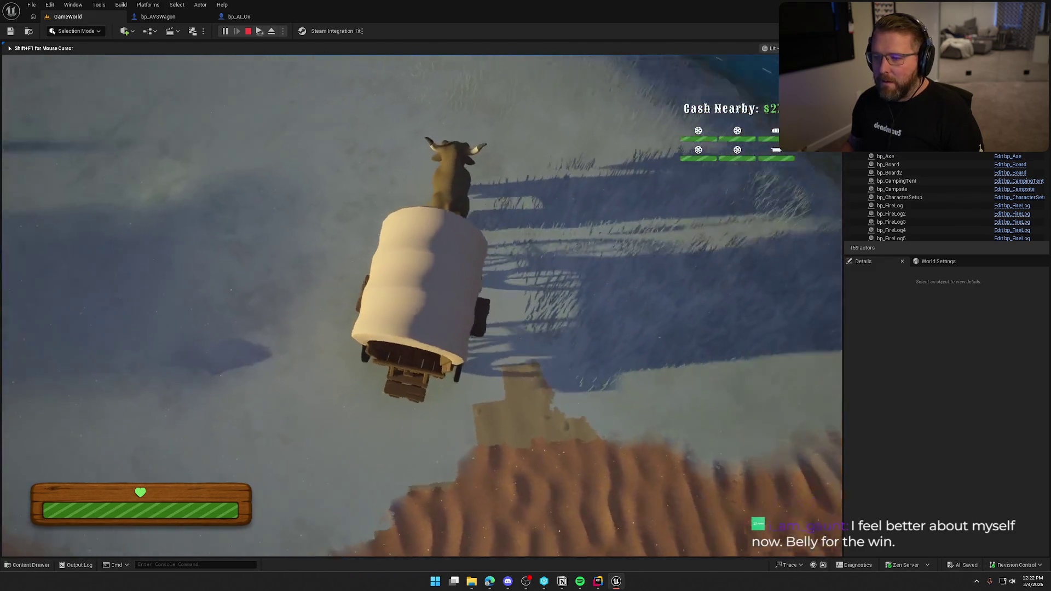
key("w")
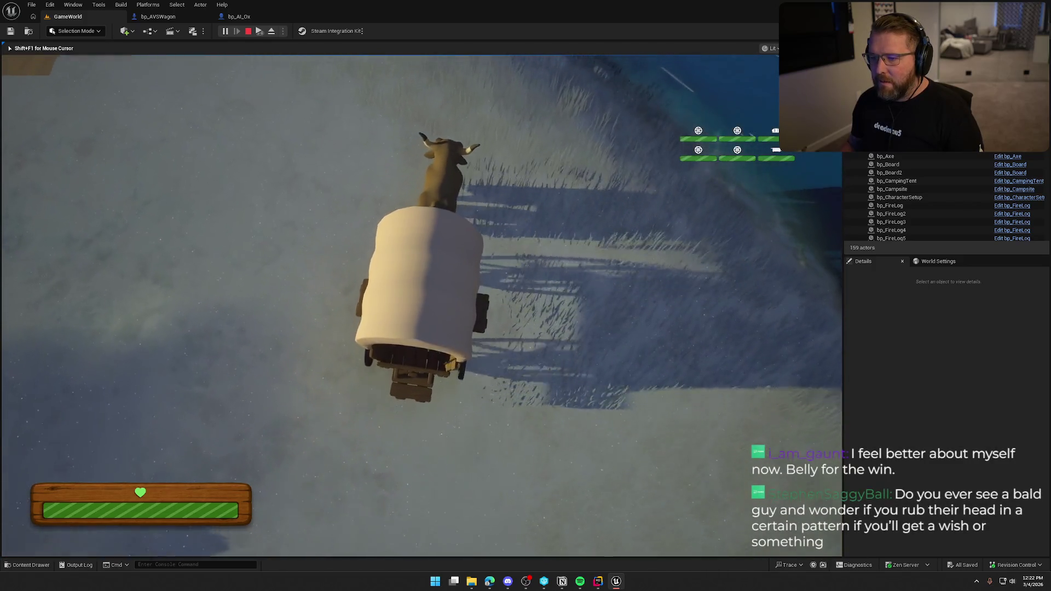
key("Escape")
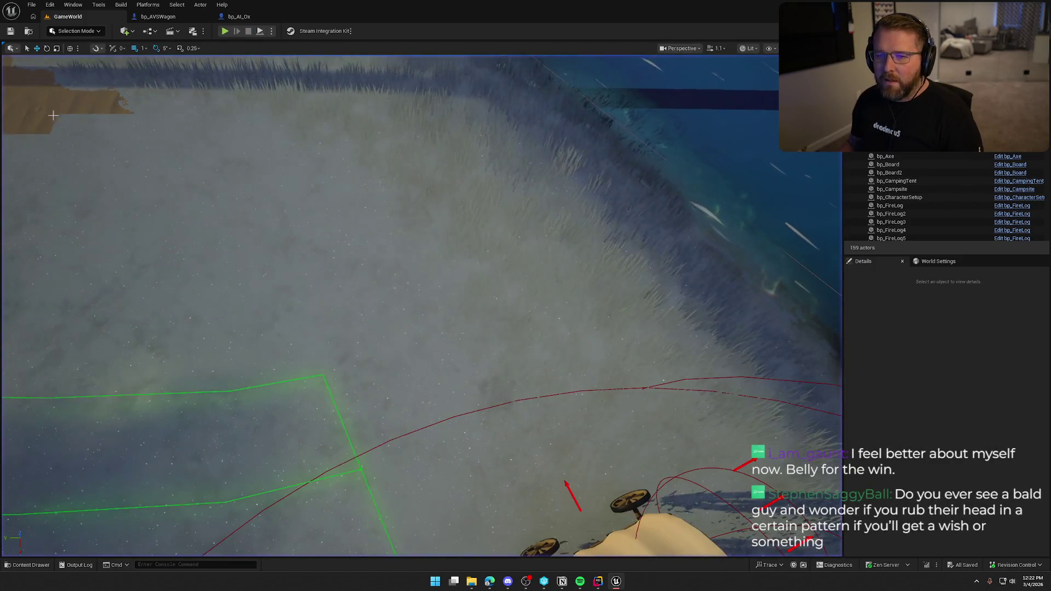
left_click(158, 17)
Set the lateral velocity Multiply node in bp_AI_Ox to 10.0
left_click(239, 16)
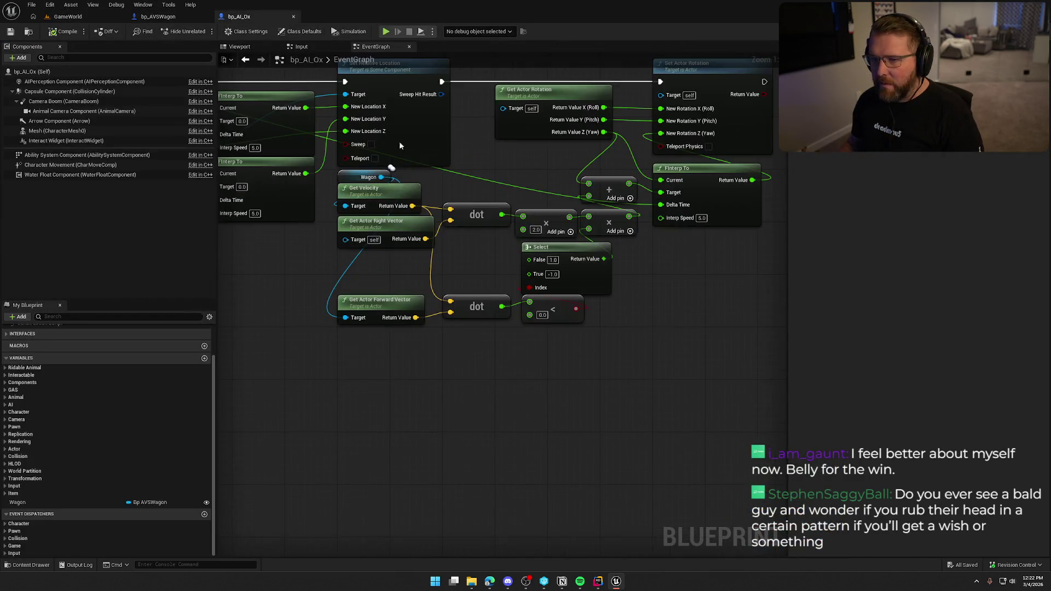
type("10.0")
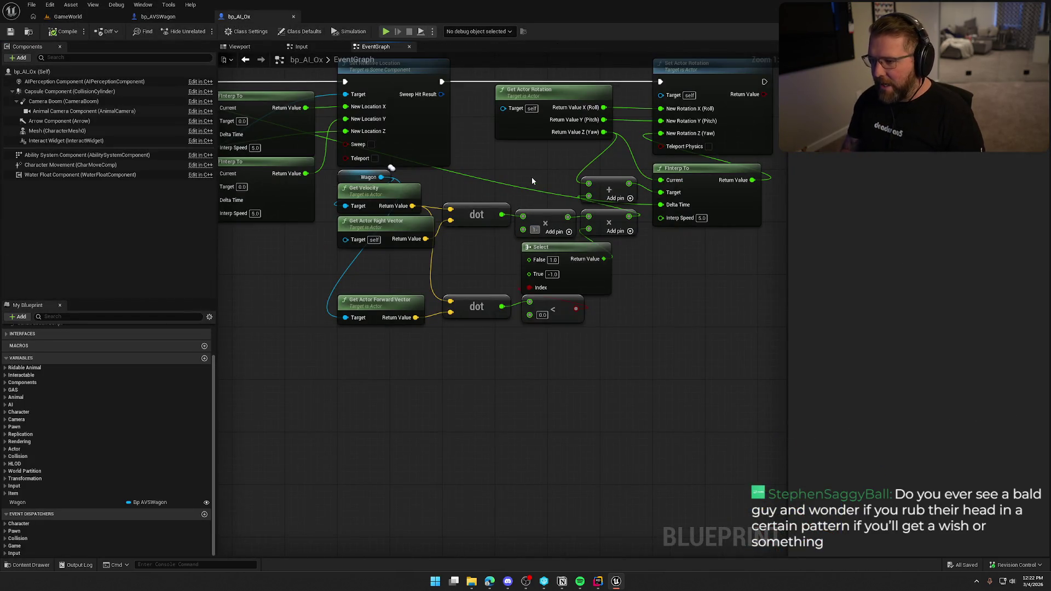
key("Return")
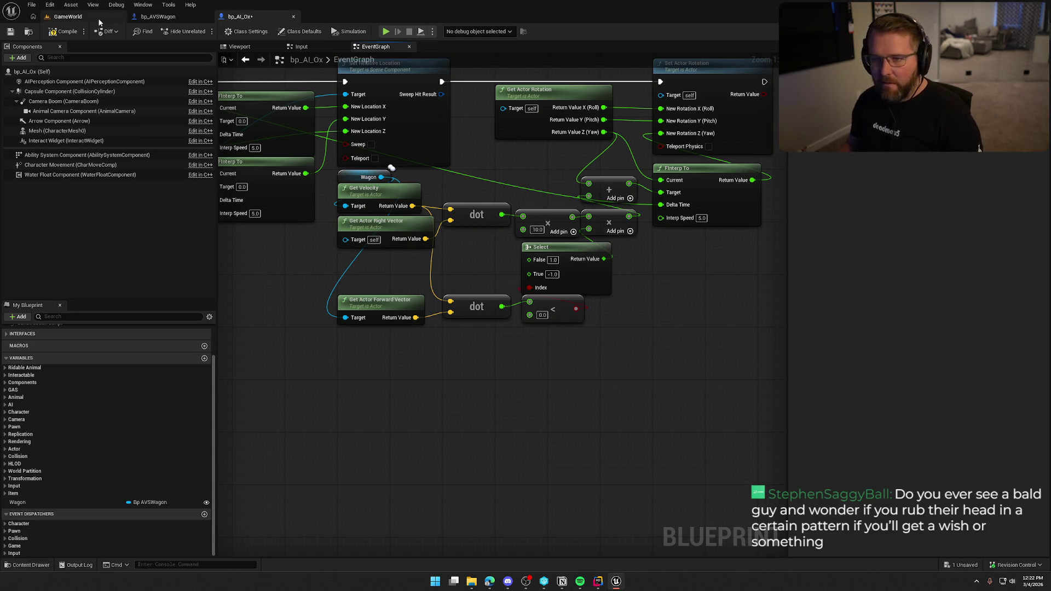
Play-test GameWorld: mount the ox and steer the wagon left and right, then stop
left_click(65, 17)
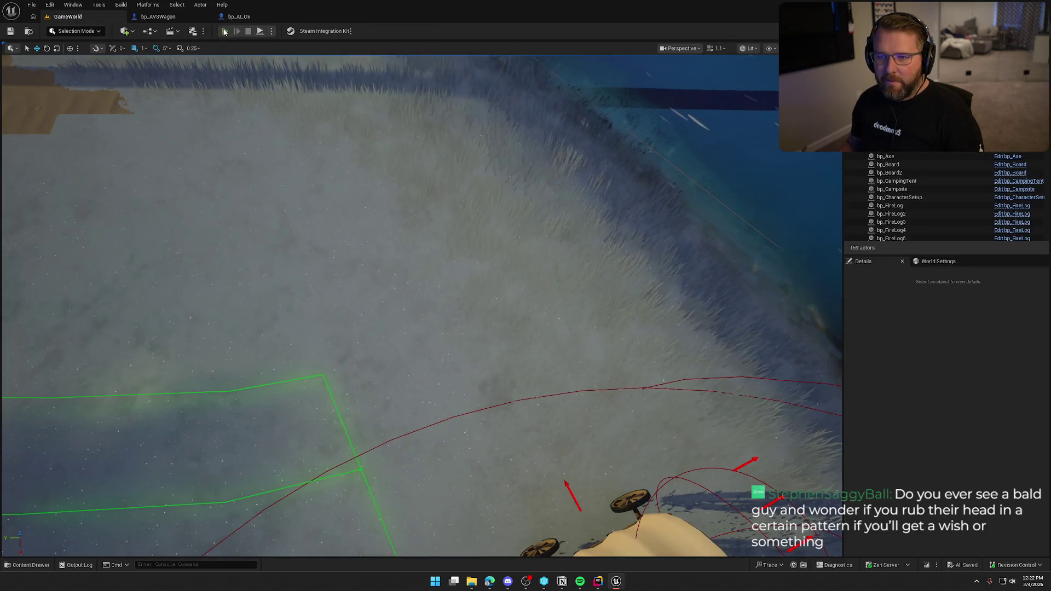
left_click(224, 32)
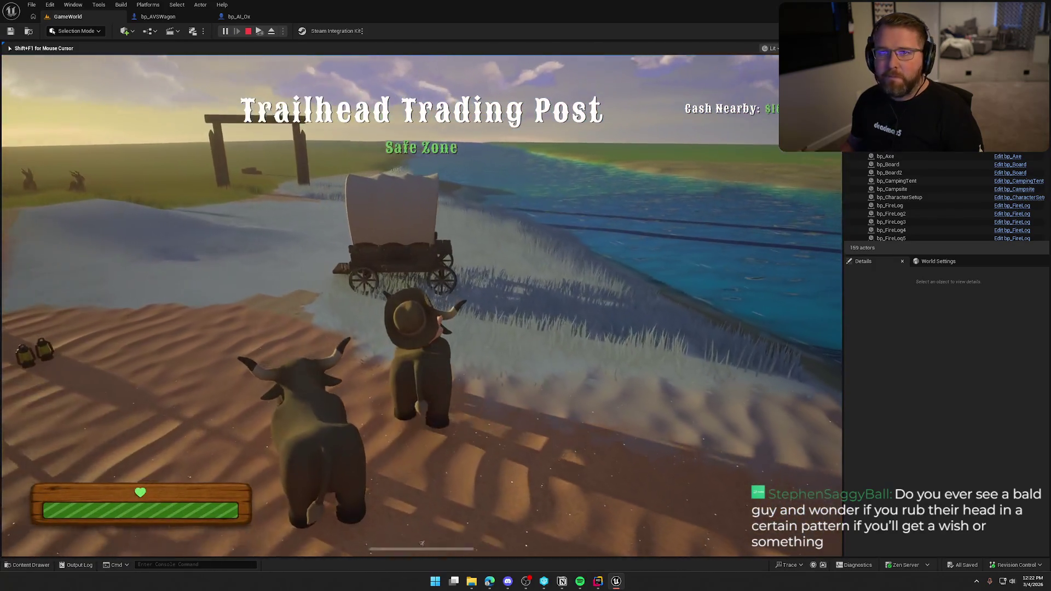
key("w")
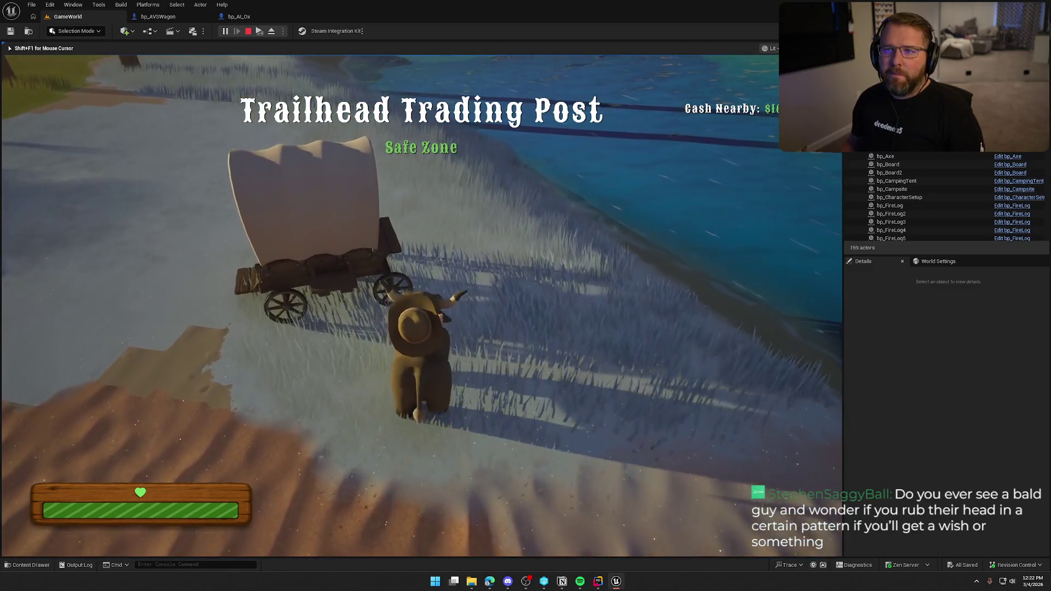
key("e")
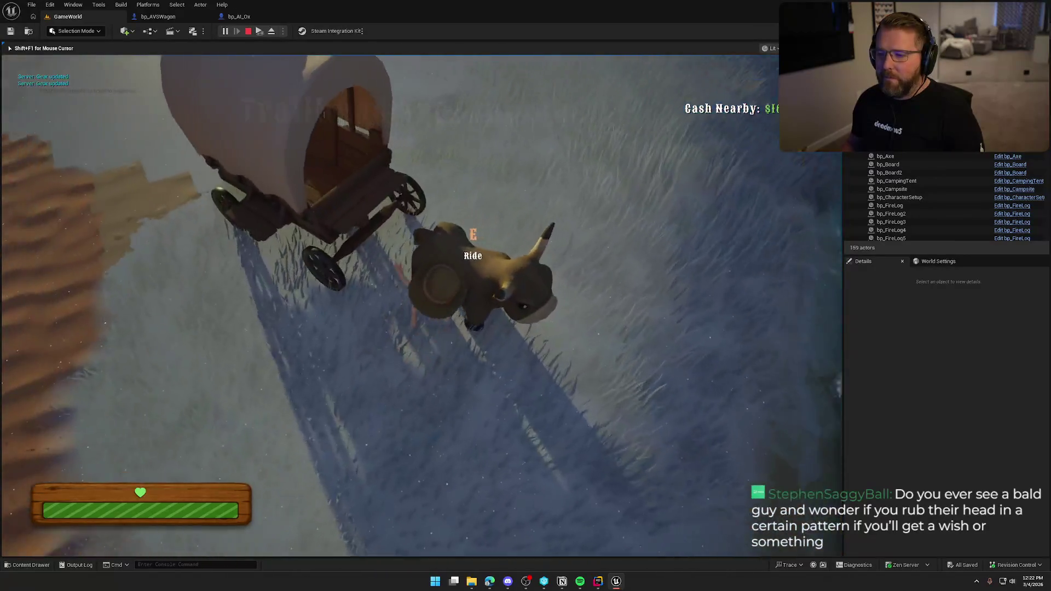
key("e")
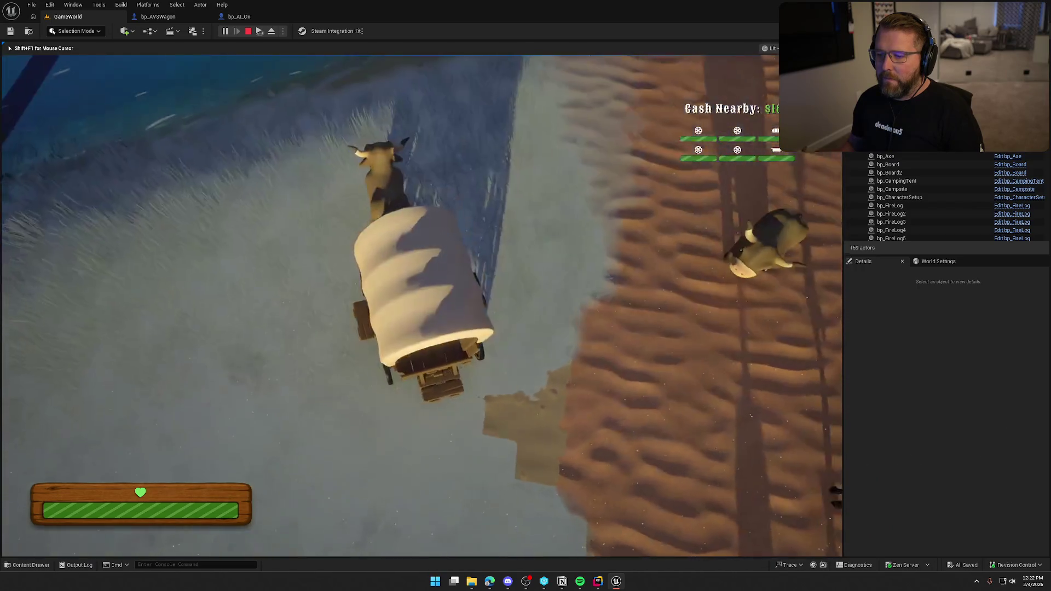
key("a")
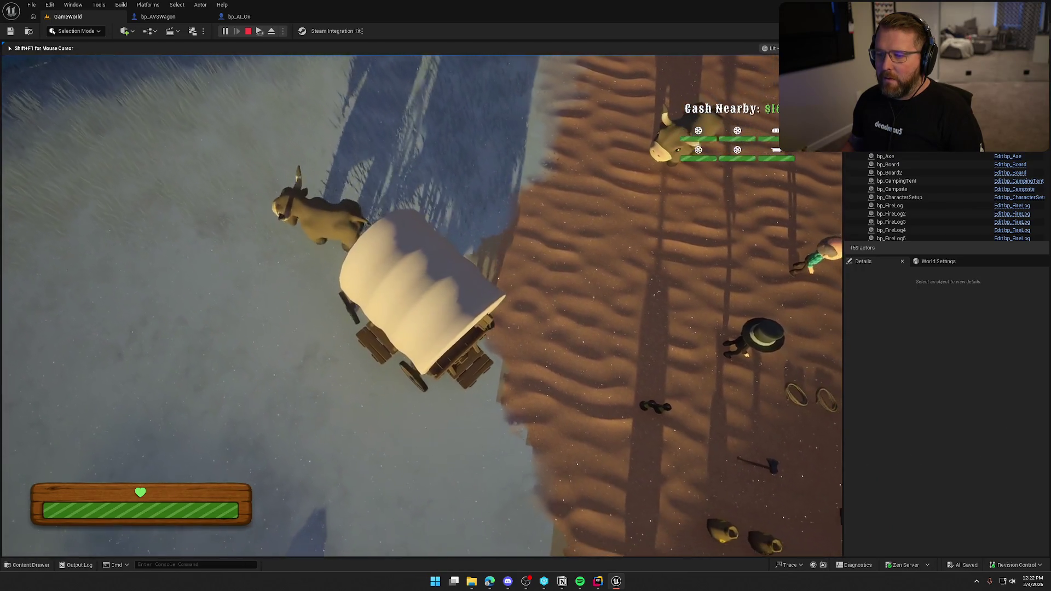
key("d")
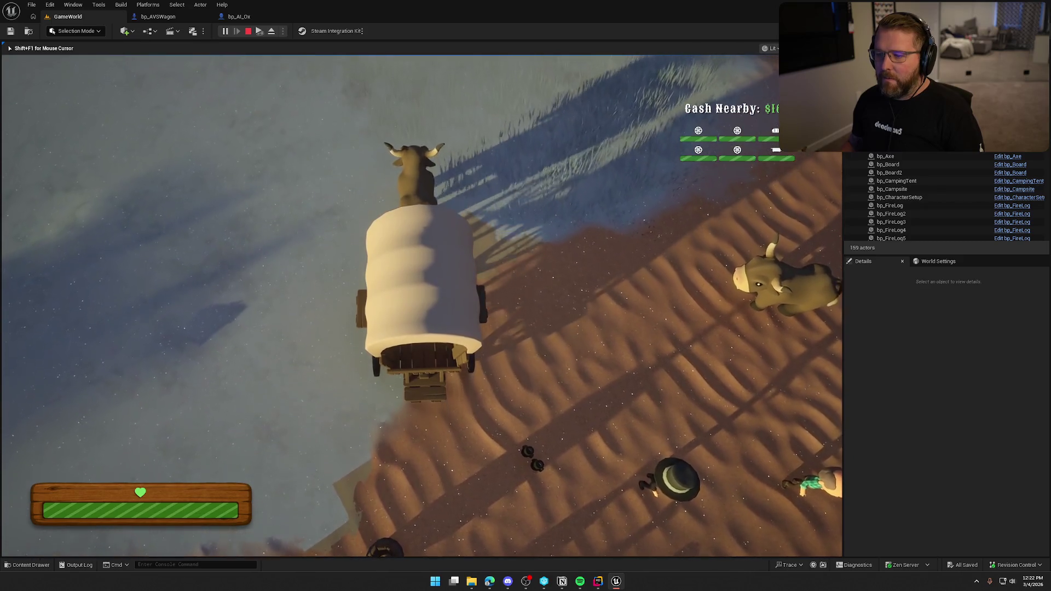
key("a")
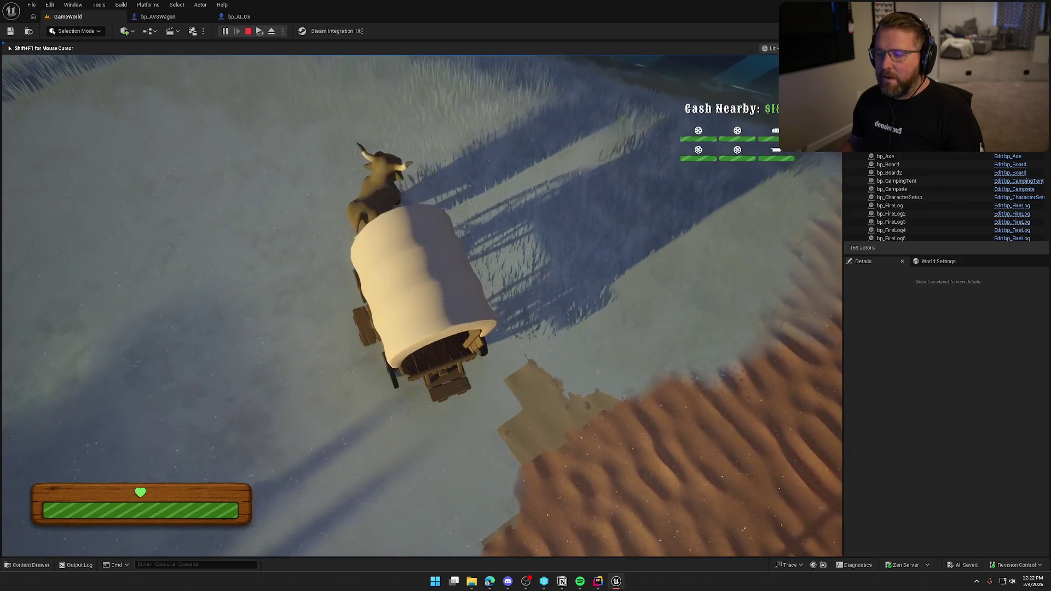
key("Escape")
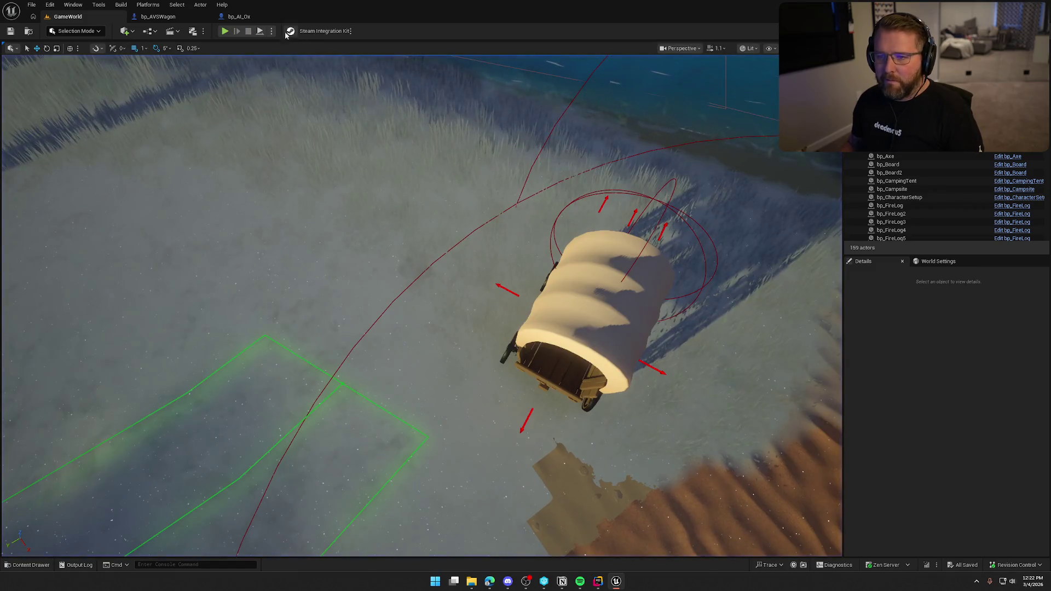
Delete the 10.0 Multiply node and wire the dot output into the remaining multiply
left_click(239, 17)
left_click_drag(474, 251, 441, 245)
left_click(516, 209)
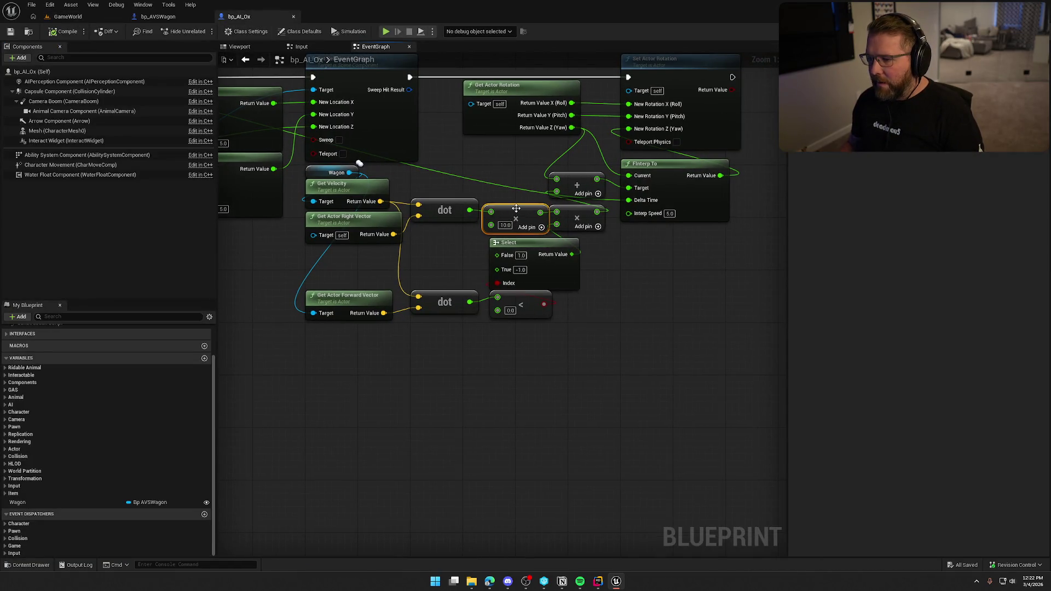
key("Delete")
mouse_move(469, 210)
left_mouse_down()
mouse_move(556, 211)
mouse_move(516, 220)
left_mouse_up()
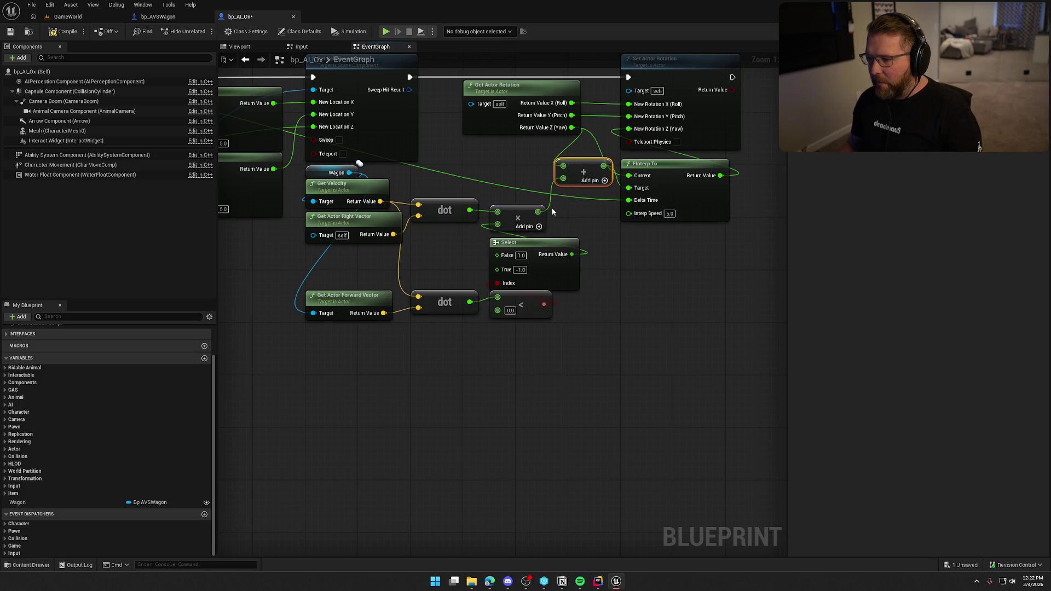
left_click_drag(542, 213, 569, 213)
left_click(505, 191)
mouse_move(441, 85)
left_mouse_down()
mouse_move(474, 139)
mouse_move(444, 131)
mouse_move(512, 80)
left_mouse_up()
Add a Print String showing the dot product before Set Actor Rotation, then play-test GameWorld
type("print")
key("Return")
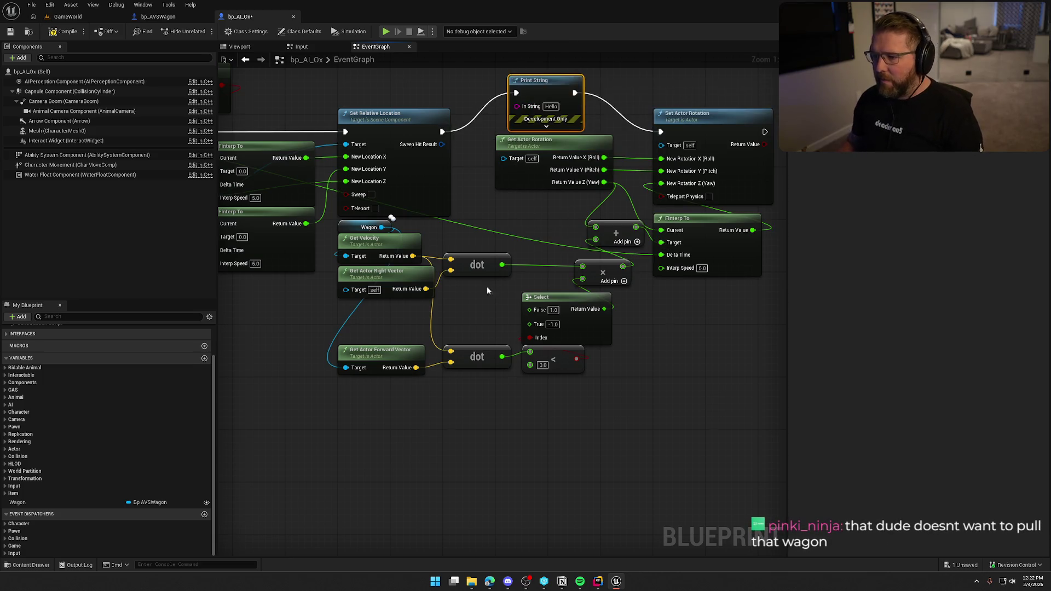
mouse_move(502, 264)
left_mouse_down()
mouse_move(492, 152)
mouse_move(520, 106)
left_mouse_up()
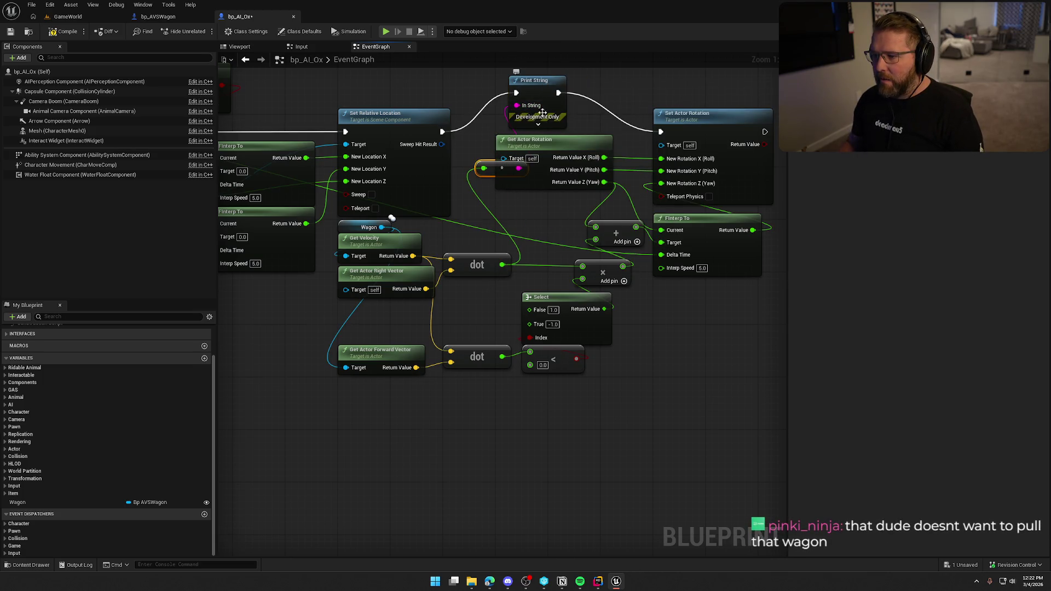
left_click_drag(505, 167, 519, 296)
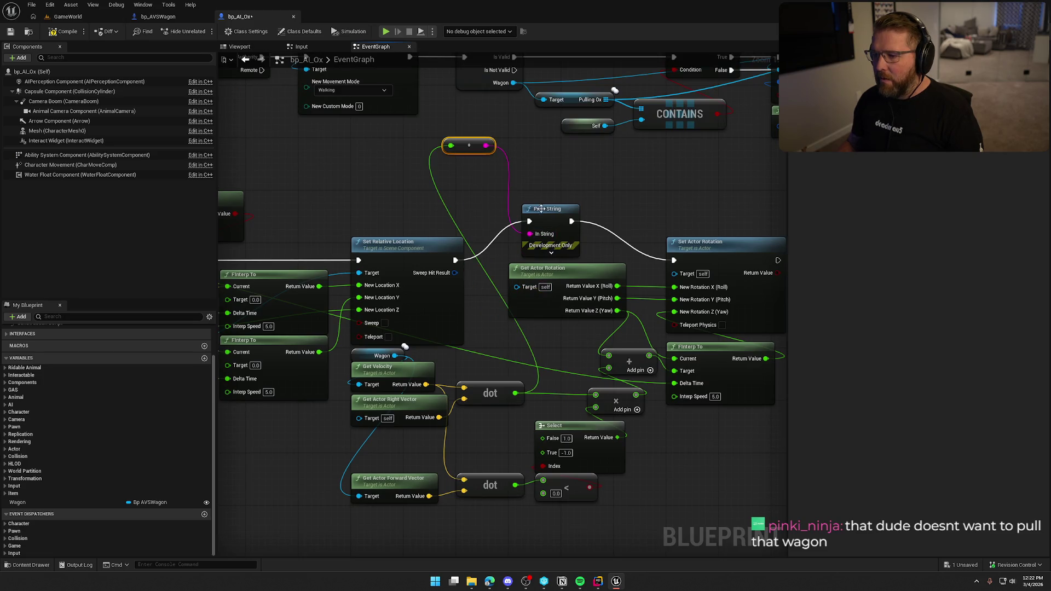
left_click_drag(541, 209, 546, 169)
left_click(557, 213)
left_click_drag(559, 231, 558, 211)
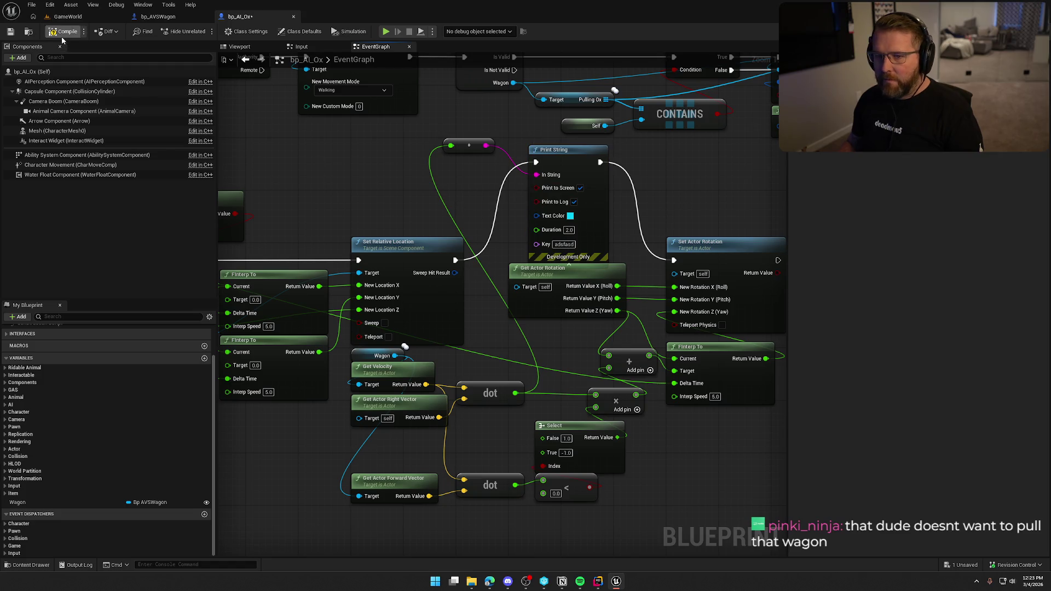
left_click(82, 18)
left_click(225, 31)
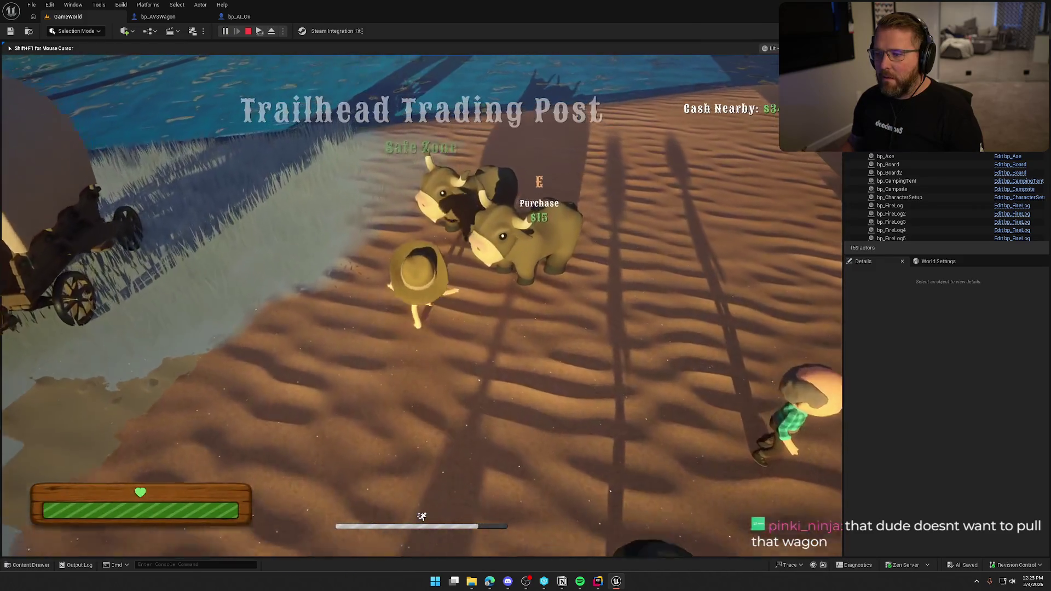
Drive the ox wagon across dirt and snow, steering left and right, then stop
key("w")
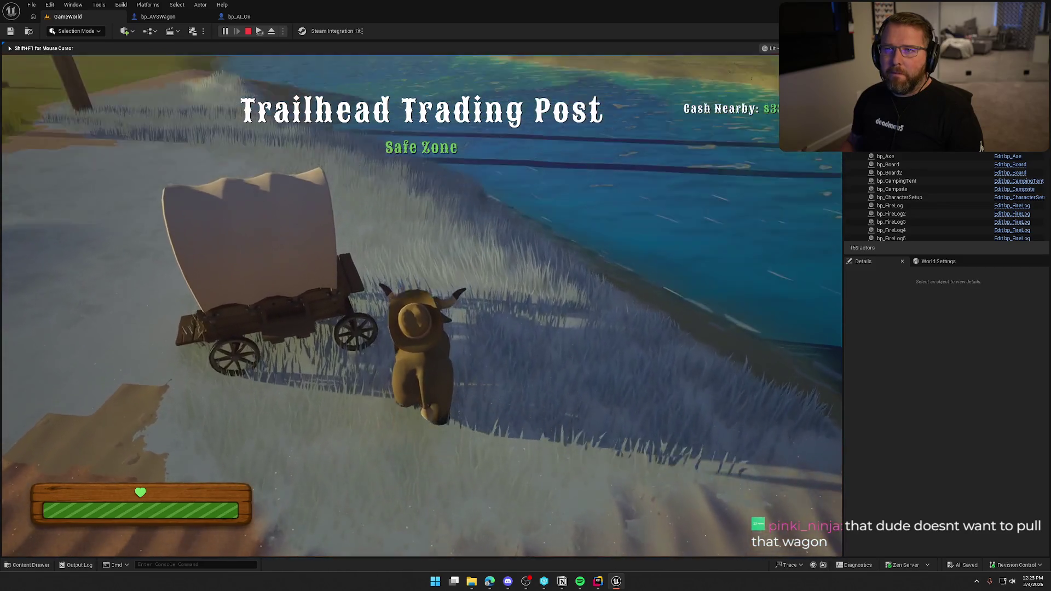
key("w")
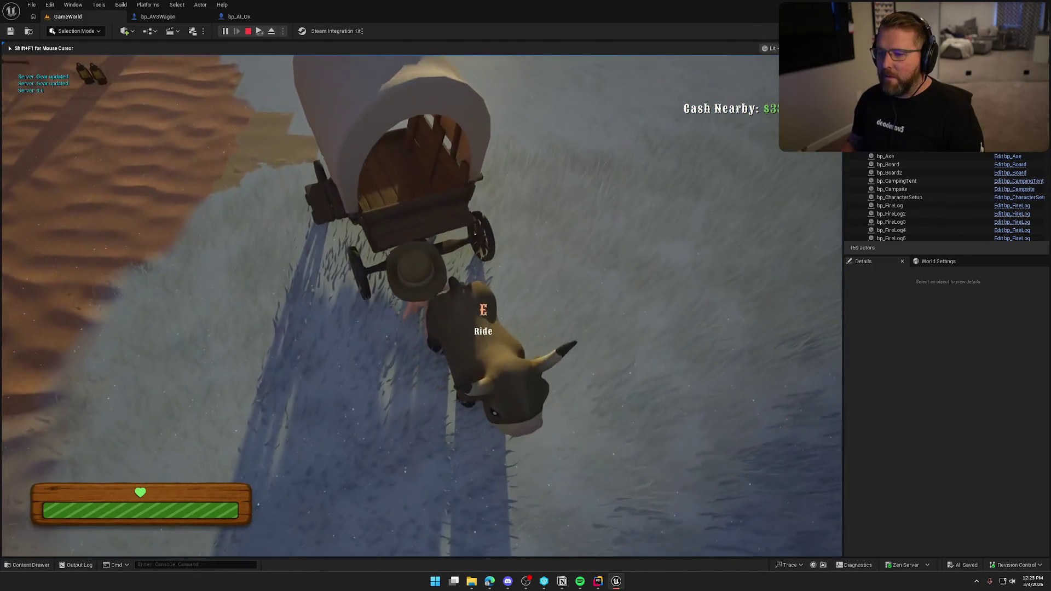
key("e")
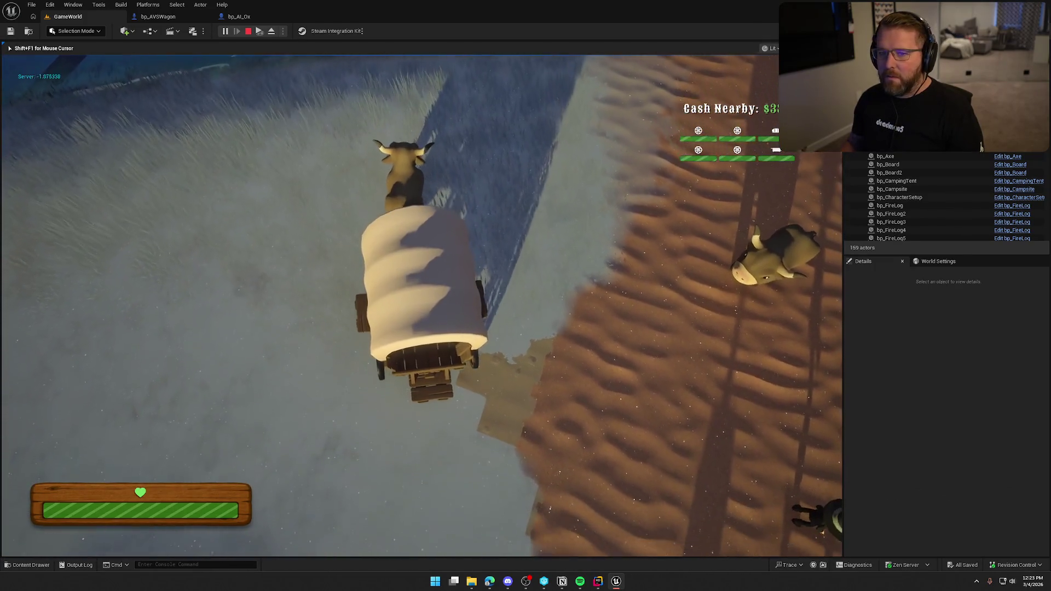
key("w")
key("w")
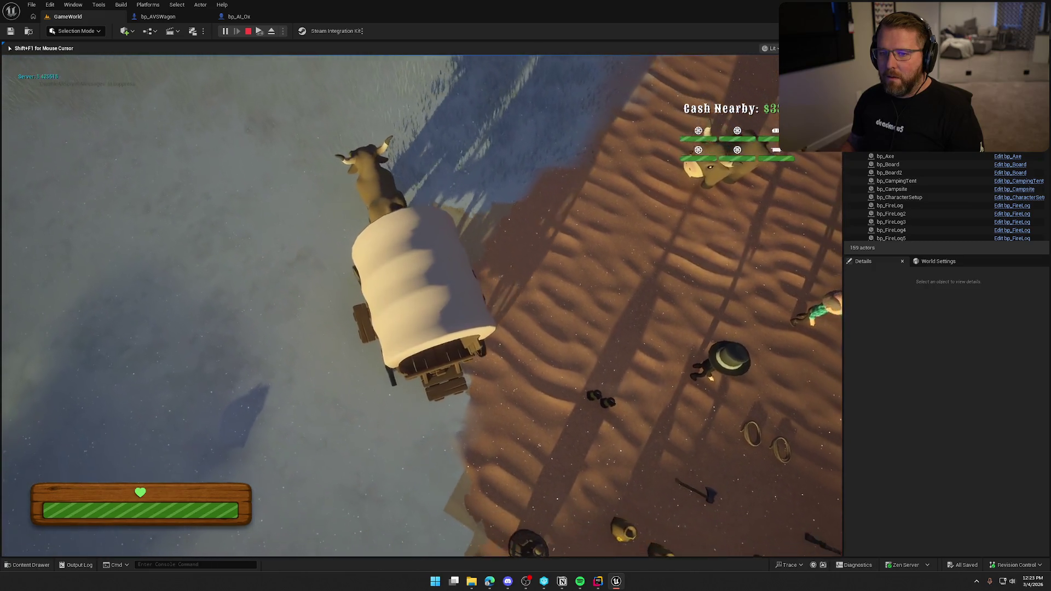
key("w")
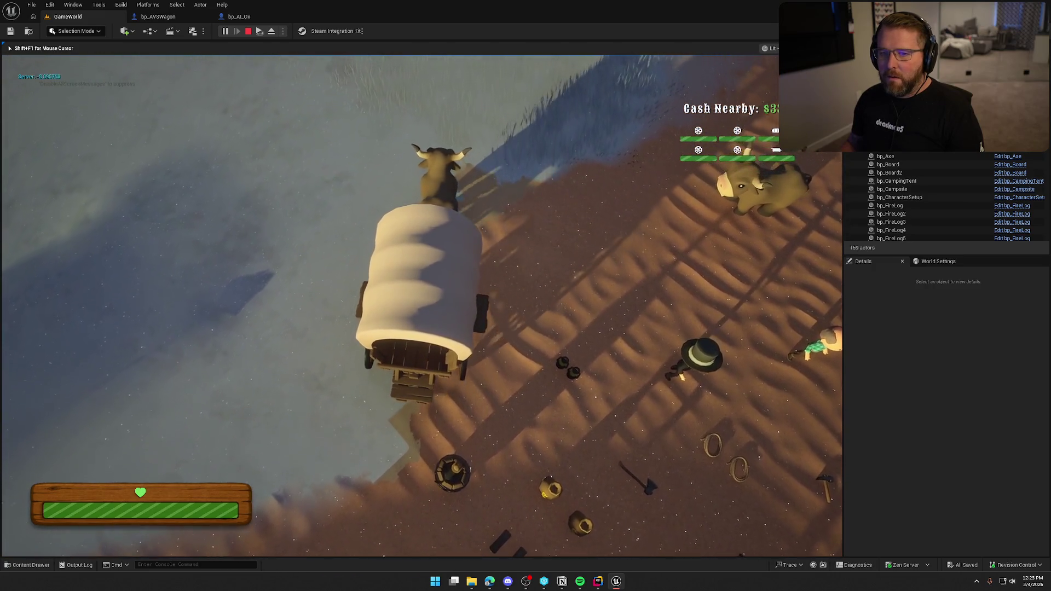
key("a")
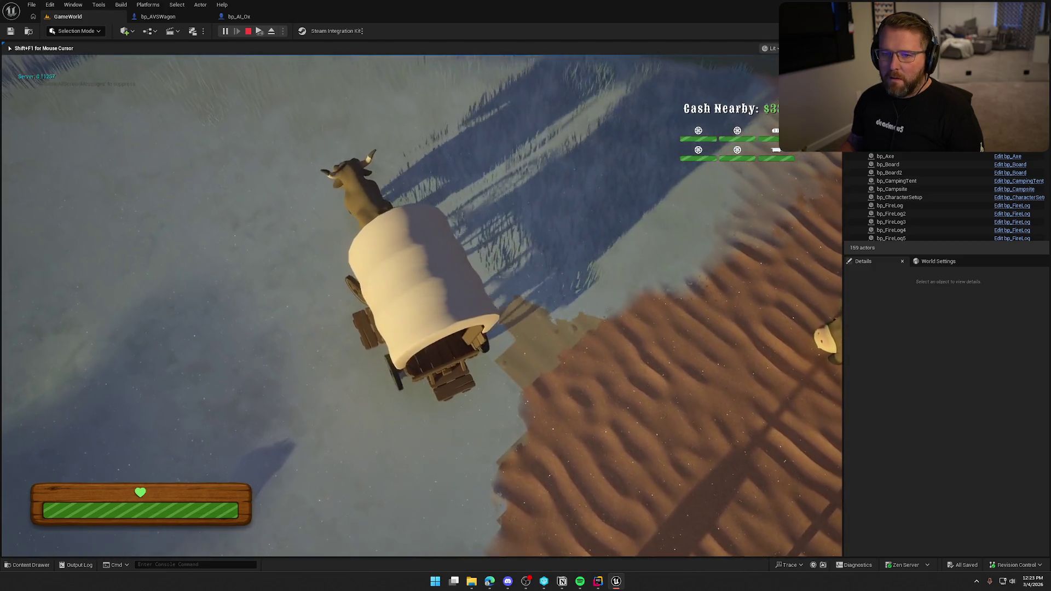
key("w")
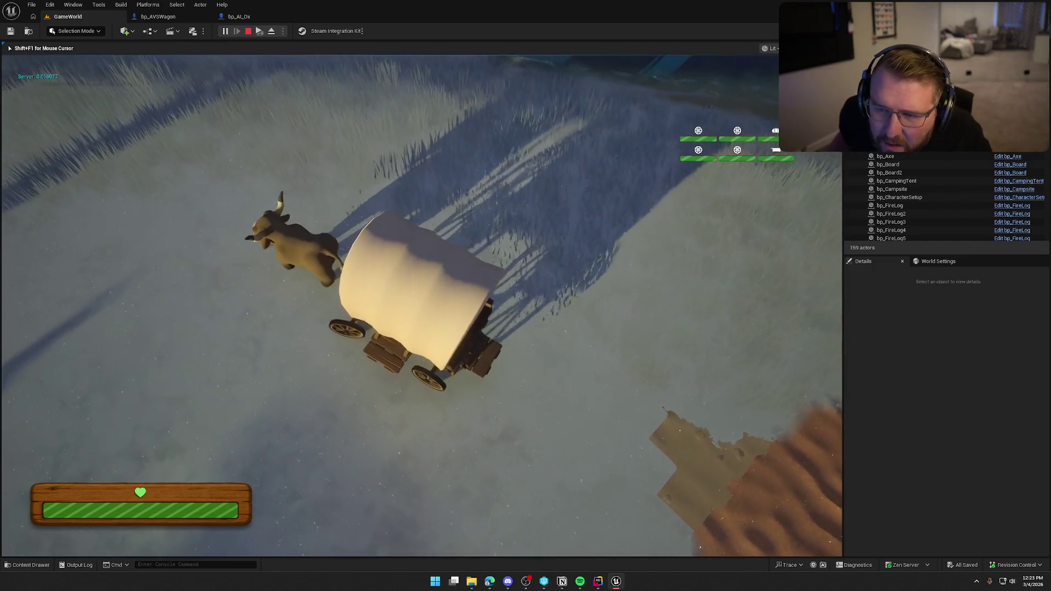
key("d")
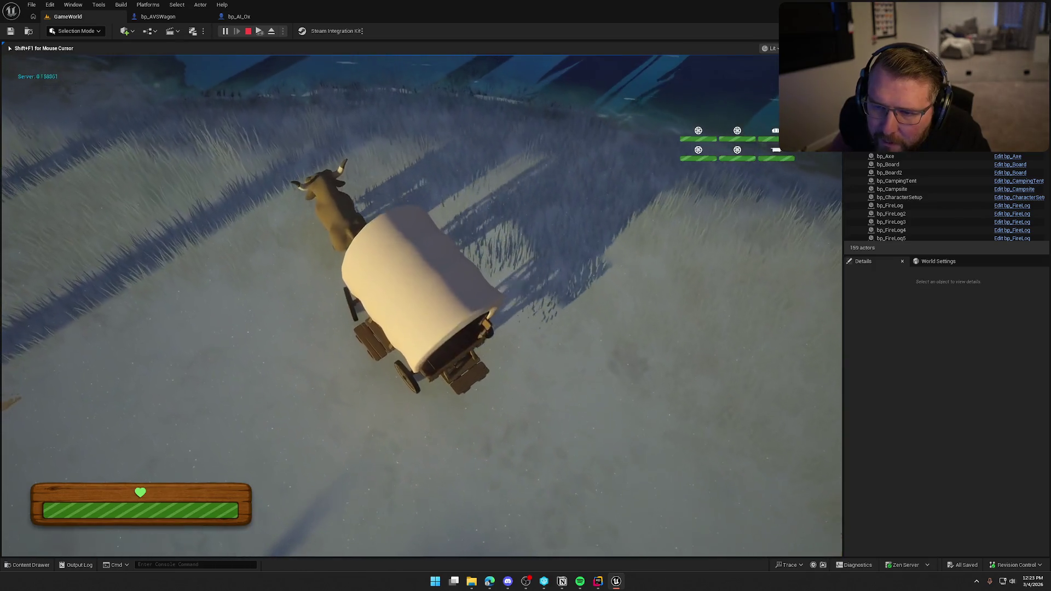
key("w")
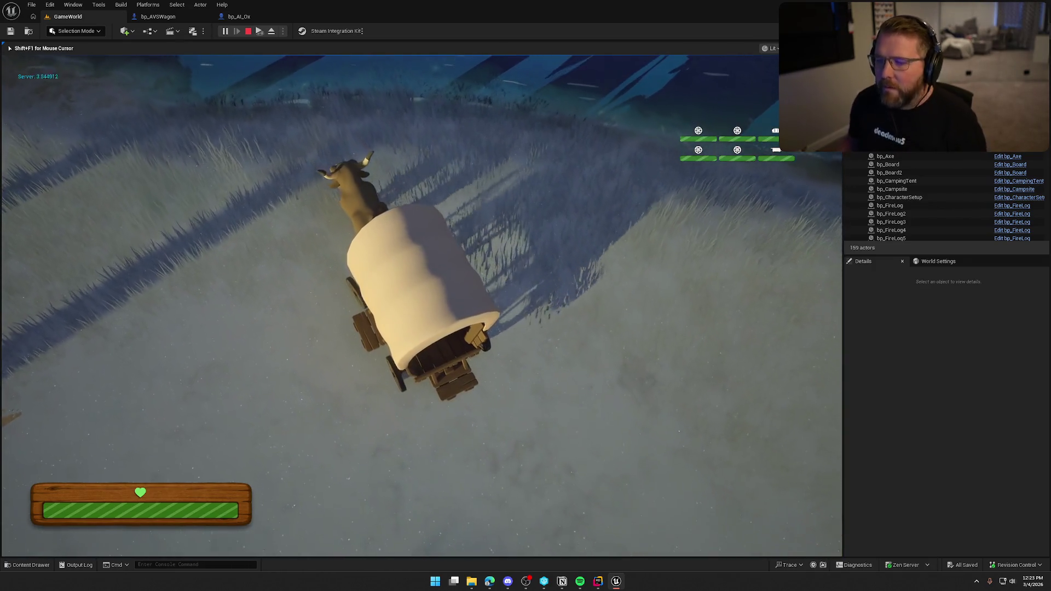
key("w")
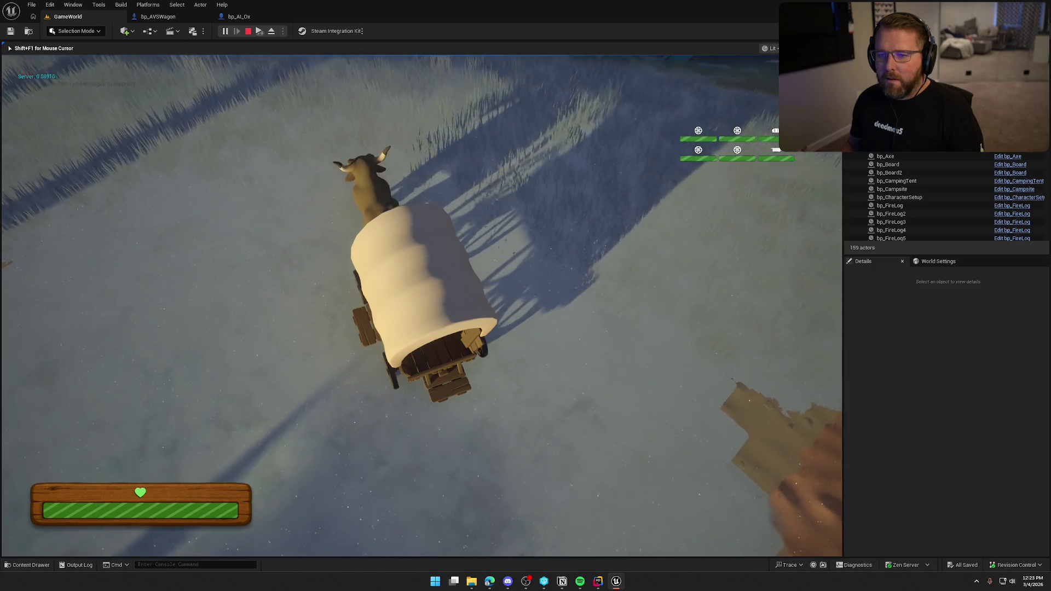
key("w")
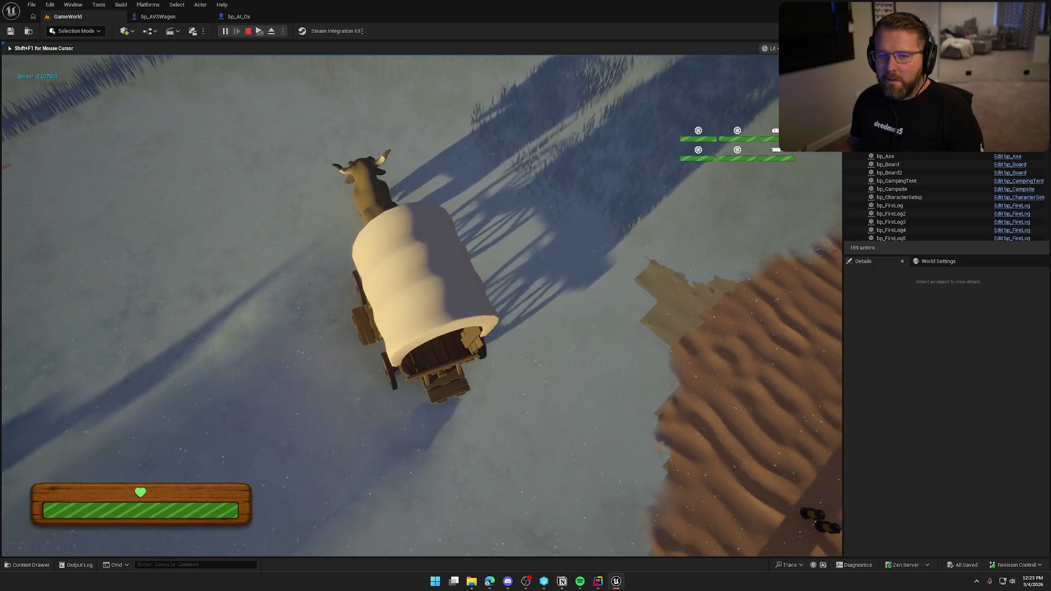
key("w")
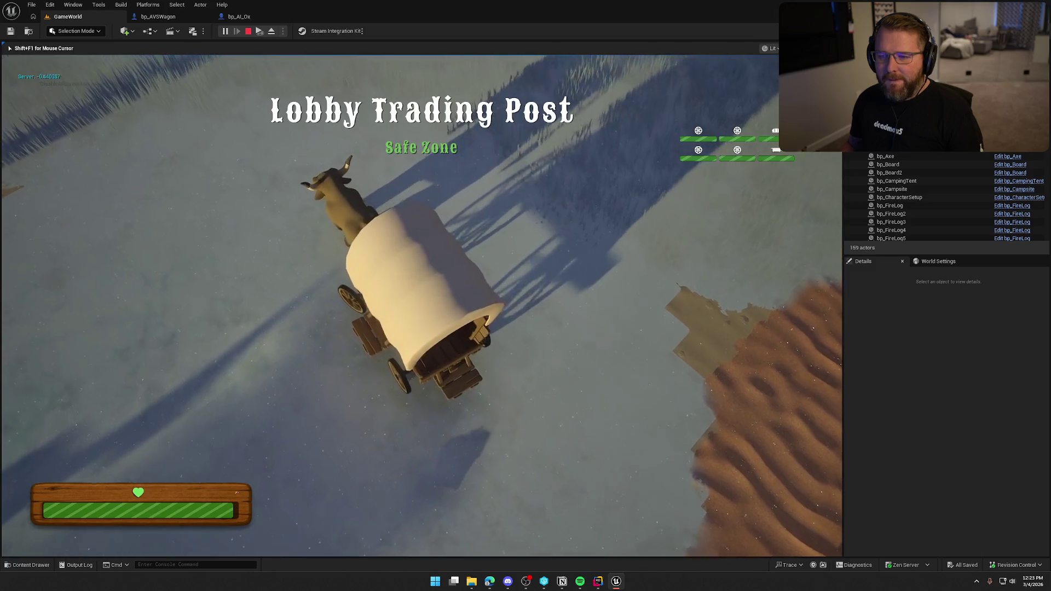
key("d")
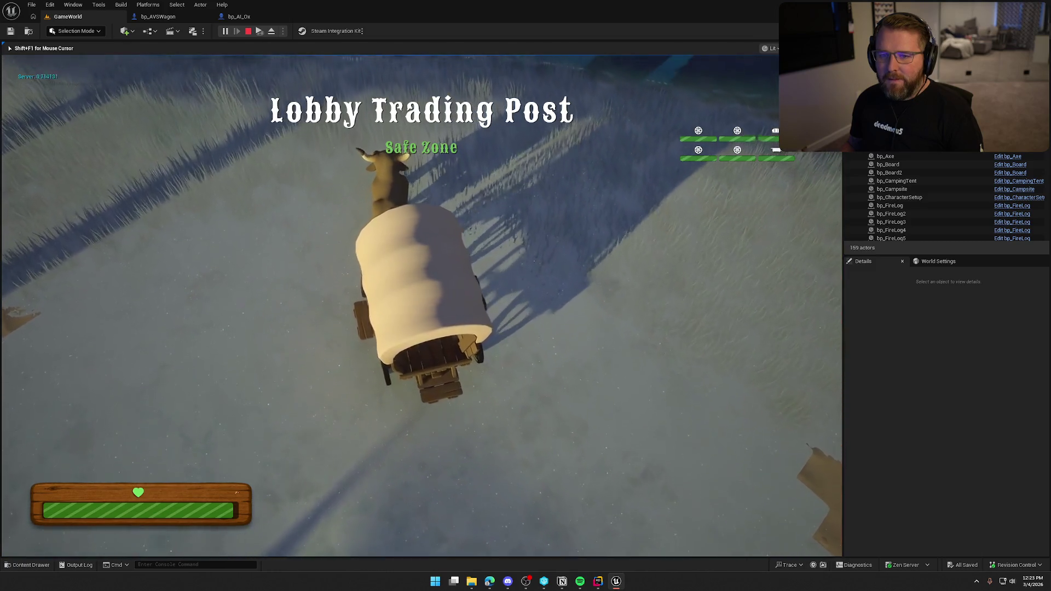
key("d")
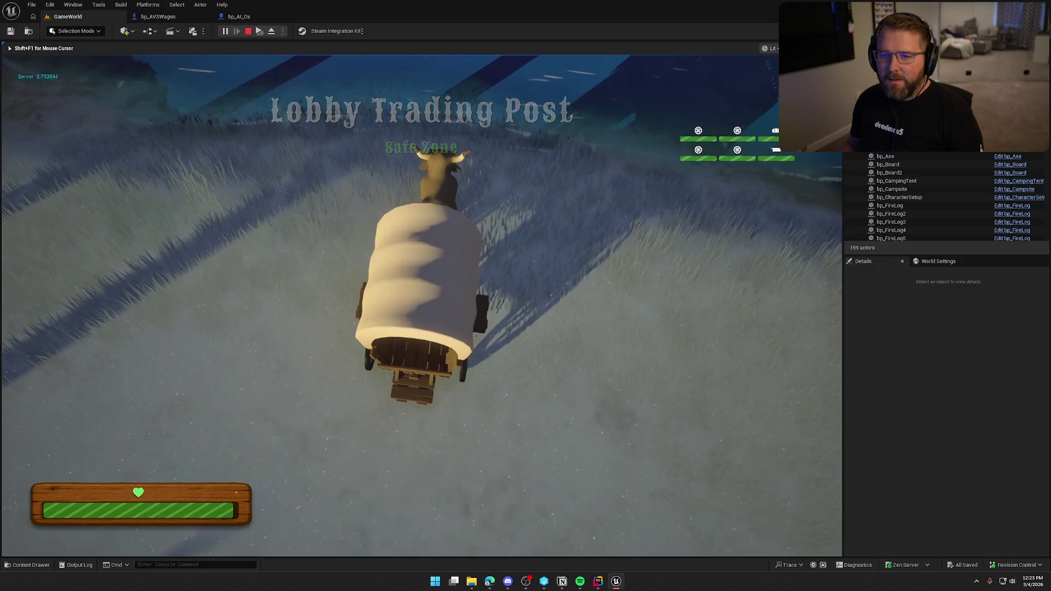
key("Escape")
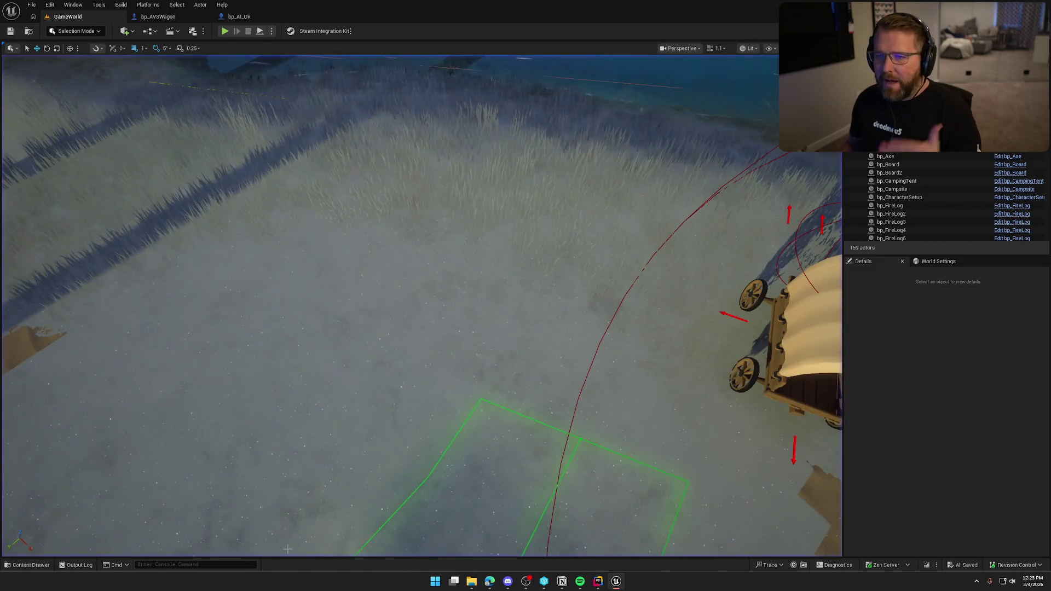
In bp_AI_Ox, wire execution straight into Set Actor Rotation and delete the Print String node
left_click(157, 16)
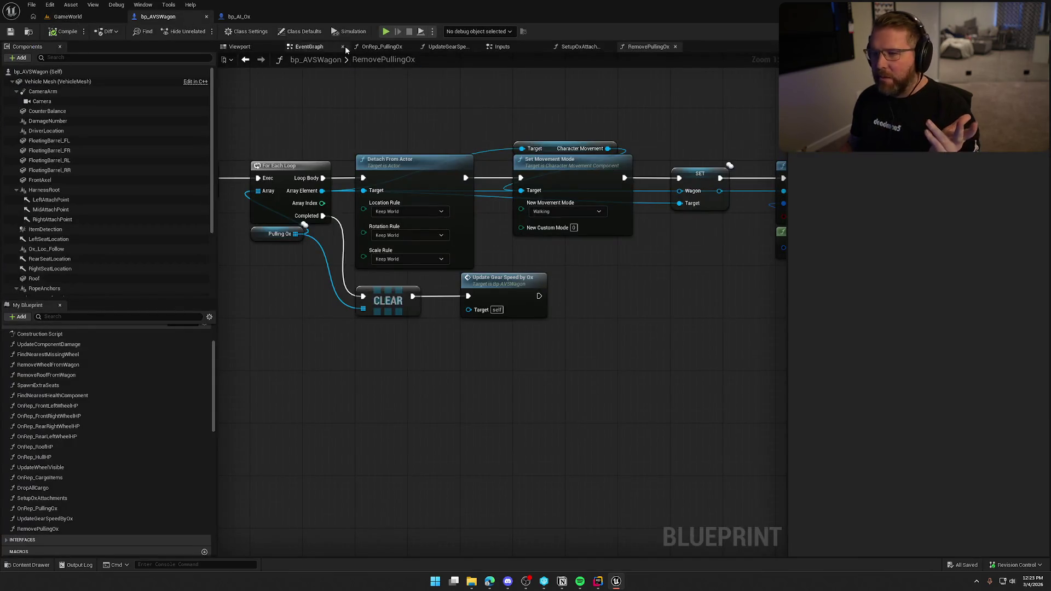
left_click(239, 17)
scroll(517, 208, "up", 3)
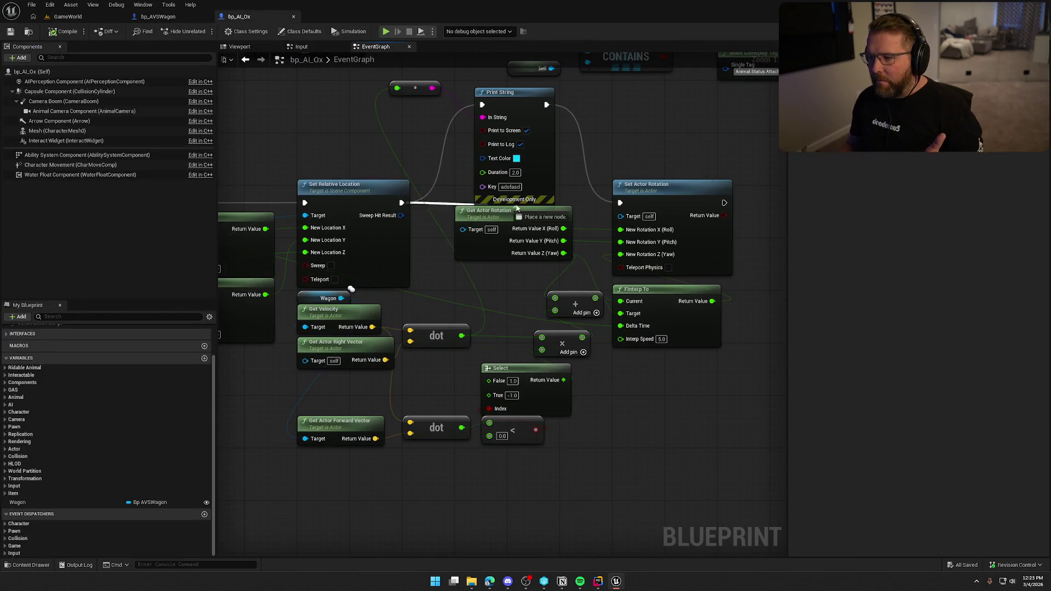
left_click_drag(625, 205, 620, 203)
left_click_drag(600, 140, 433, 107)
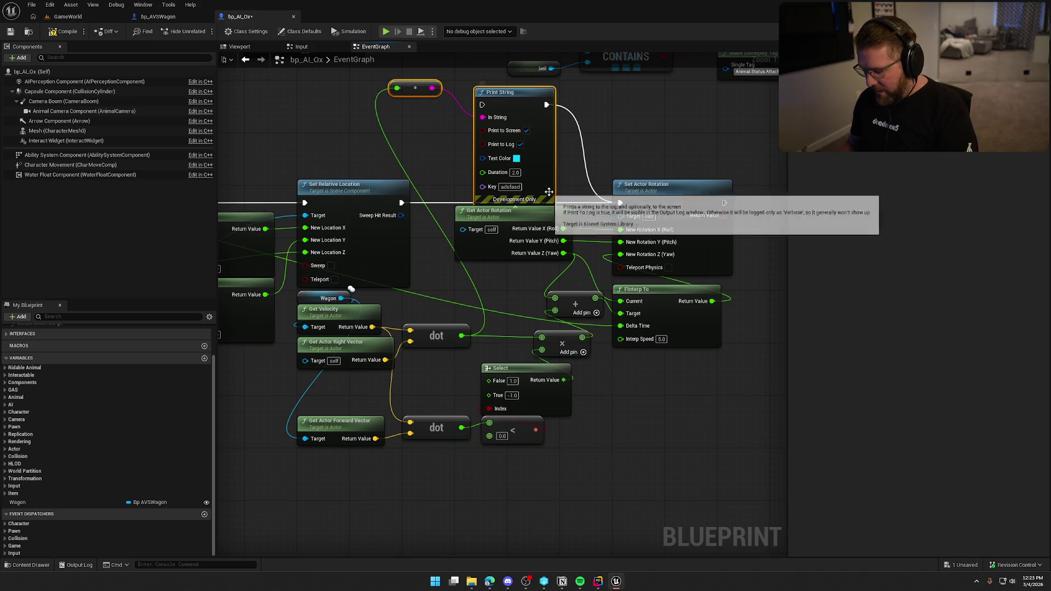
key("Delete")
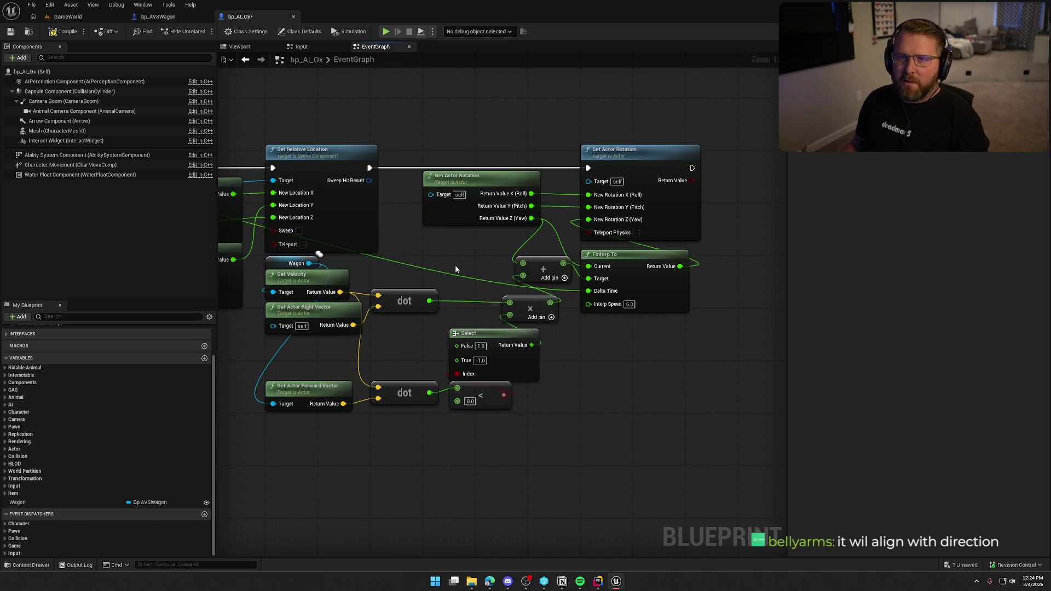
Rearrange the Select, multiply and upper dot nodes beside FInterp To
left_click_drag(455, 269, 493, 246)
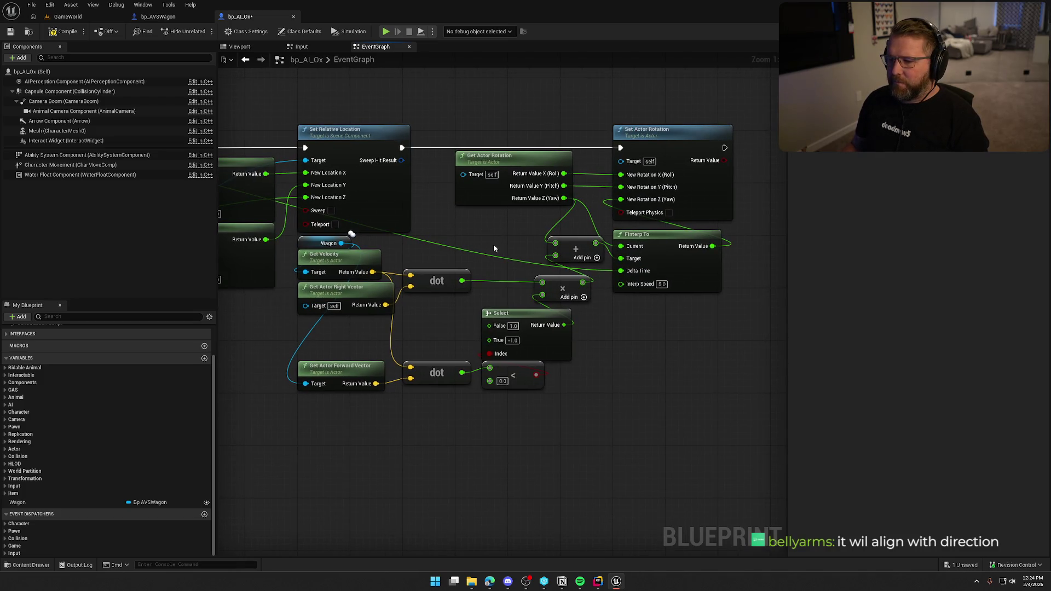
left_click_drag(521, 315, 547, 314)
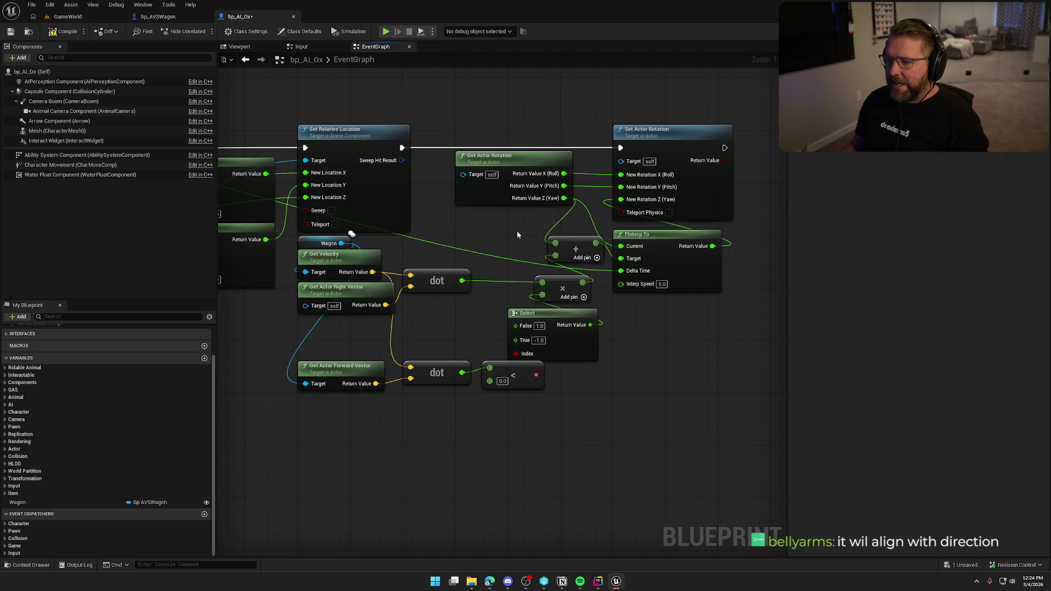
left_click_drag(566, 280, 552, 286)
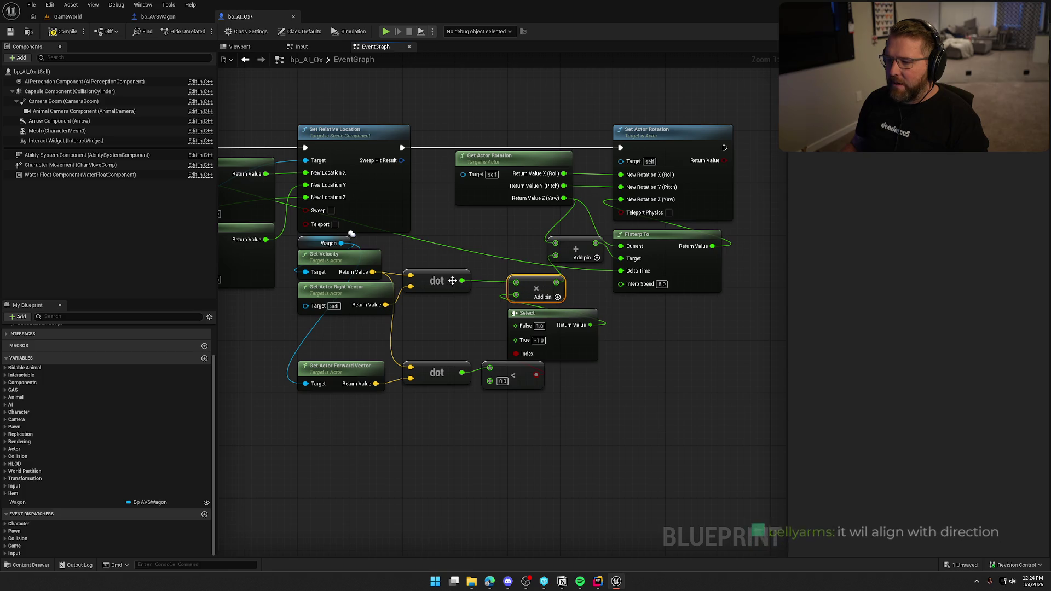
left_click_drag(539, 286, 567, 288)
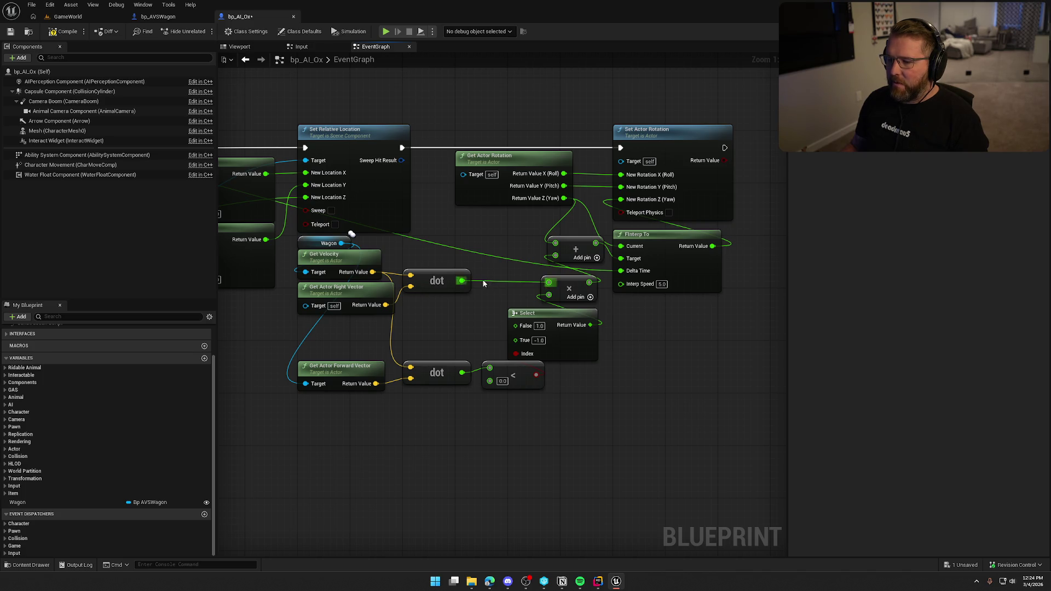
left_click_drag(468, 279, 472, 240)
Add an Add node (5.0) on the upper dot output and feed its result into the multiply
type("+")
key("Return")
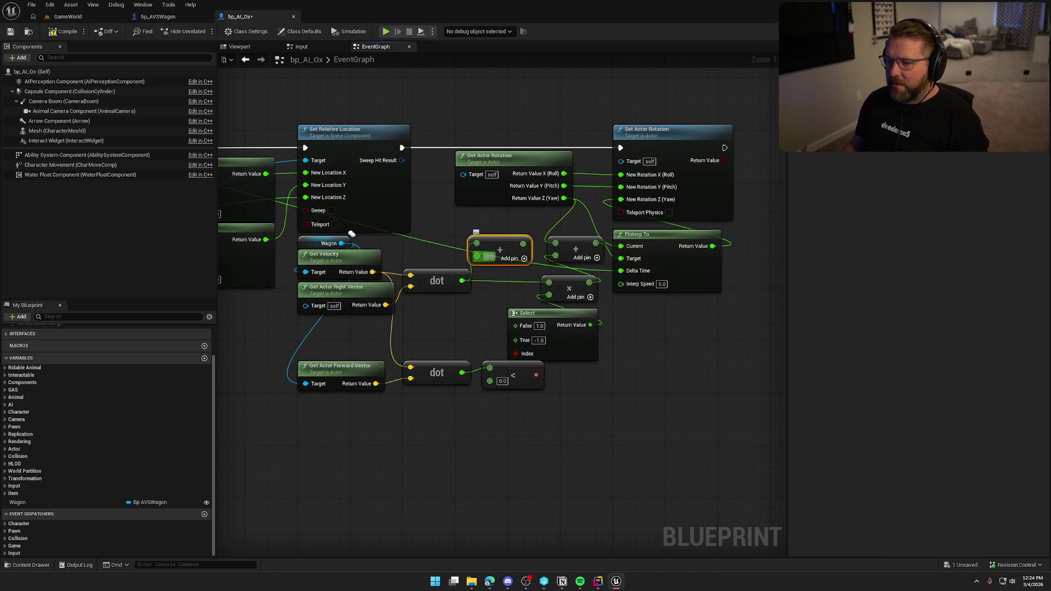
left_click_drag(520, 244, 549, 282)
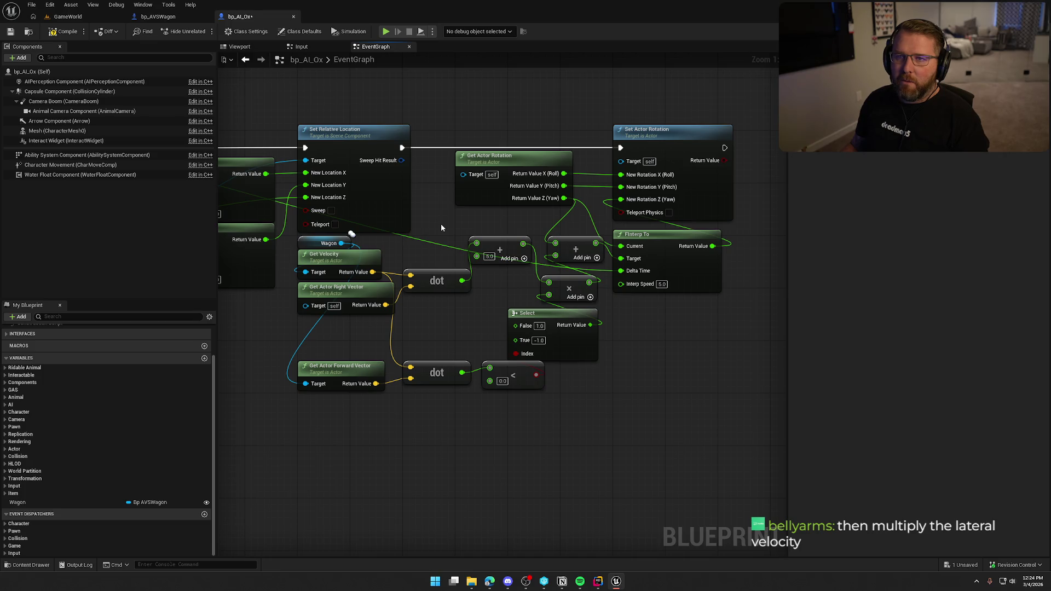
left_click_drag(441, 227, 489, 226)
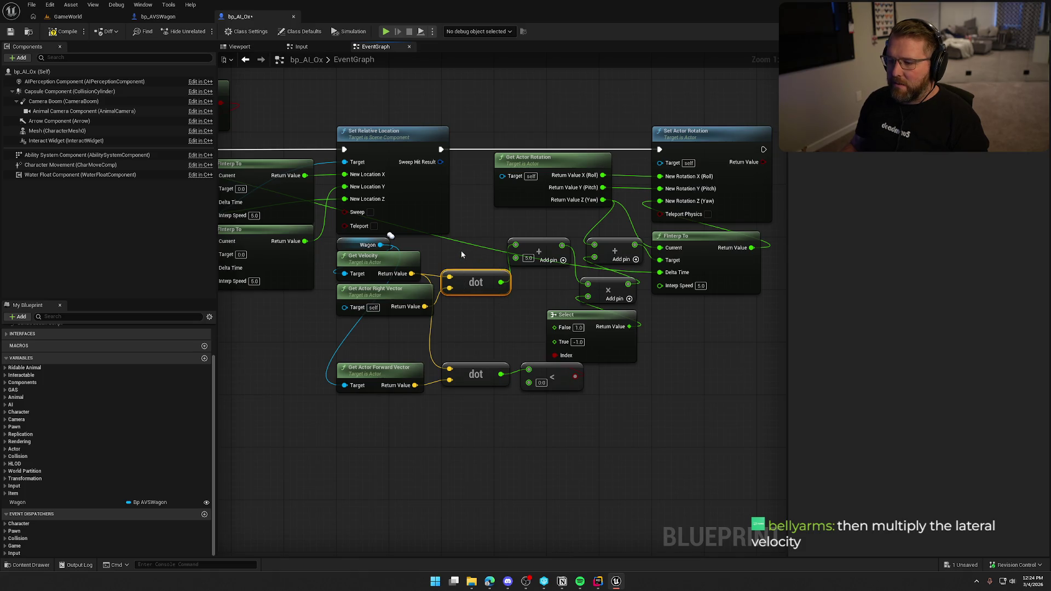
left_click(467, 247)
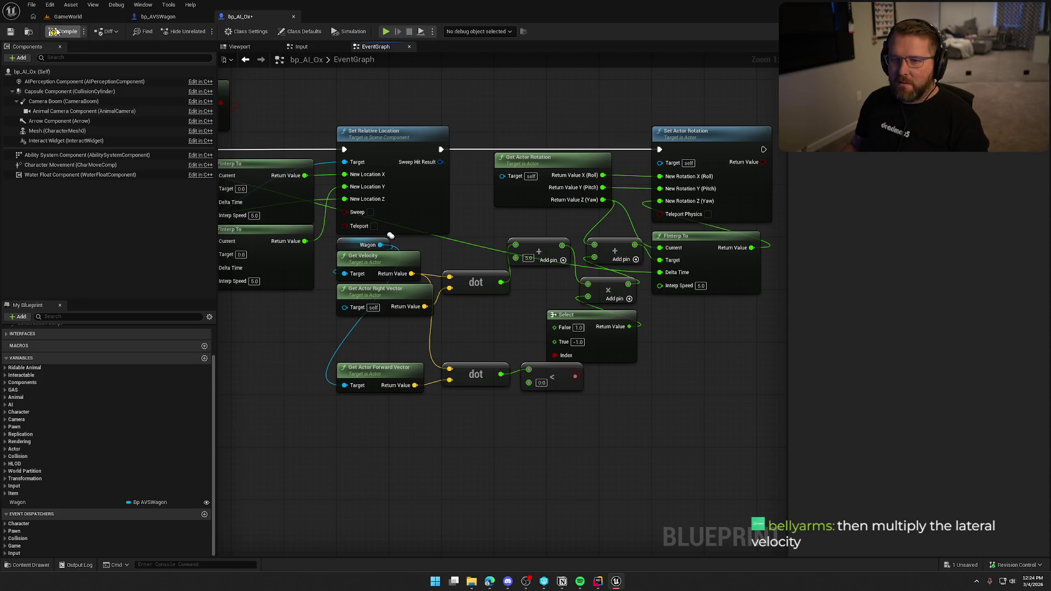
Walk the character to the ox and covered wagon in a GameWorld play test, then open bp_AVSWagon
left_click(70, 18)
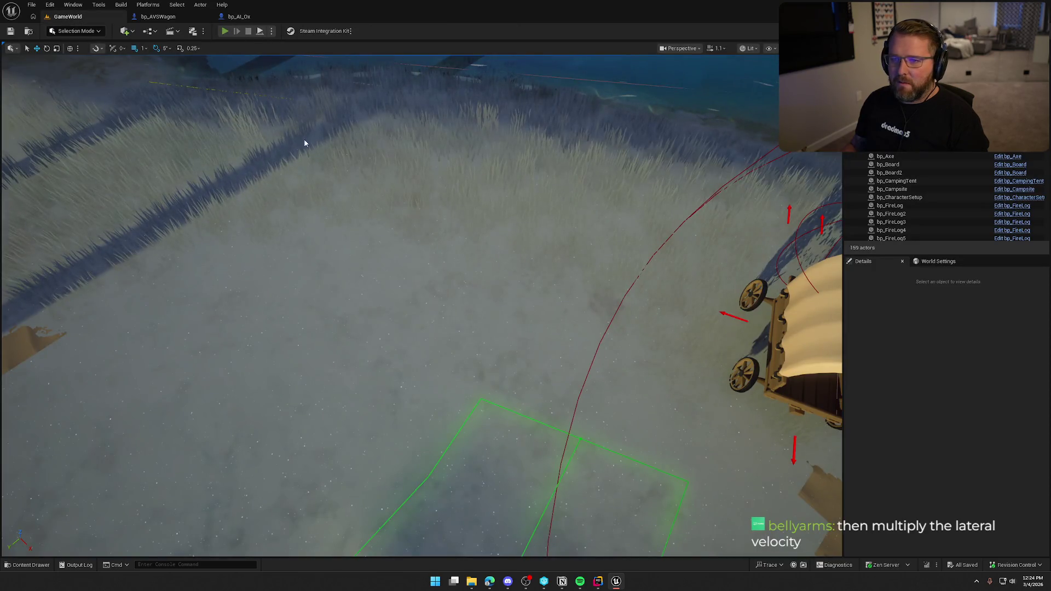
key("alt+p")
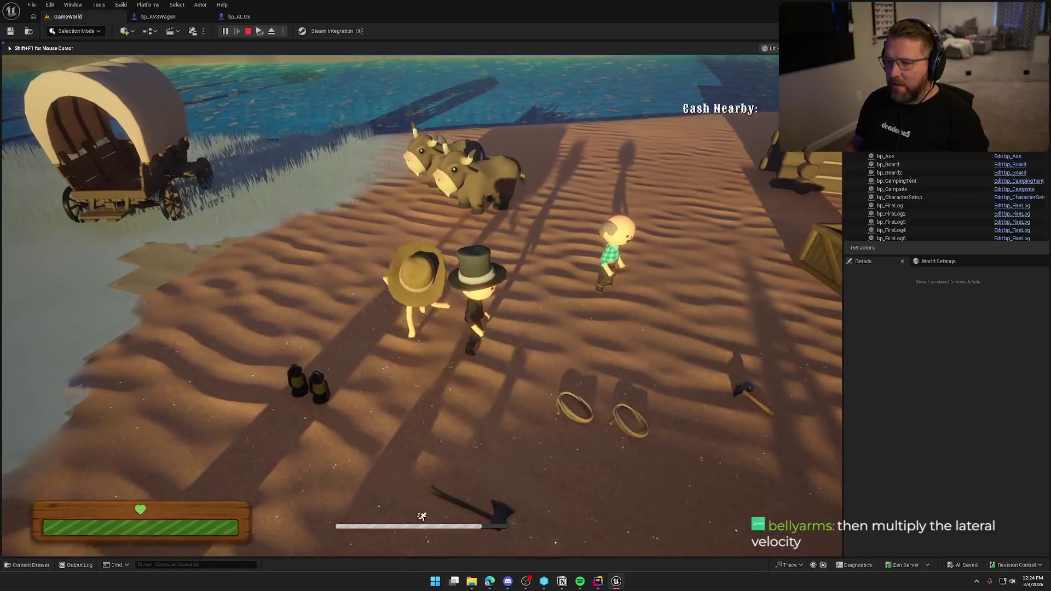
key("w")
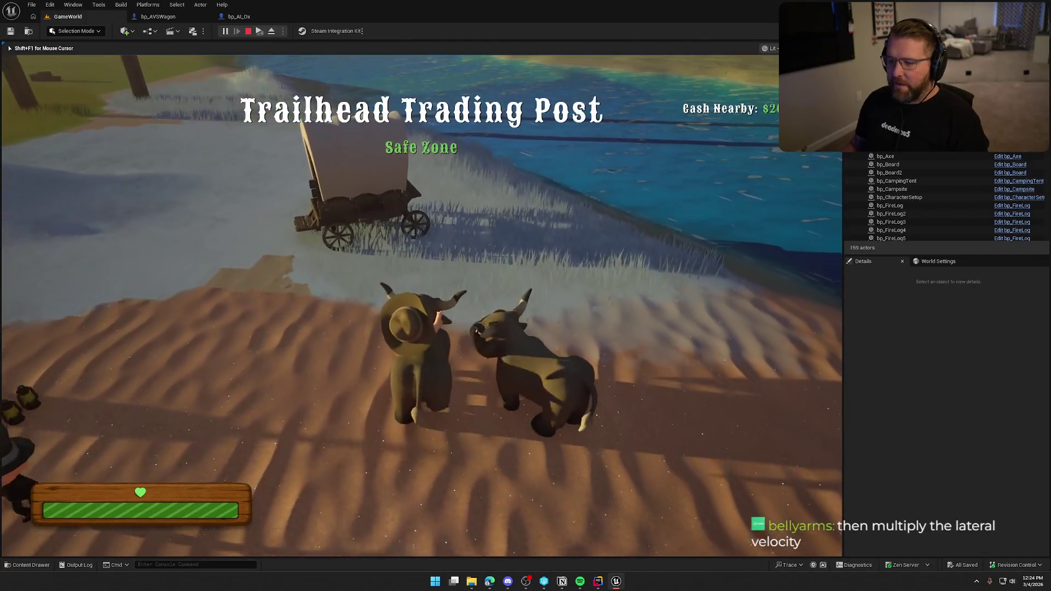
key("w")
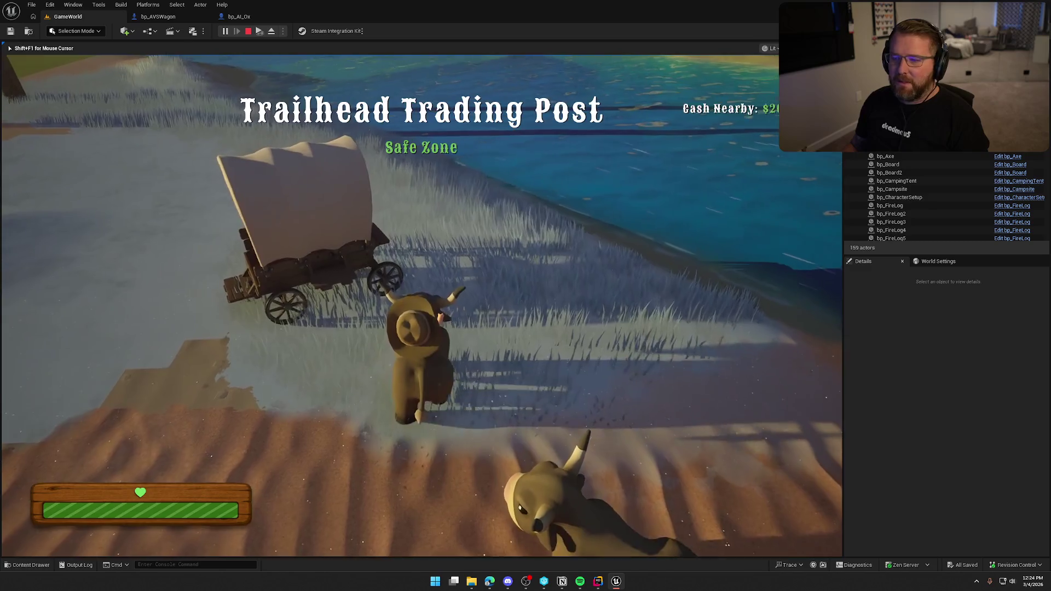
key("w")
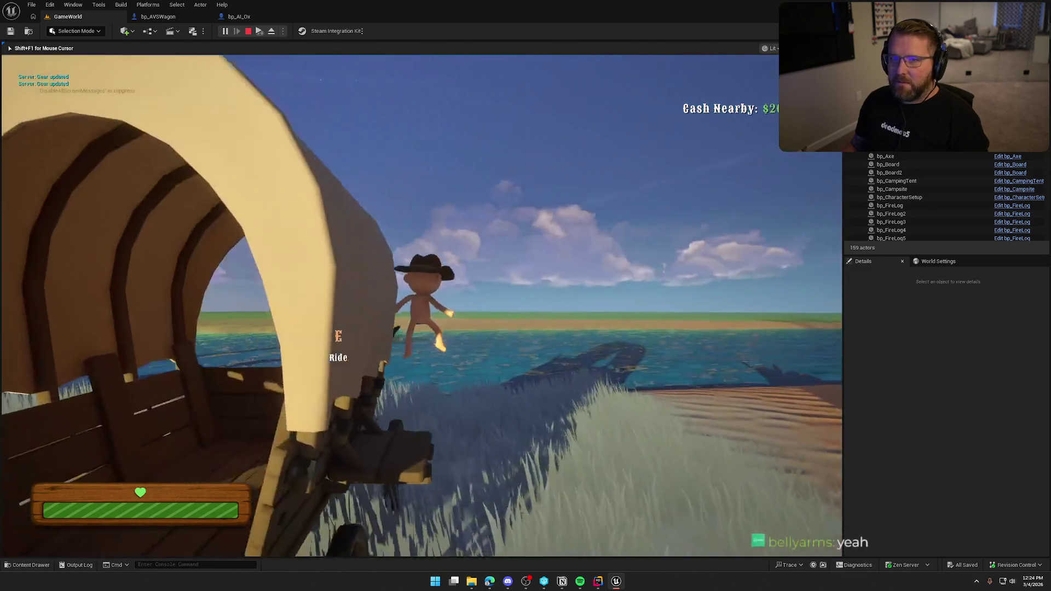
key("w")
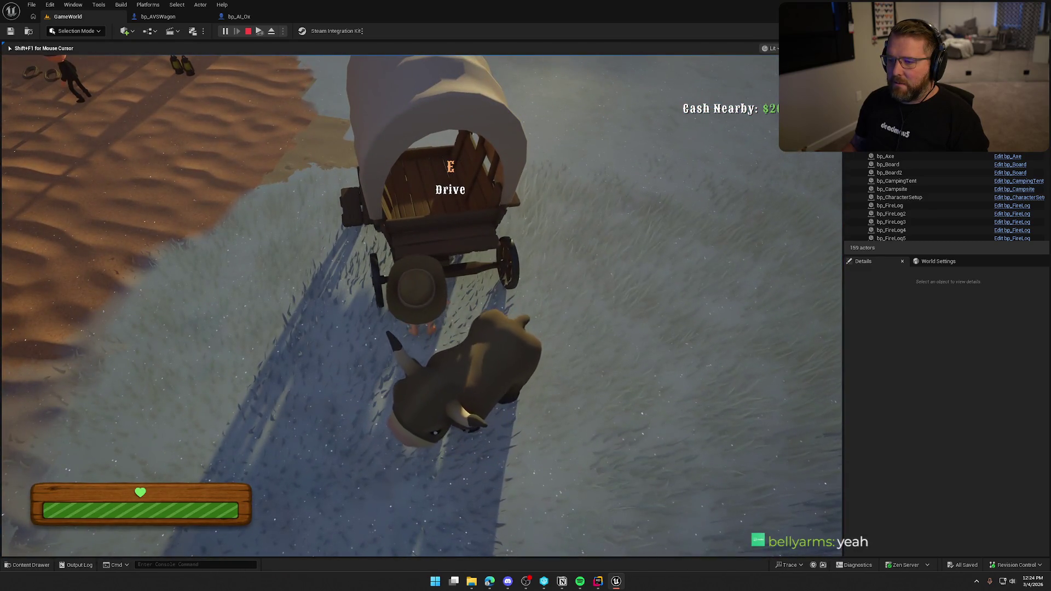
key("Escape")
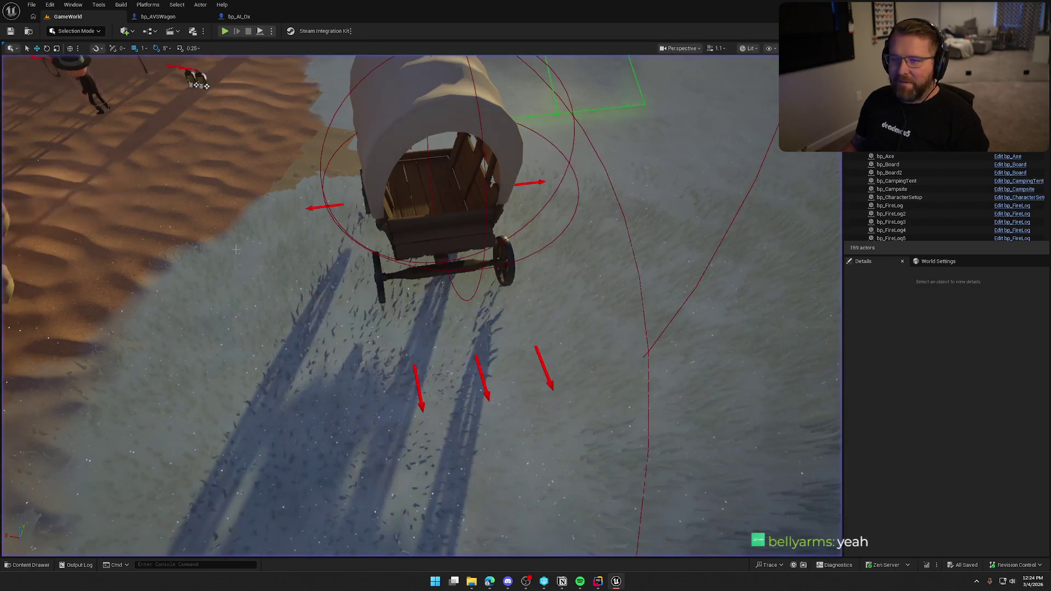
left_click(158, 17)
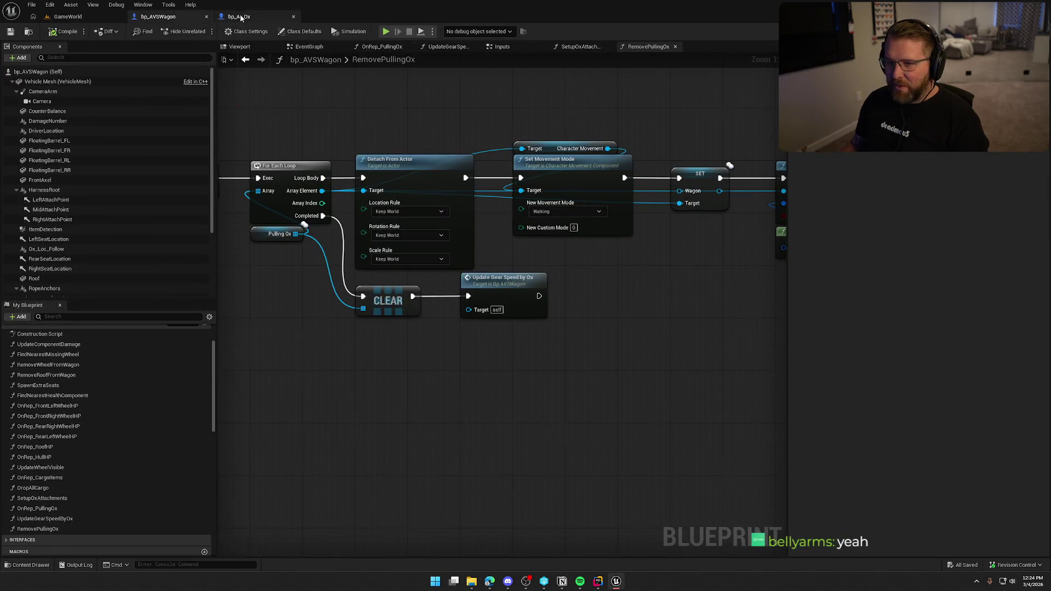
Delete the Add node from bp_AI_Ox's lateral dot chain
left_click(241, 16)
right_click(518, 279)
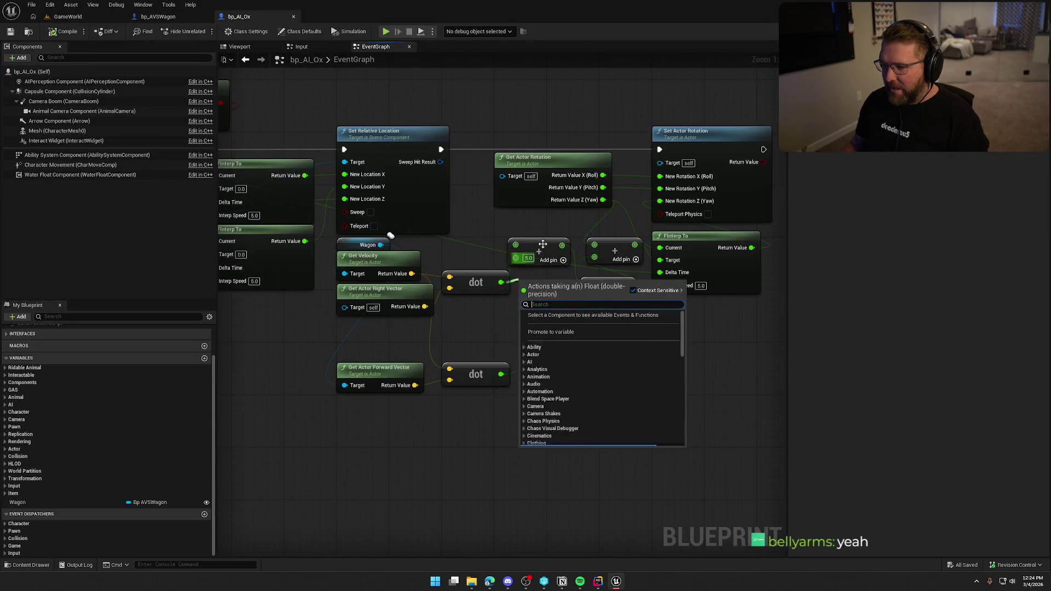
left_click(538, 249)
key("Delete")
Route the dot through a new ×5.0 Multiply into the lower multiply, then play-test GameWorld
left_click_drag(500, 282, 514, 235)
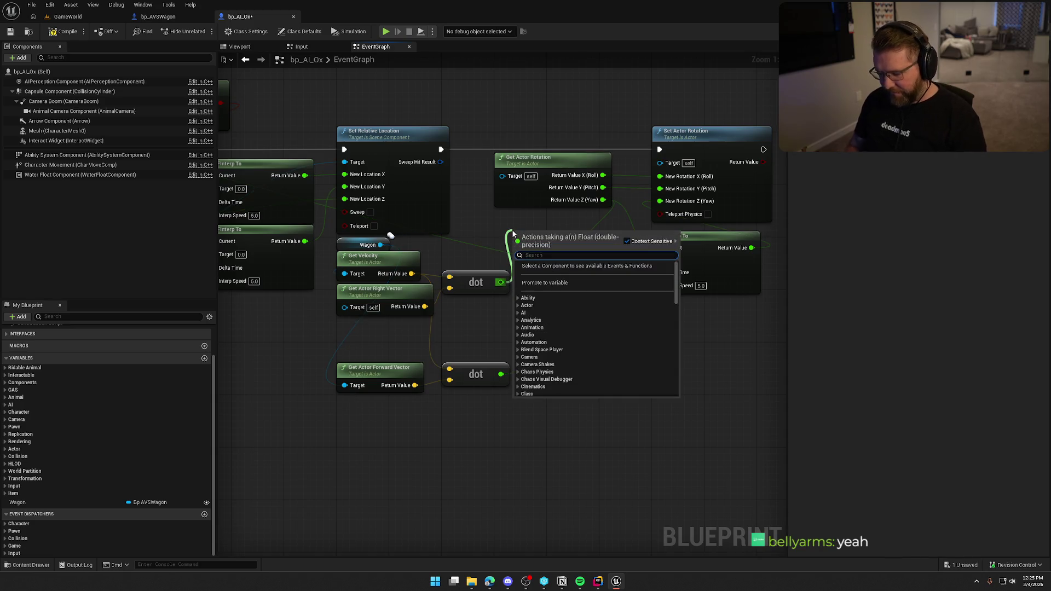
type("*")
key("Return")
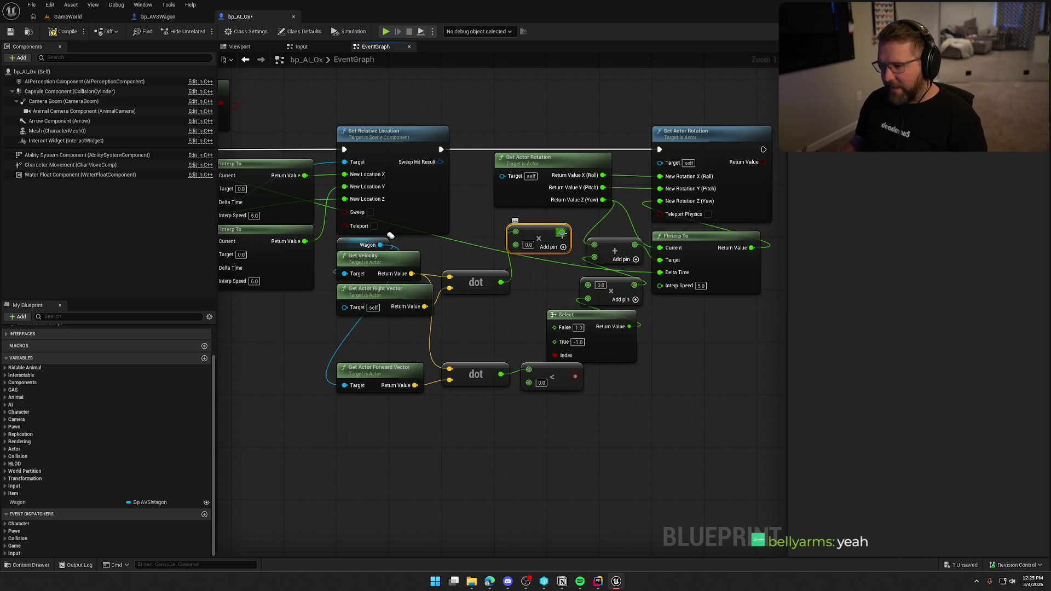
mouse_move(562, 233)
left_mouse_down()
mouse_move(587, 284)
mouse_move(545, 272)
left_mouse_up()
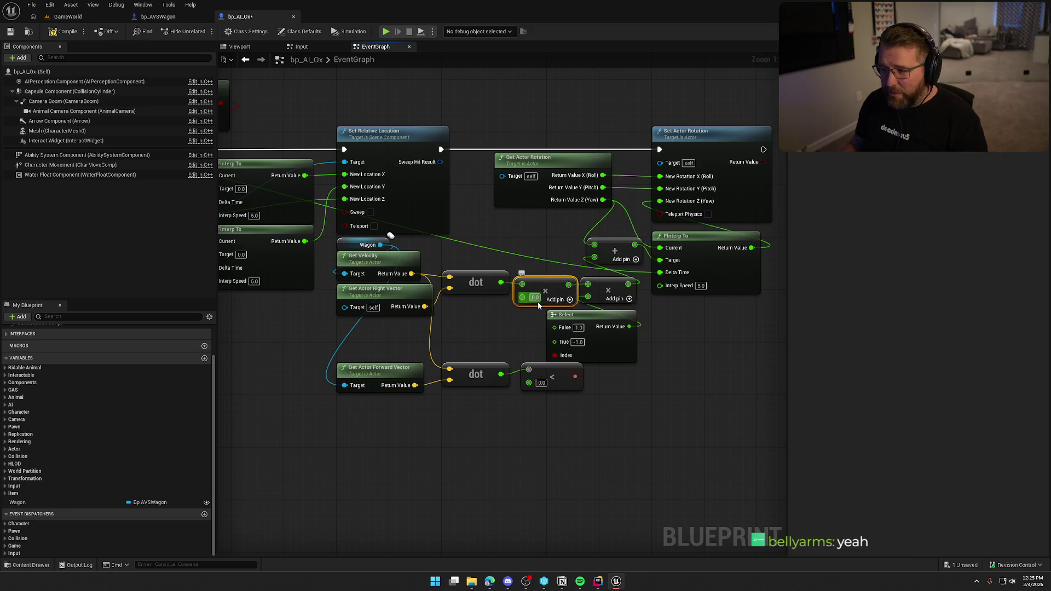
left_click(535, 298)
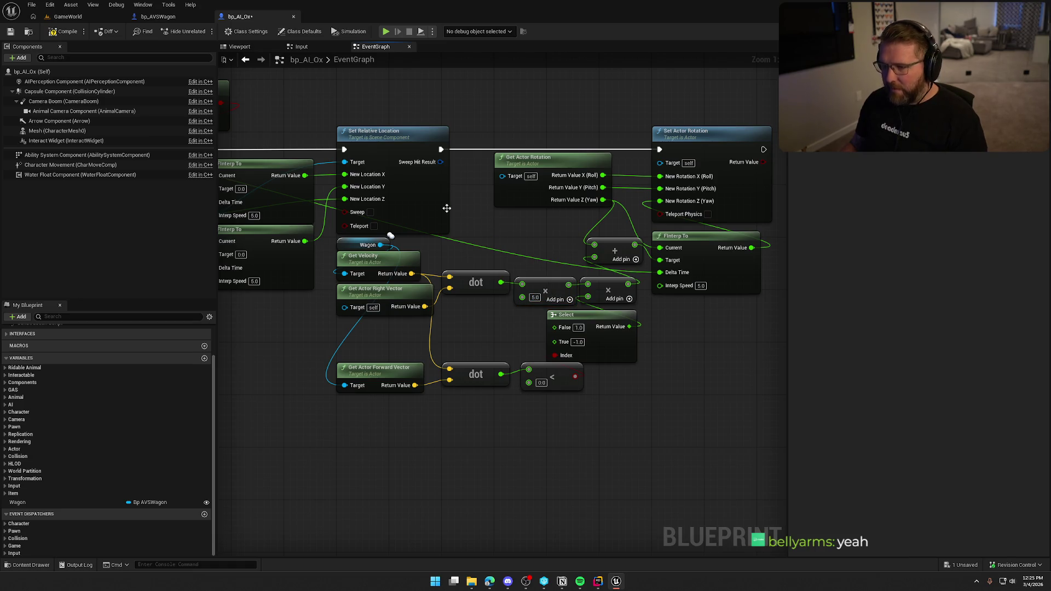
left_click(65, 18)
key("alt+p")
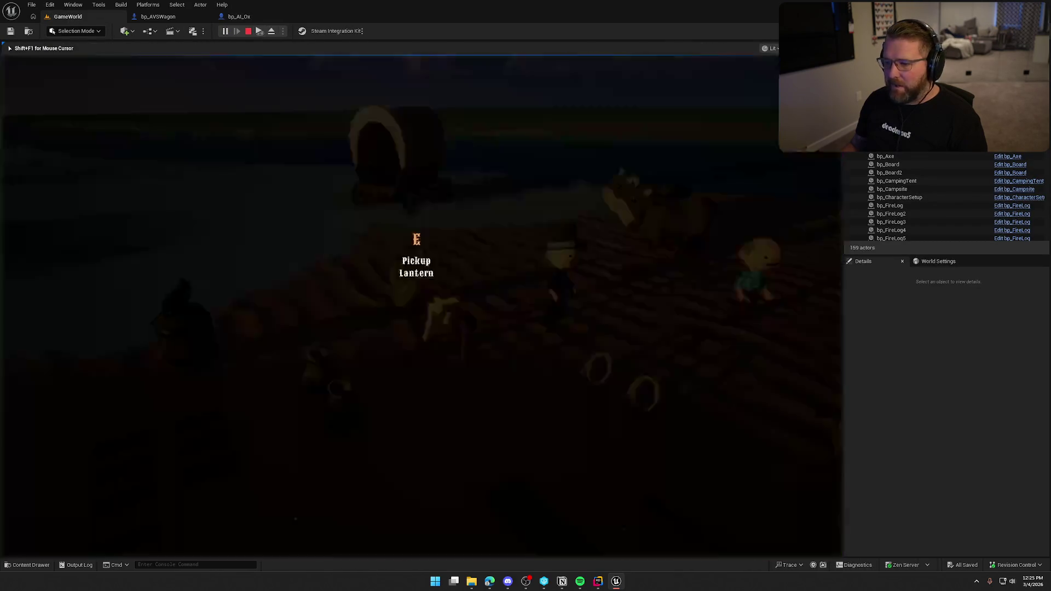
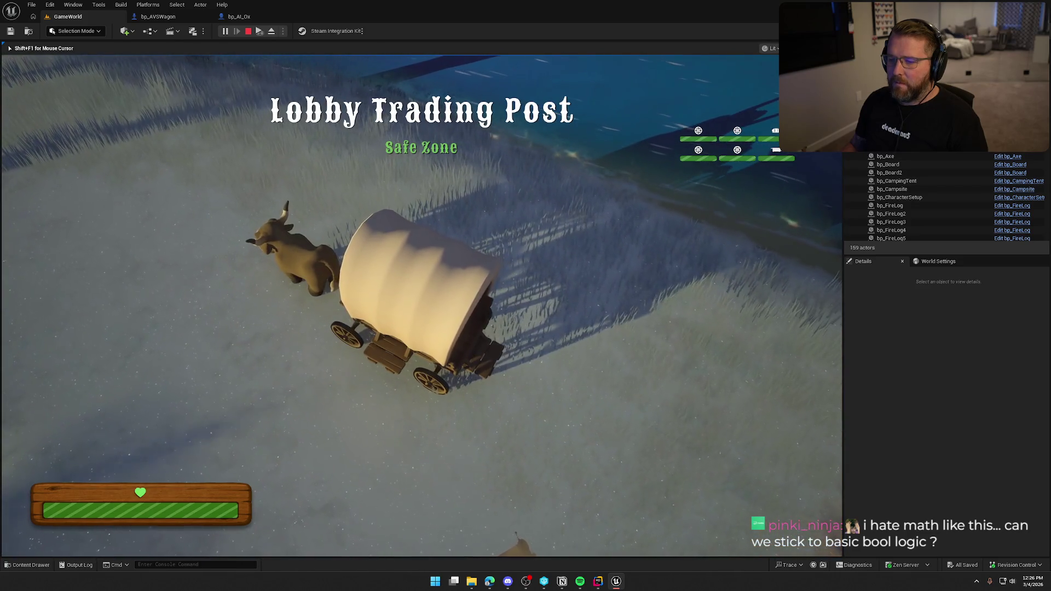
End Play-in-Editor and bring up bp_AI_Ox's EventGraph with its FInterp To rotation logic
key("Escape")
left_click(158, 16)
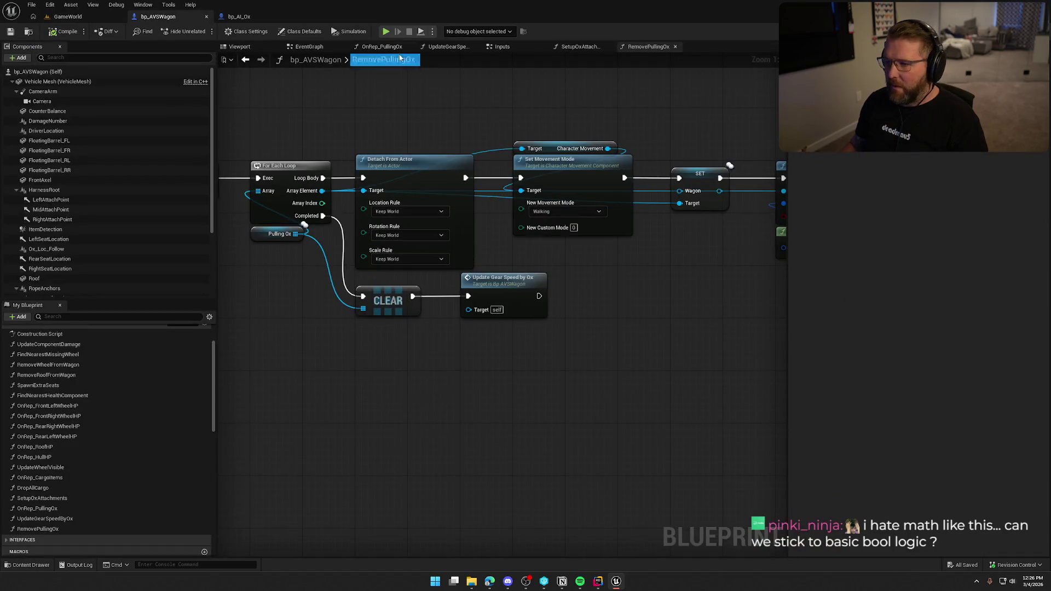
left_click(240, 17)
left_click_drag(649, 422, 543, 418)
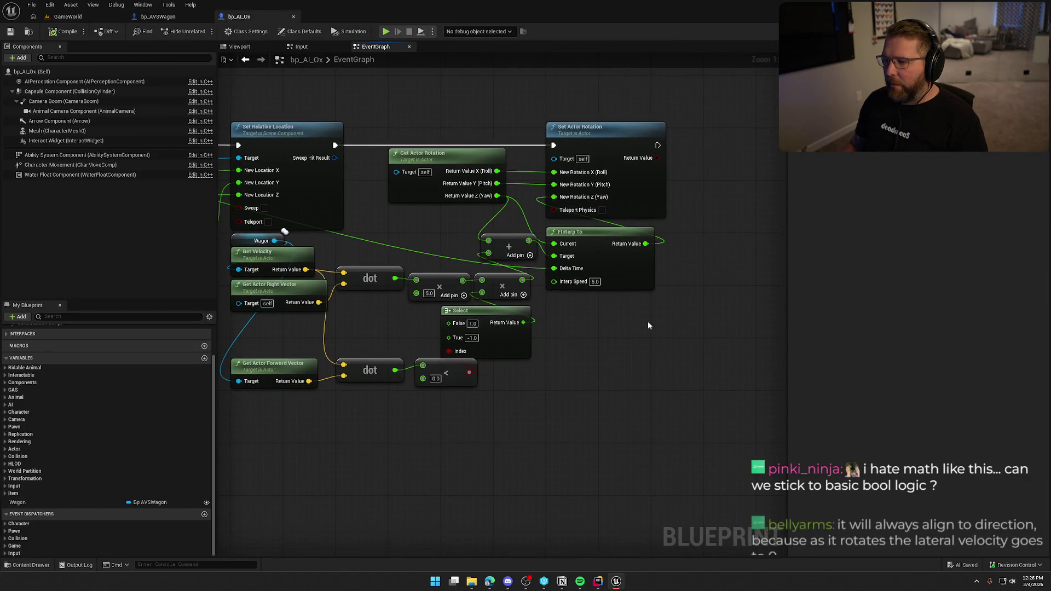
left_click(592, 247)
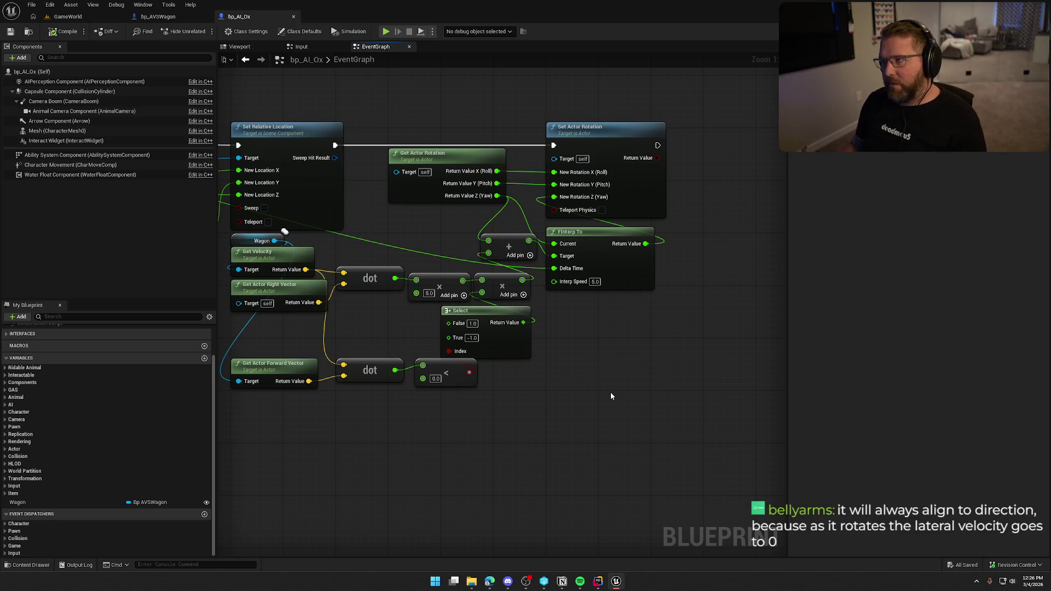
left_click_drag(608, 415, 629, 426)
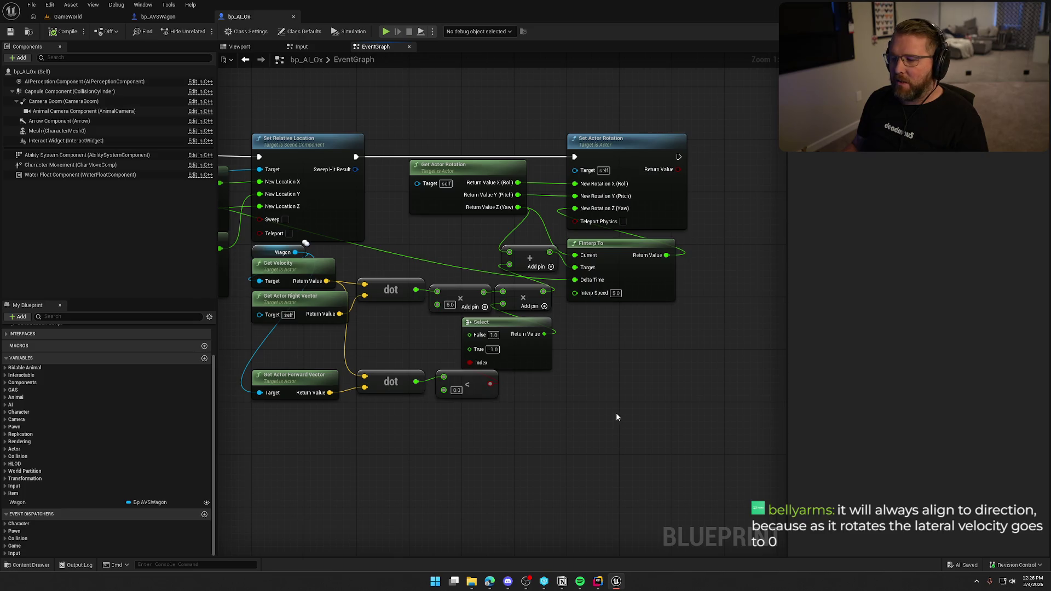
left_click_drag(616, 417, 661, 406)
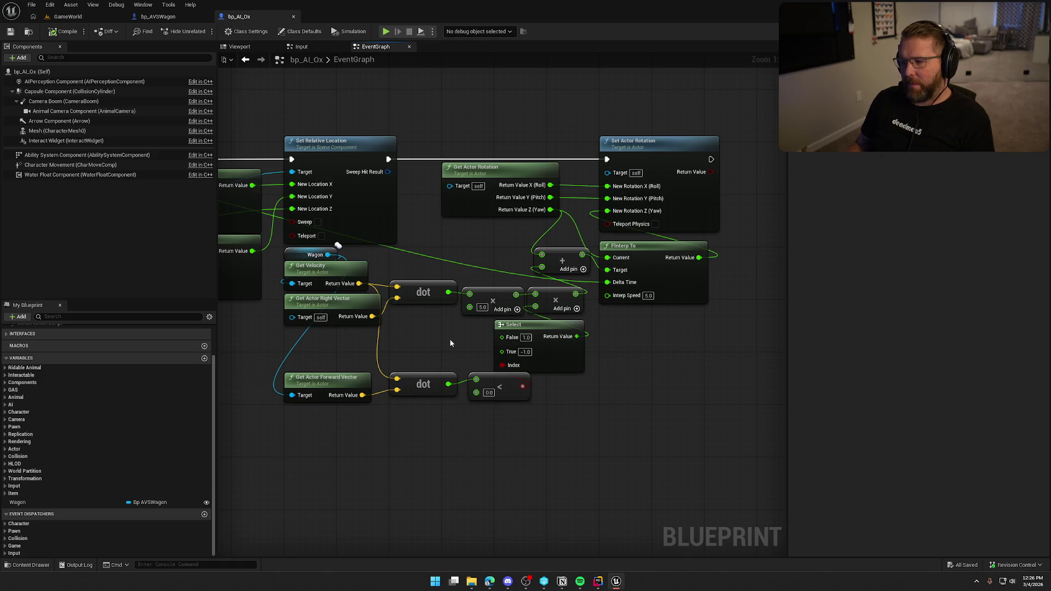
mouse_move(429, 329)
left_mouse_down()
mouse_move(452, 333)
mouse_move(448, 321)
left_mouse_up()
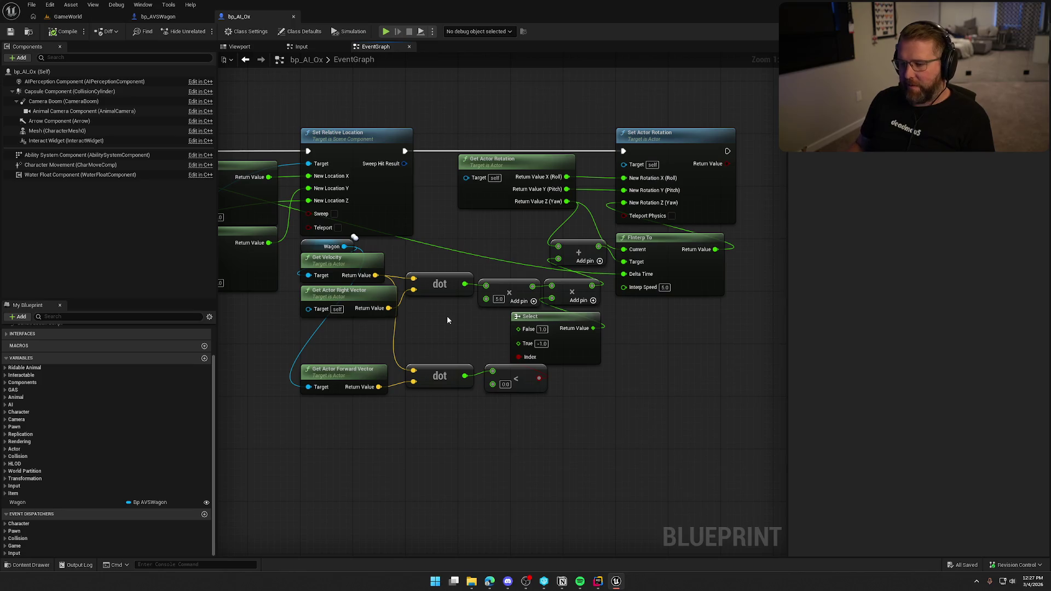
Add a Get Actor Right Vector node off the Wagon reference and place it above
mouse_move(506, 293)
left_mouse_down()
mouse_move(506, 240)
mouse_move(506, 294)
left_mouse_up()
left_click(503, 253)
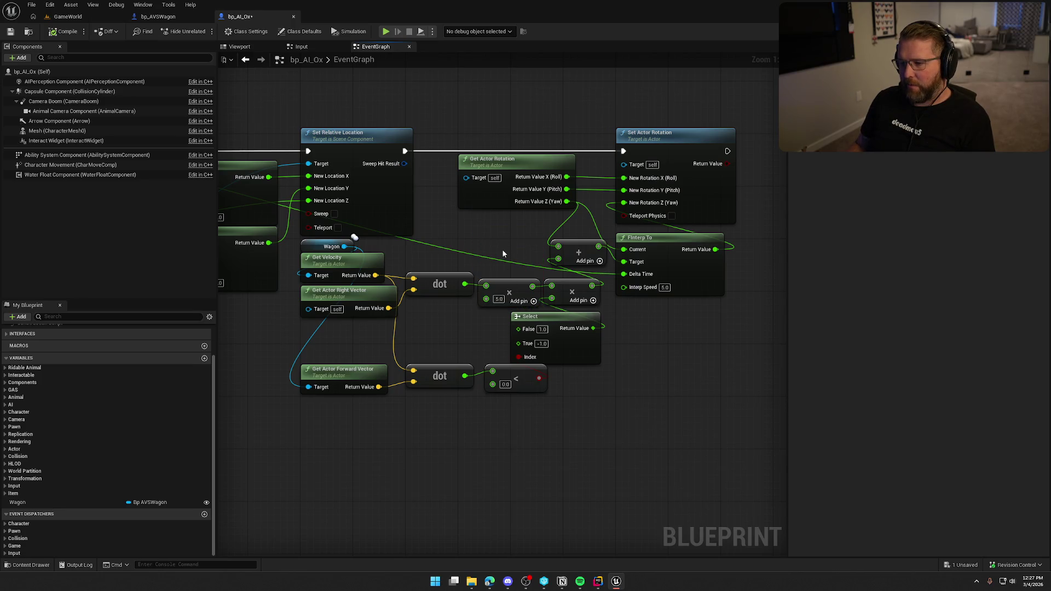
left_click_drag(344, 246, 308, 339)
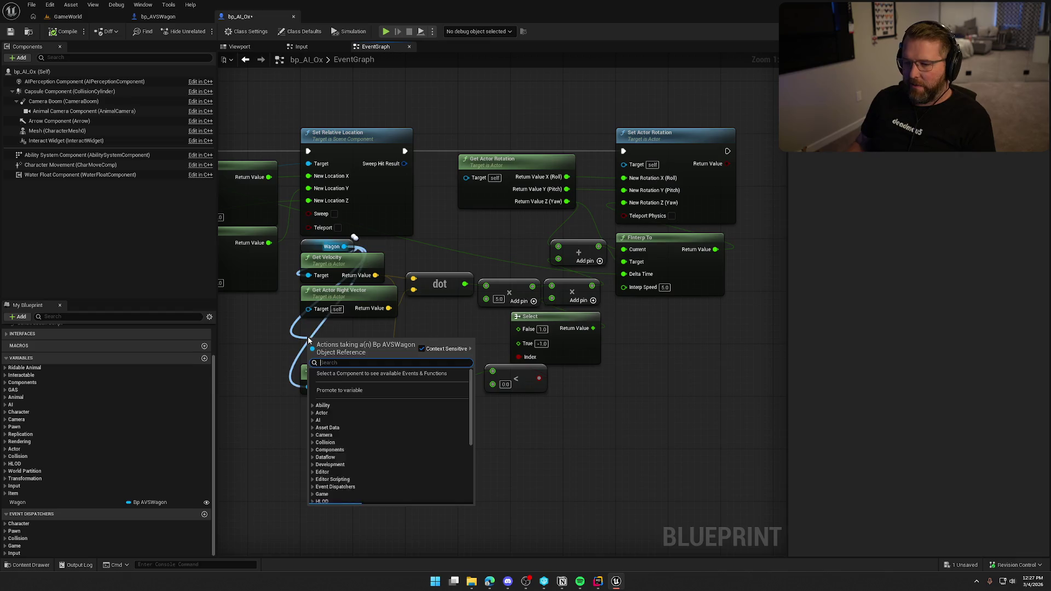
type("get actor right")
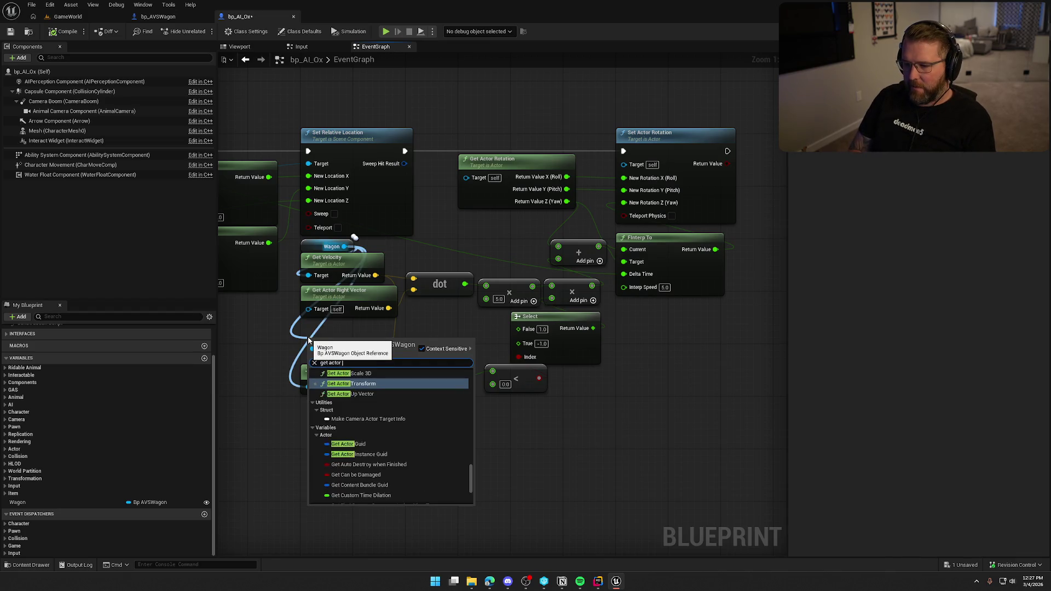
key("Return")
mouse_move(364, 351)
left_mouse_down()
mouse_move(356, 333)
mouse_move(413, 289)
left_mouse_up()
Wire the wagon's right vector into the upper dot product and save bp_AI_Ox
left_click_drag(334, 322, 341, 329)
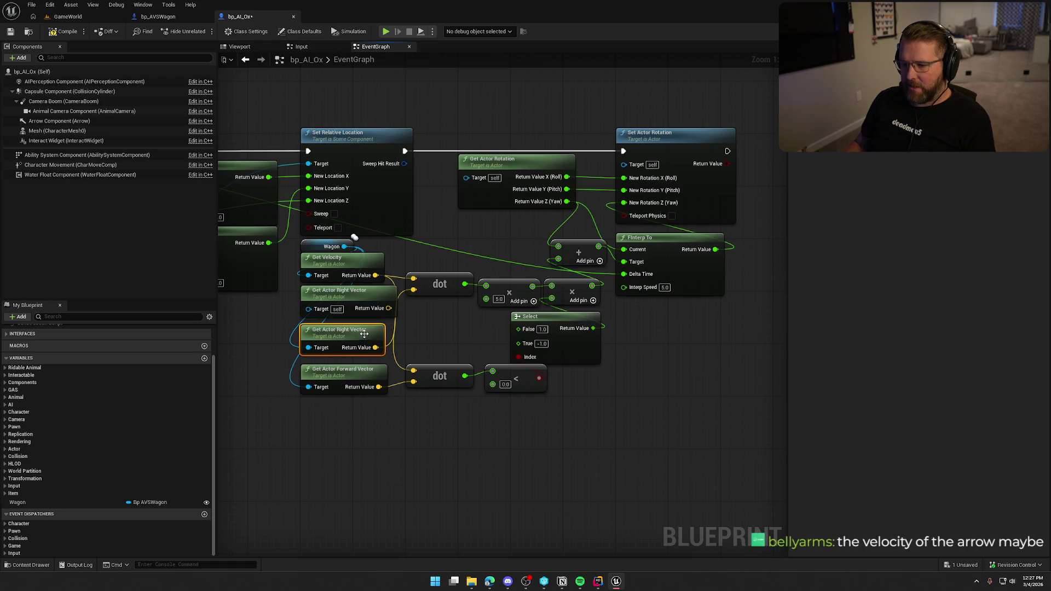
left_click(428, 321)
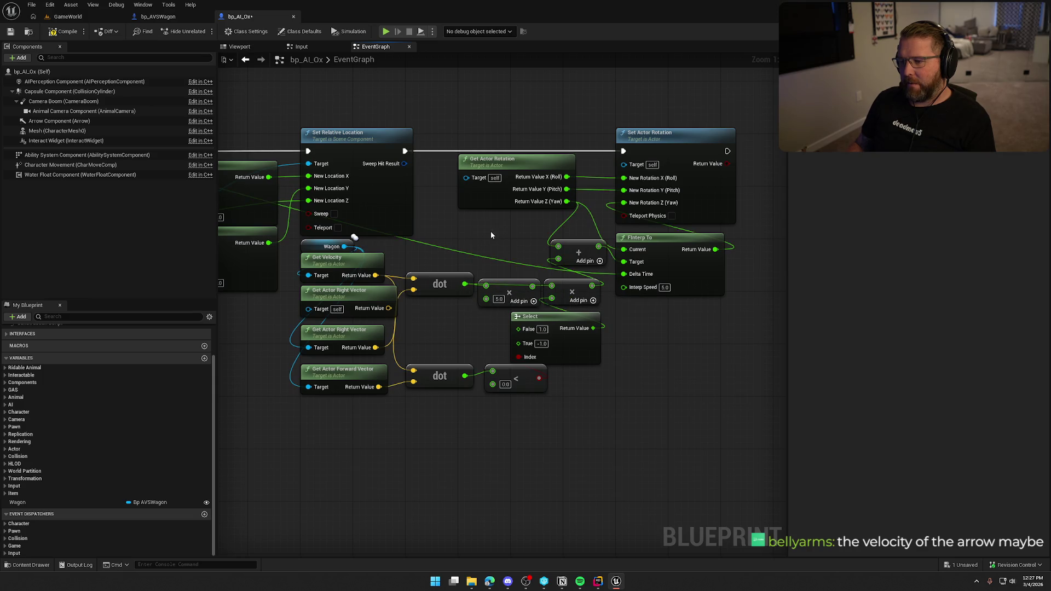
key("ctrl+s")
In the running game, hitch the ox to the wagon and drive along the shore onto the grass
left_click(58, 15)
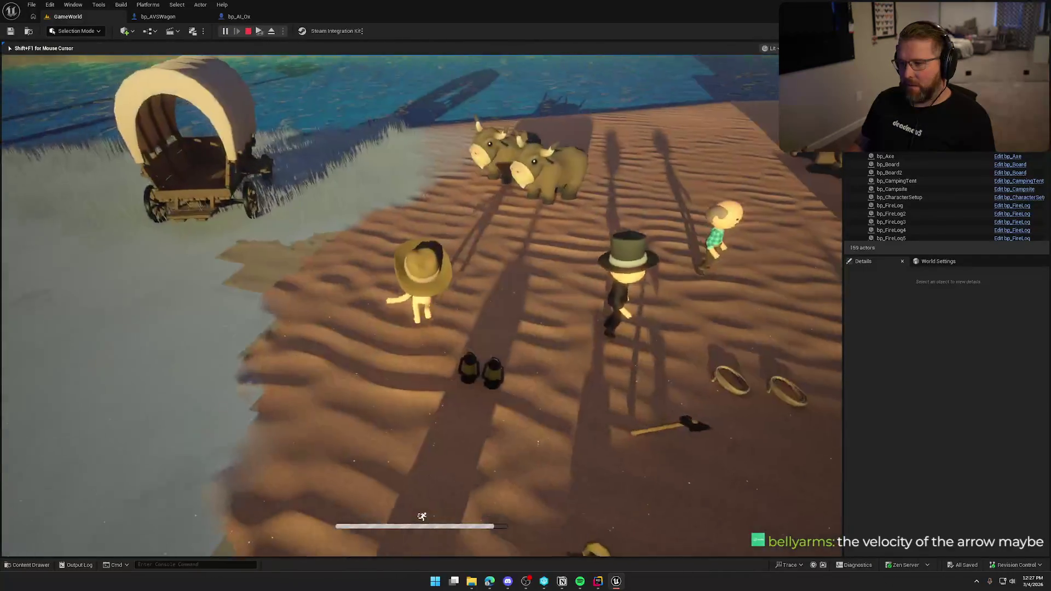
key("w")
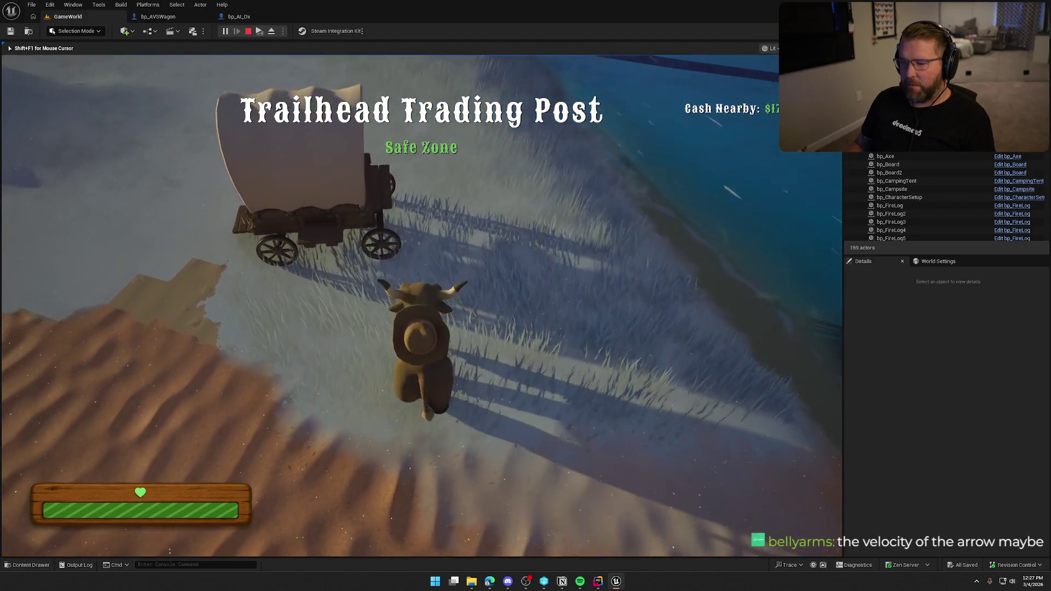
key("e")
key("w")
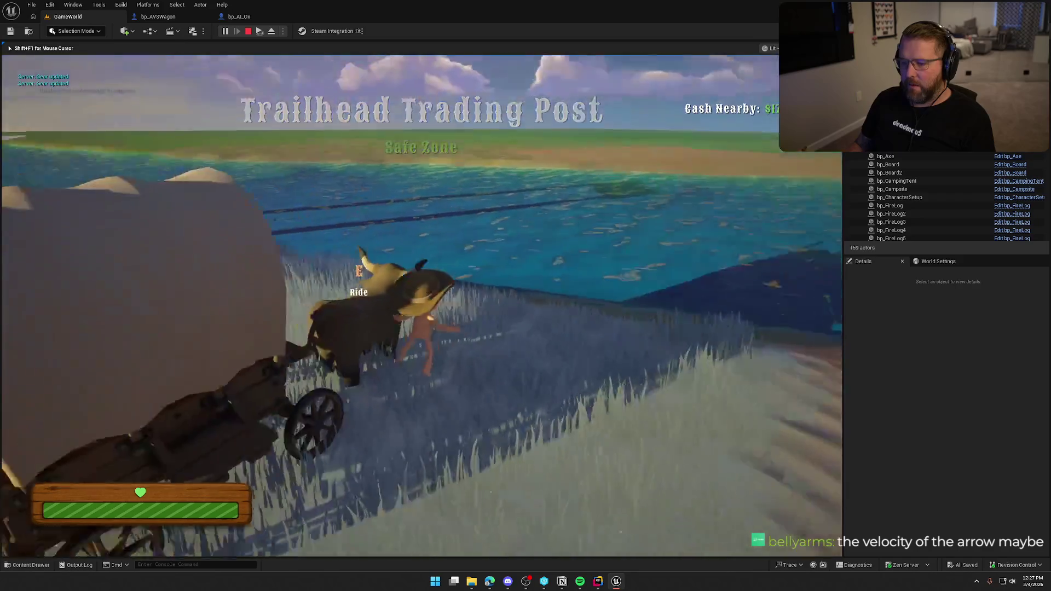
key("w")
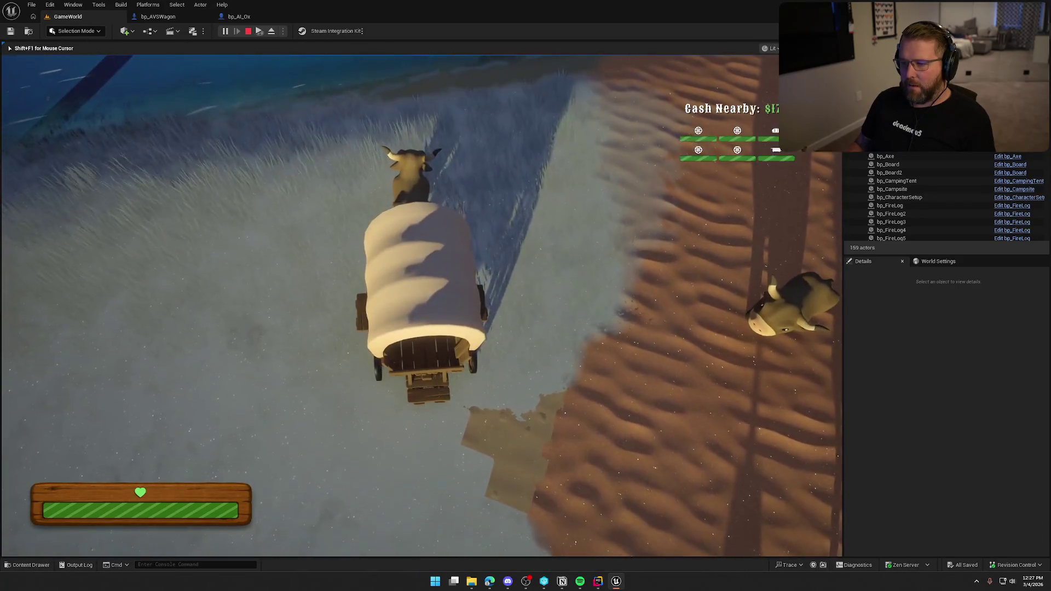
key("w")
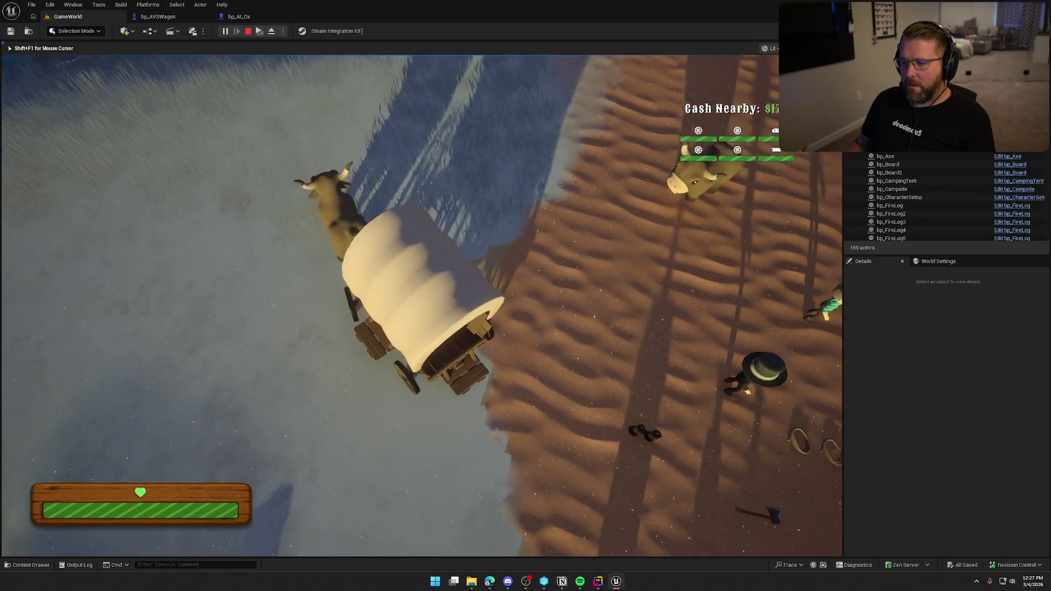
key("w")
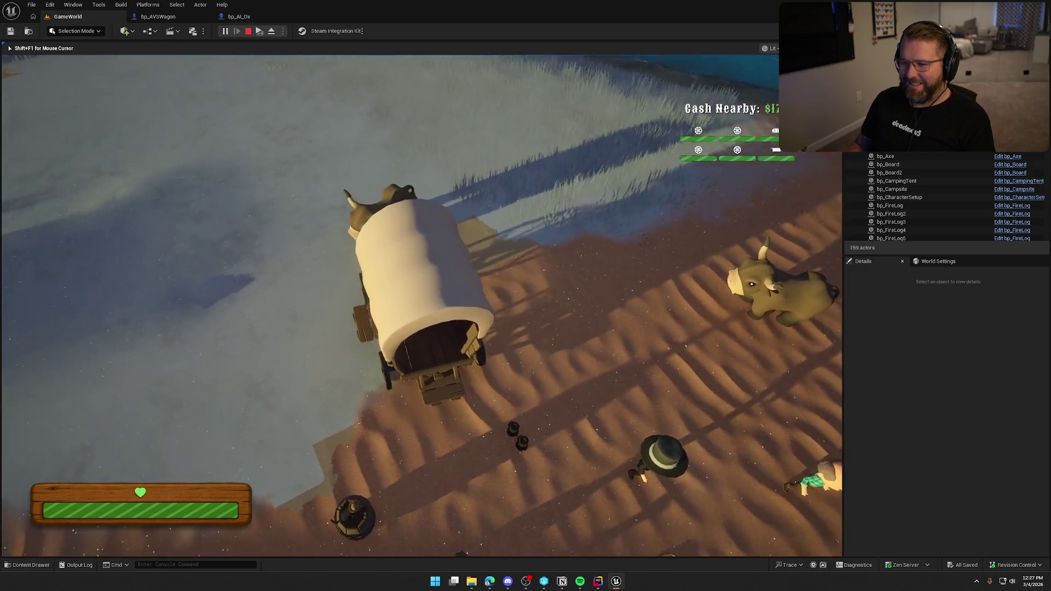
Steer the wagon left across the grass, up the slope and right into the Lobby Trading Post, then stop play
key("w")
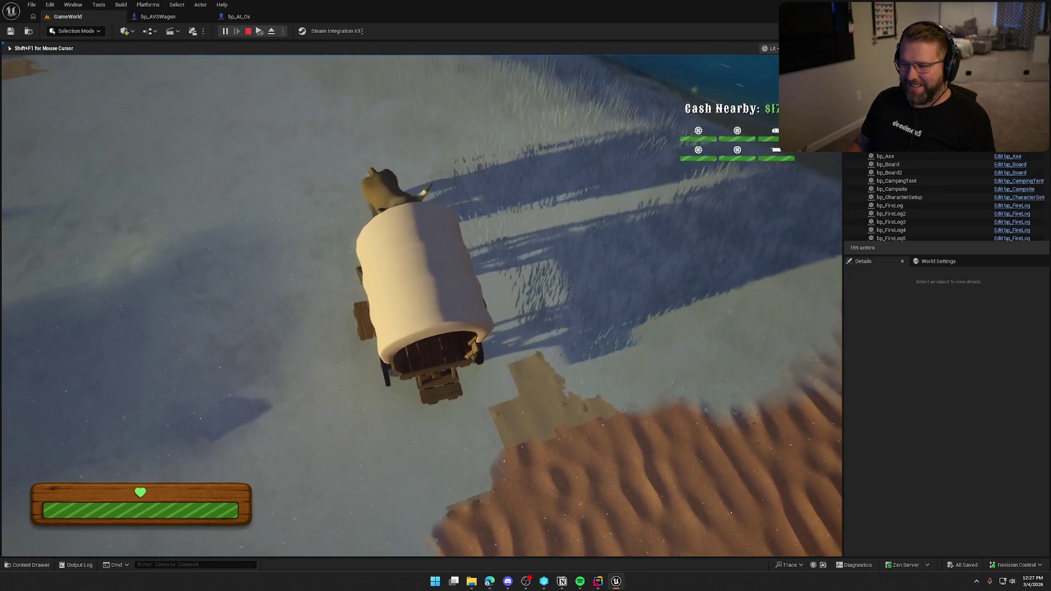
key("w")
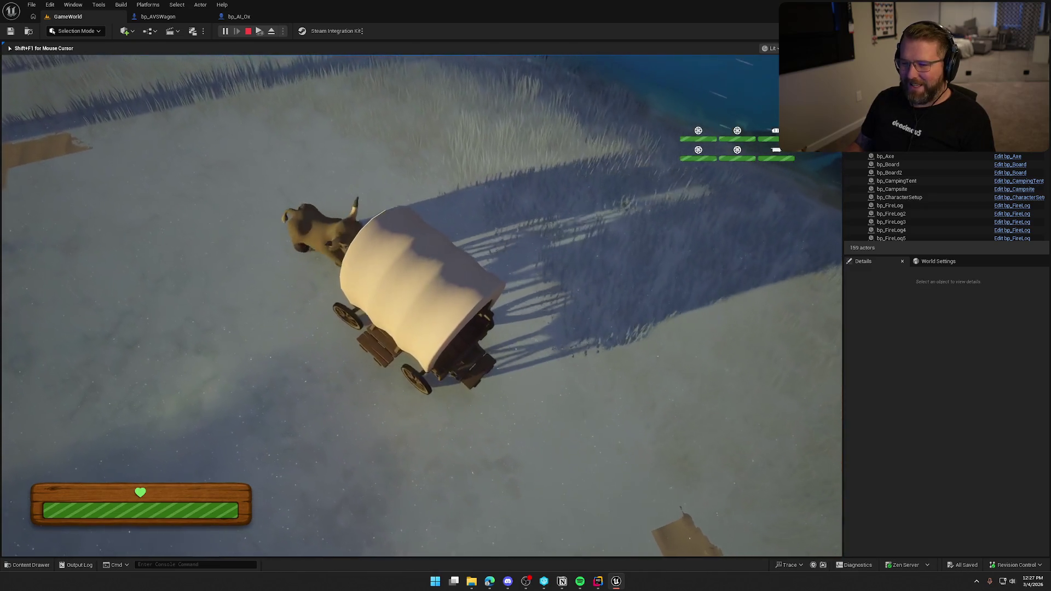
key("w")
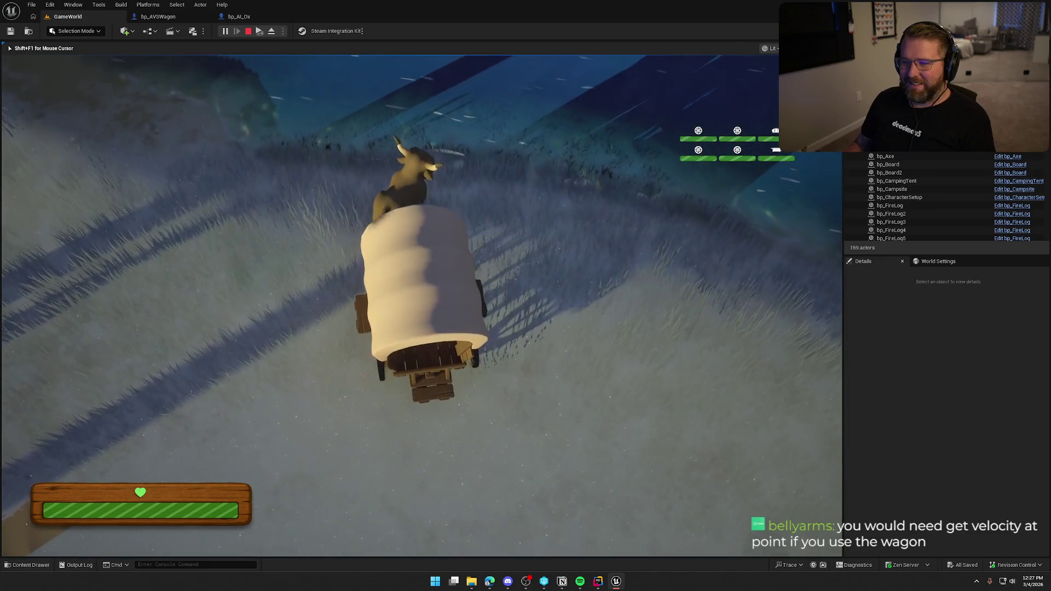
key("d")
key("d")
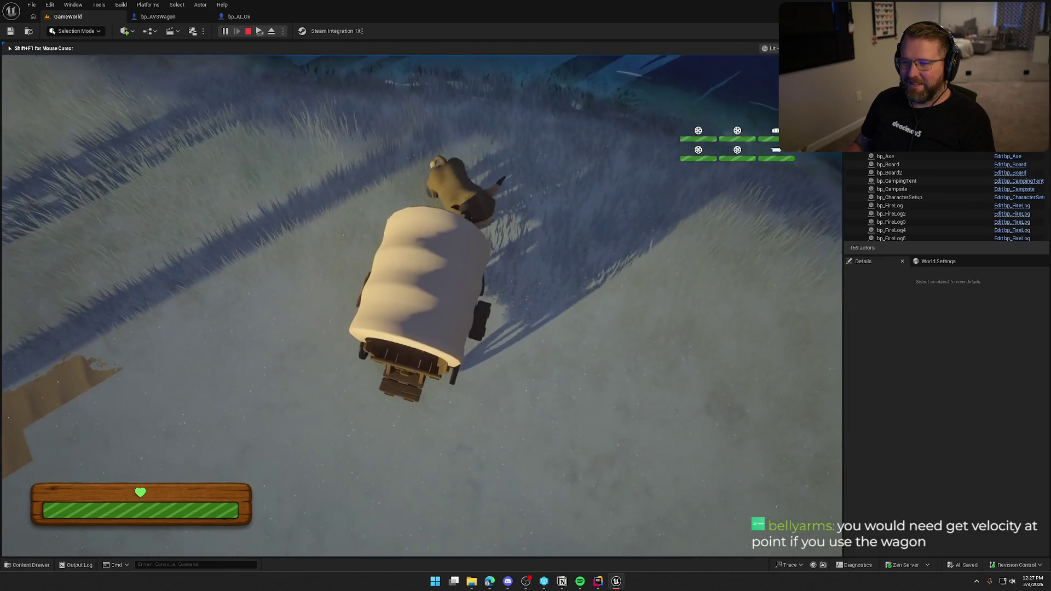
key("w")
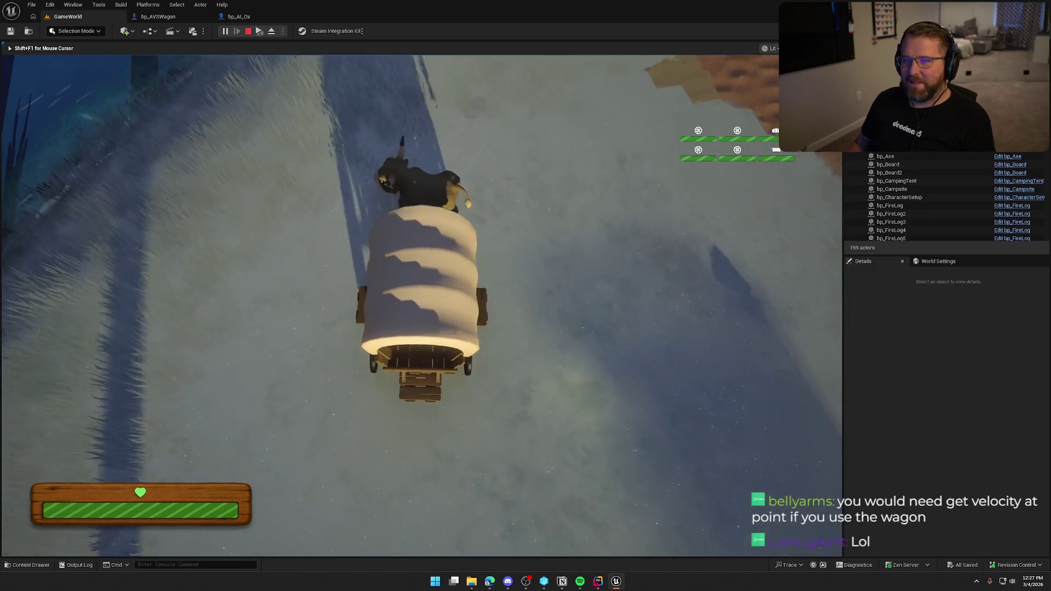
key("d")
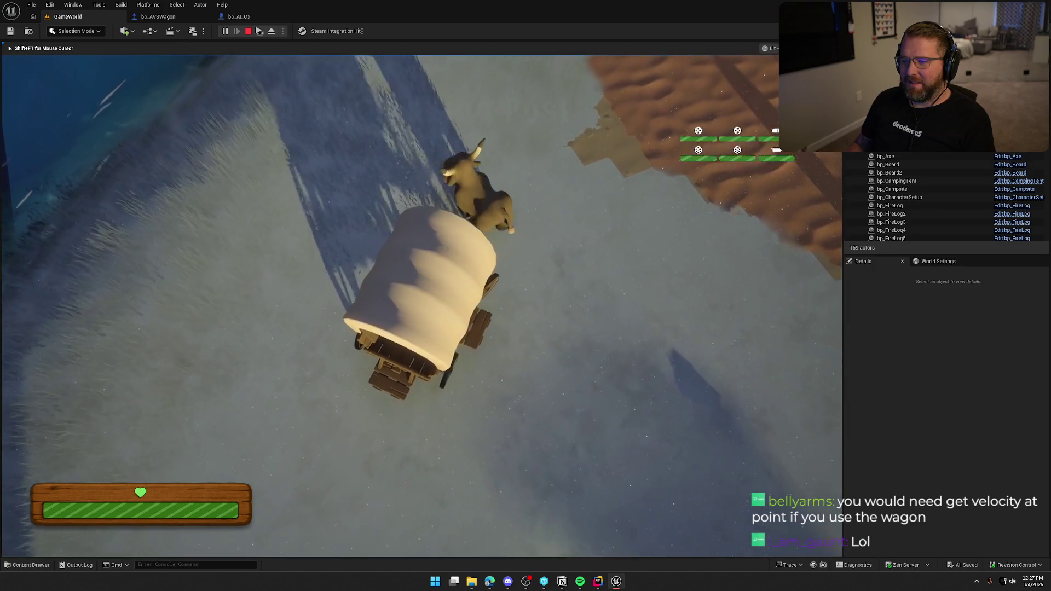
key("d")
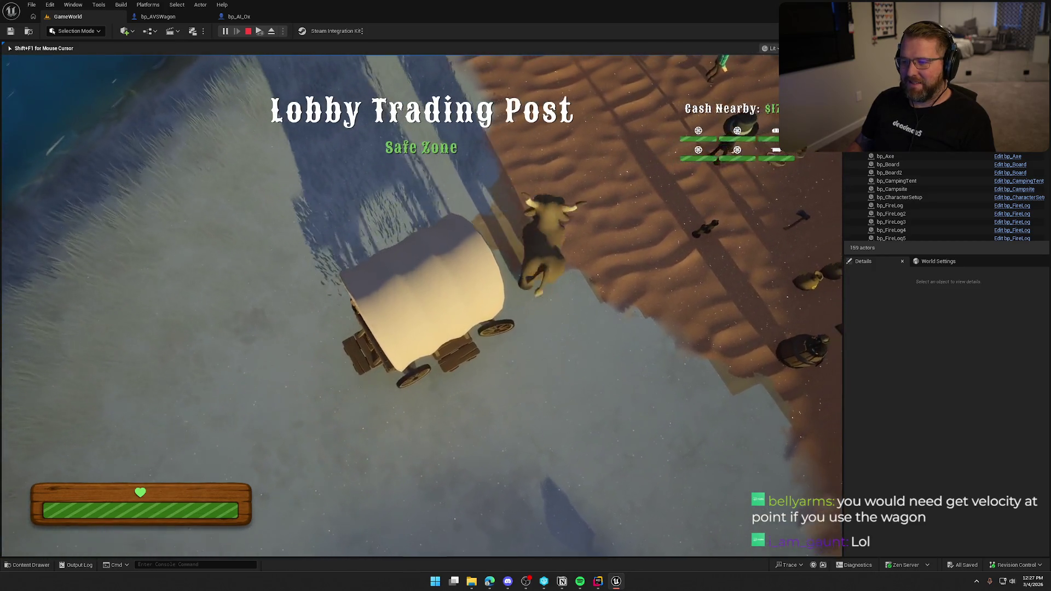
key("Escape")
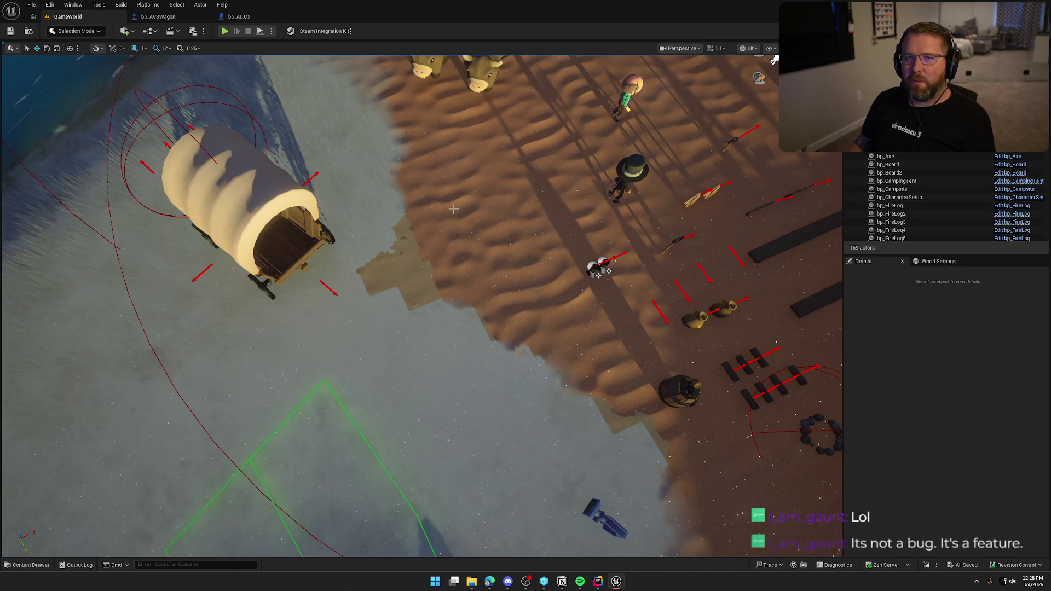
Reconnect the ox's own Get Actor Right Vector to the upper dot and delete the wagon's right vector node
left_click(246, 17)
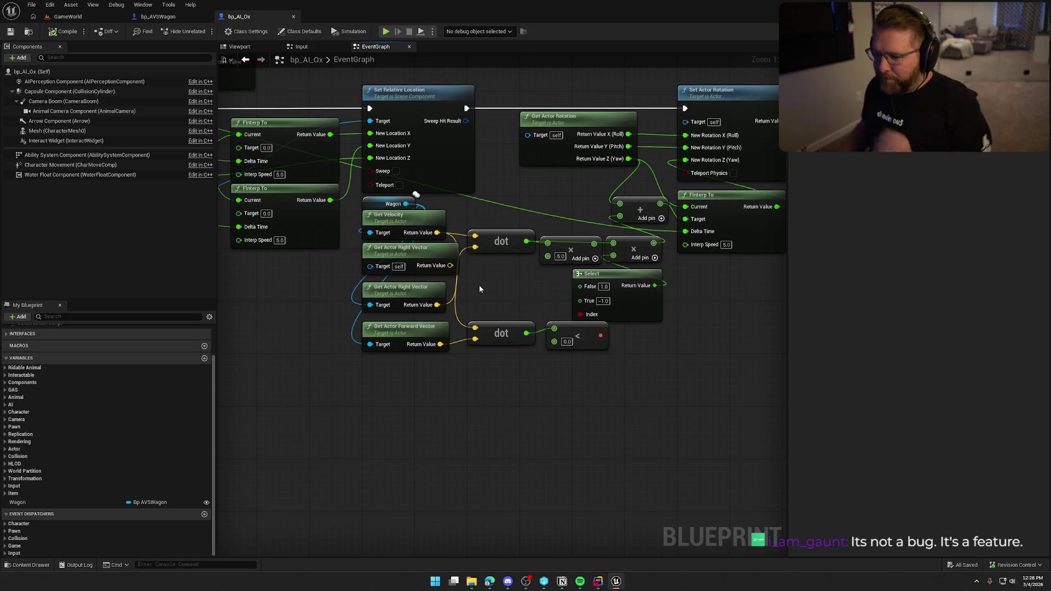
left_click_drag(450, 265, 475, 247)
left_click(438, 304)
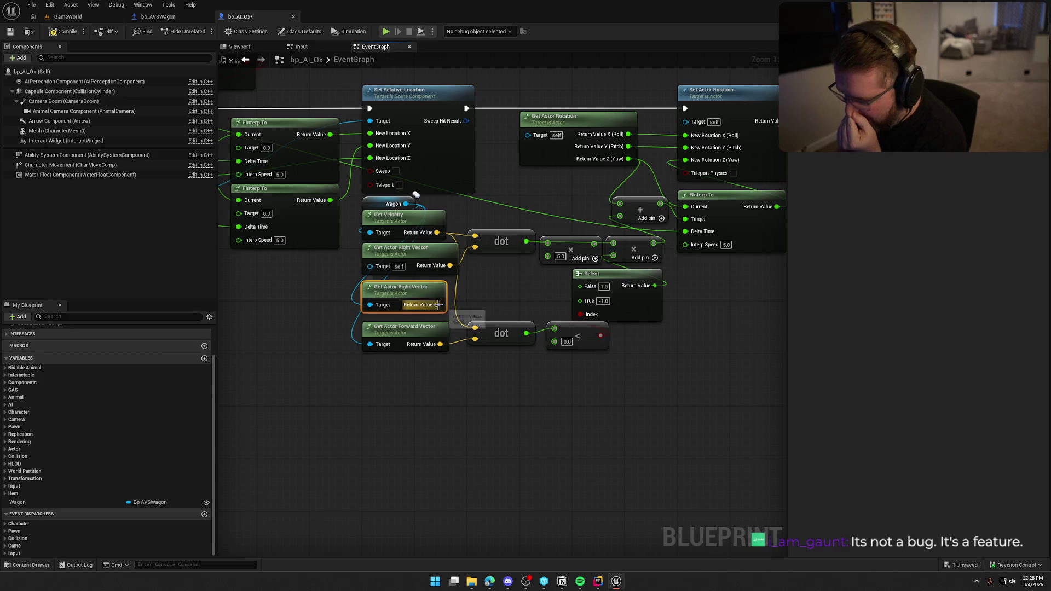
key("Delete")
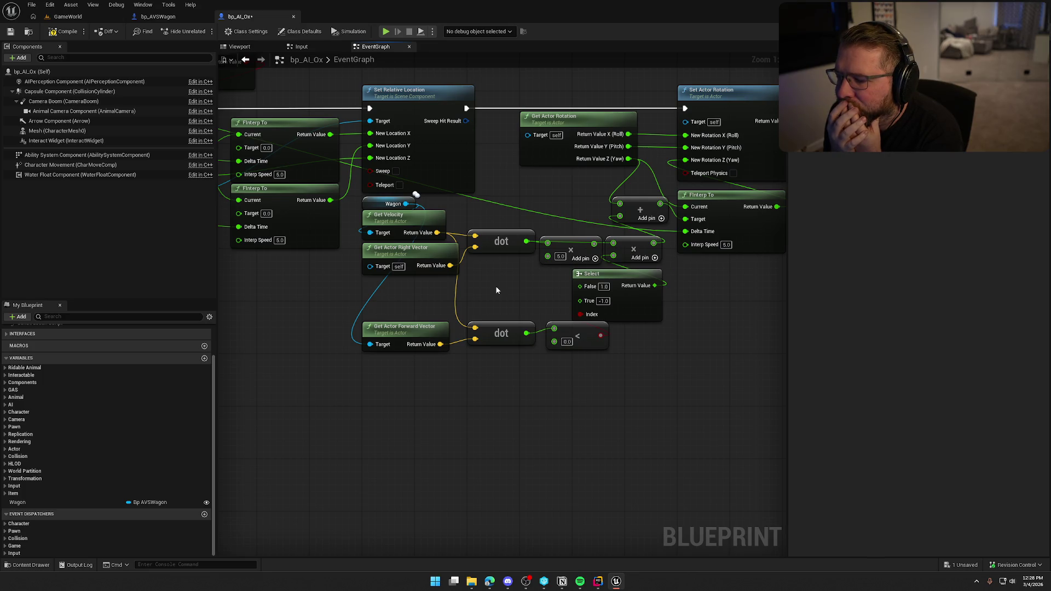
Search the Wagon's node list for a velocity getter, then cancel without adding one
left_click_drag(405, 204, 390, 387)
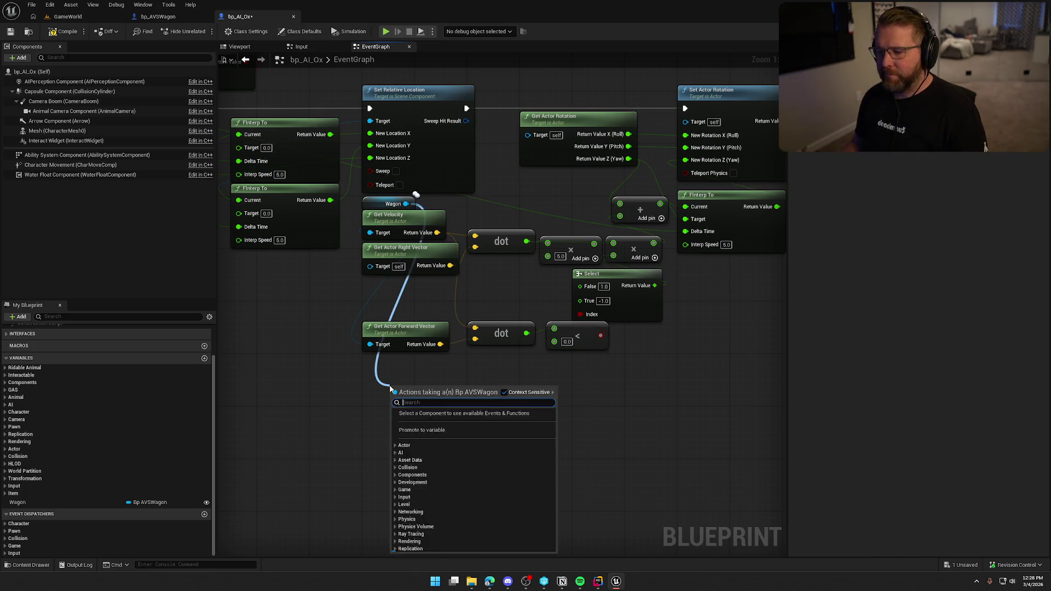
type("get turn")
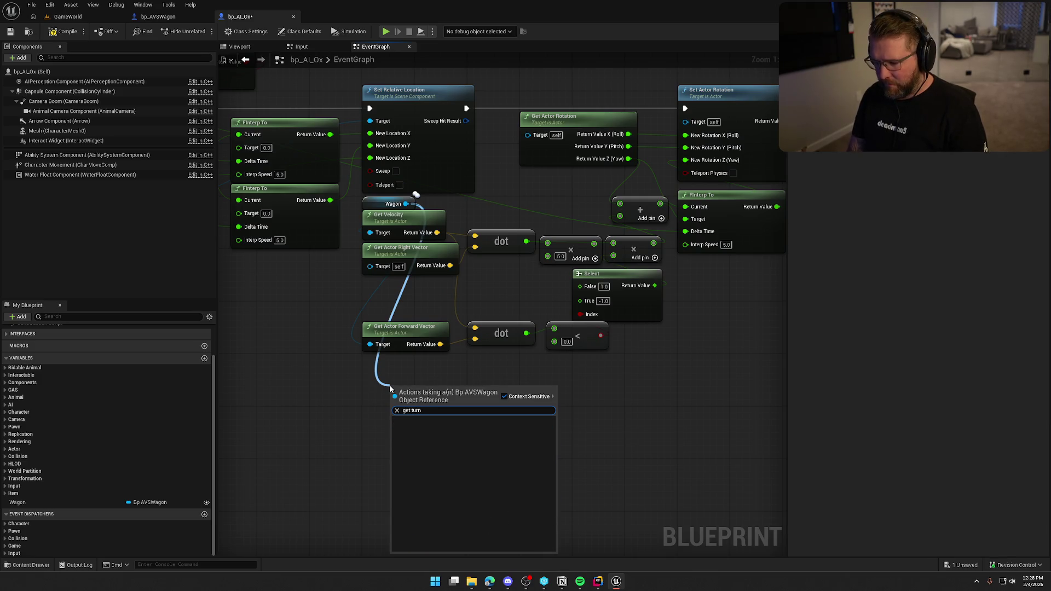
key("BackSpace")
key("BackSpace")
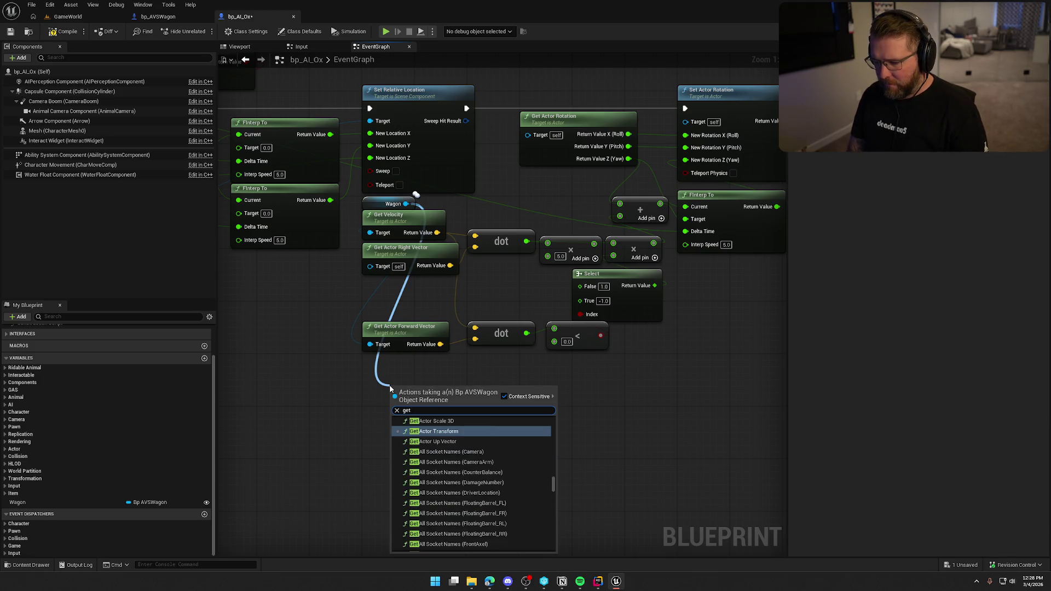
type(" velocity")
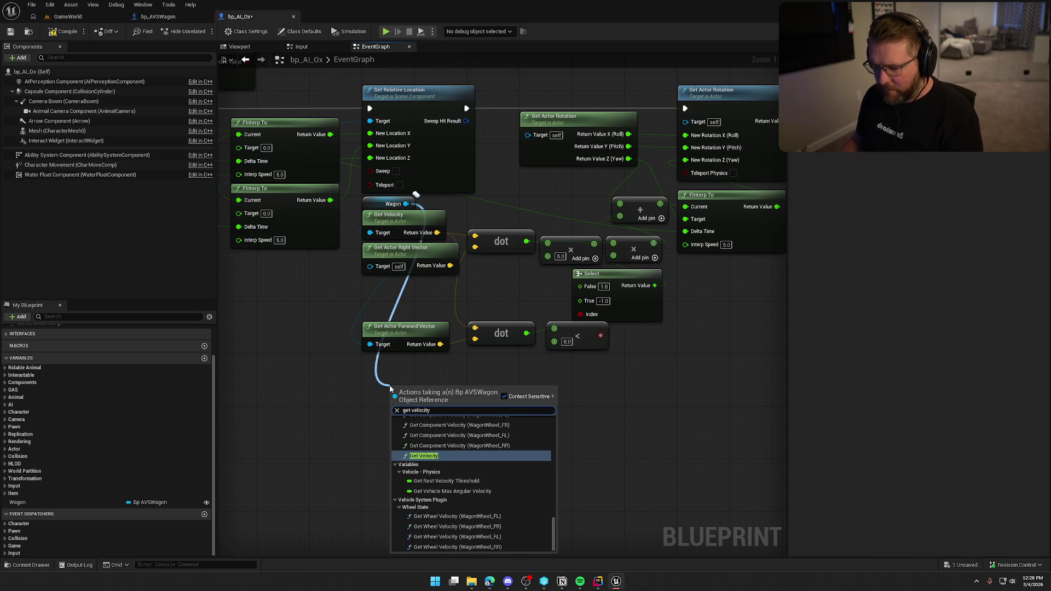
scroll(466, 473, "up", 10)
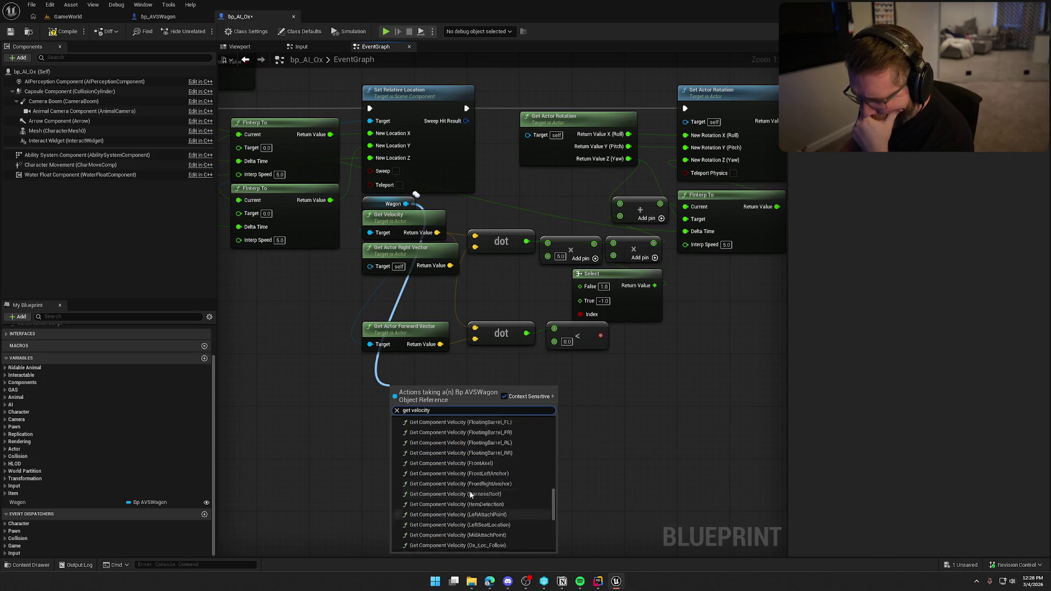
scroll(466, 472, "up", 10)
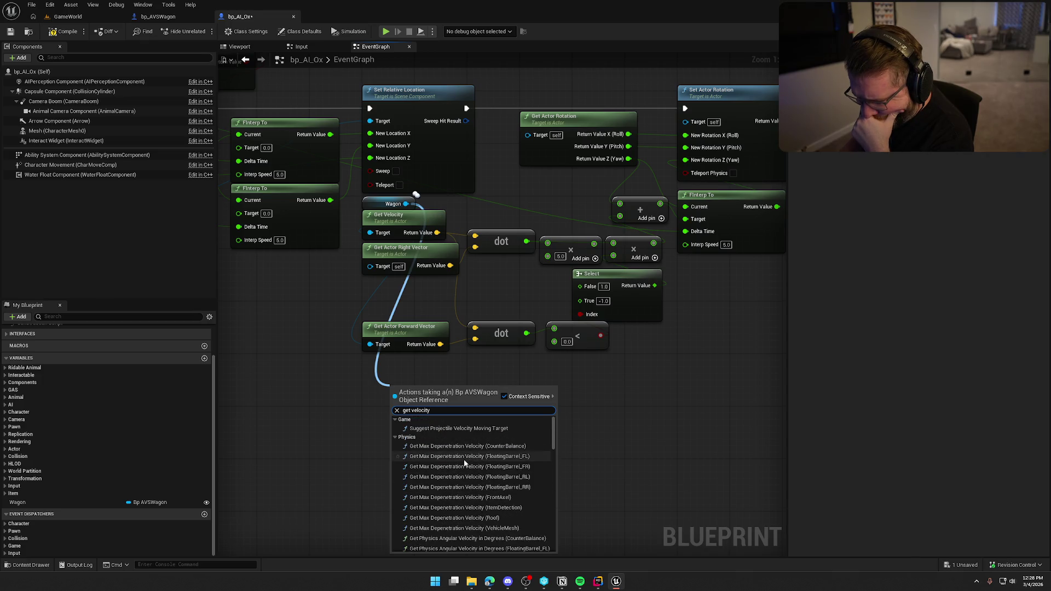
scroll(481, 469, "down", 10)
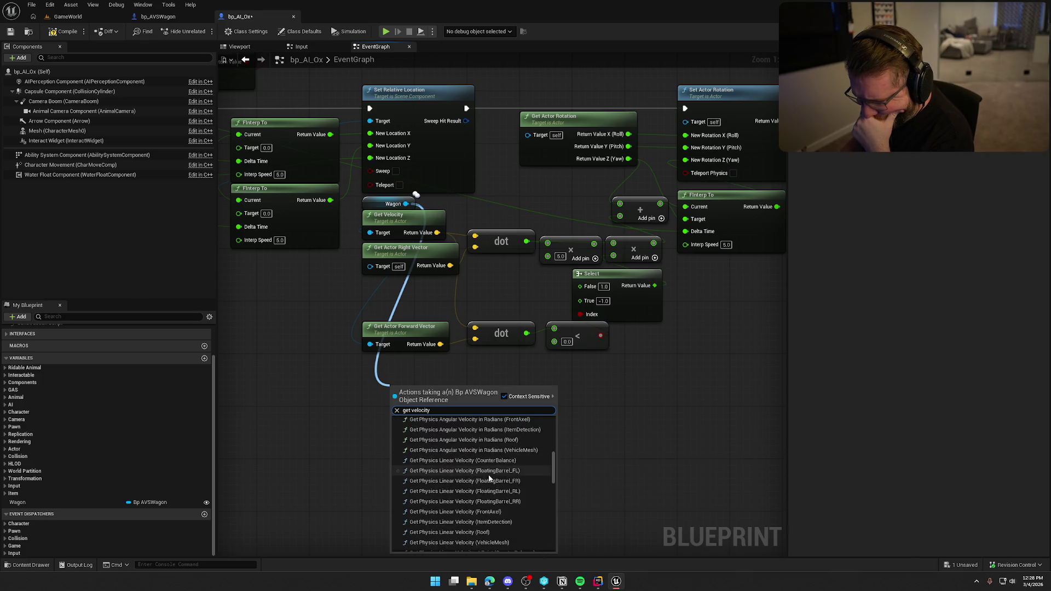
scroll(495, 474, "down", 5)
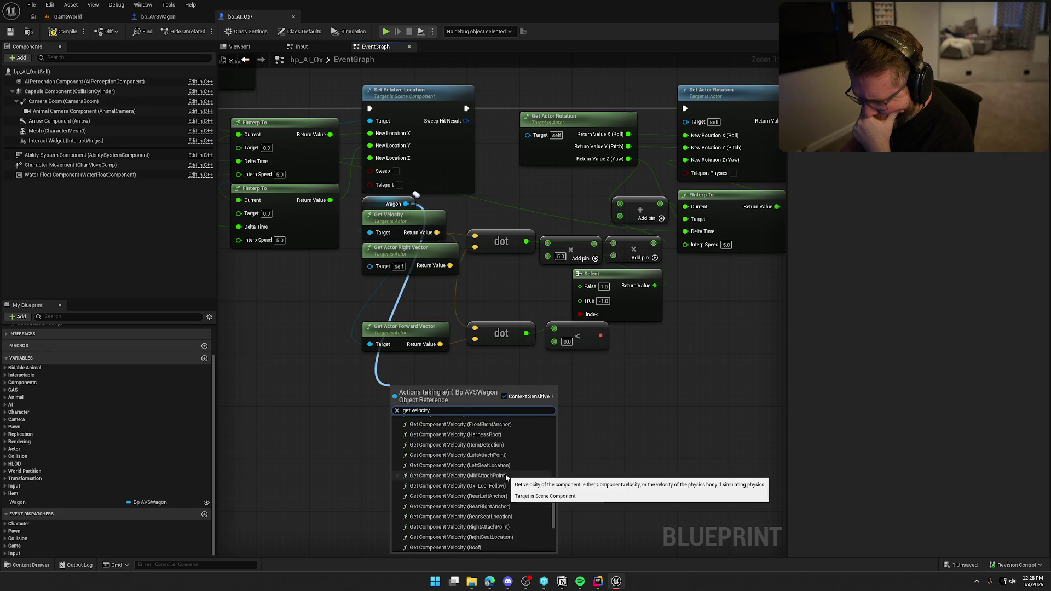
scroll(505, 477, "down", 5)
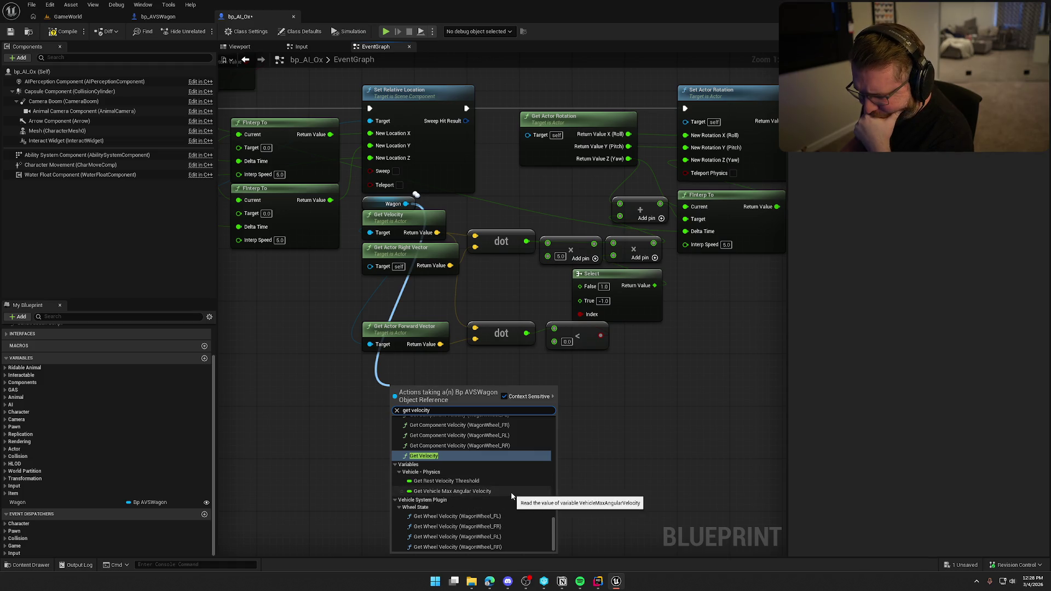
left_click(317, 471)
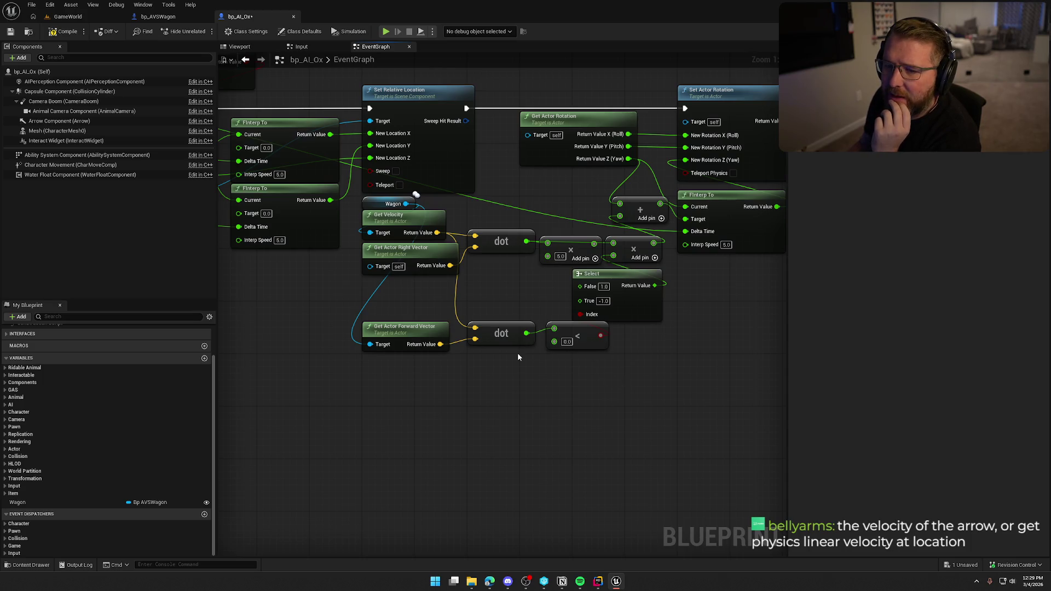
Add a Get Mid Attach Point node off the Wagon reference
mouse_move(459, 208)
left_mouse_down()
mouse_move(429, 331)
mouse_move(443, 404)
left_mouse_up()
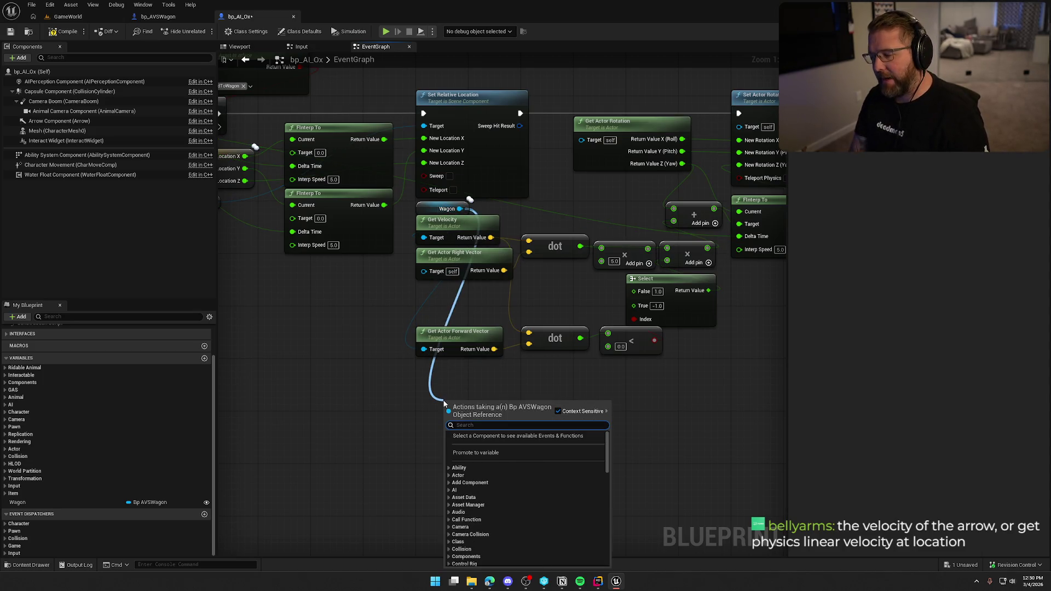
type("get mid anc")
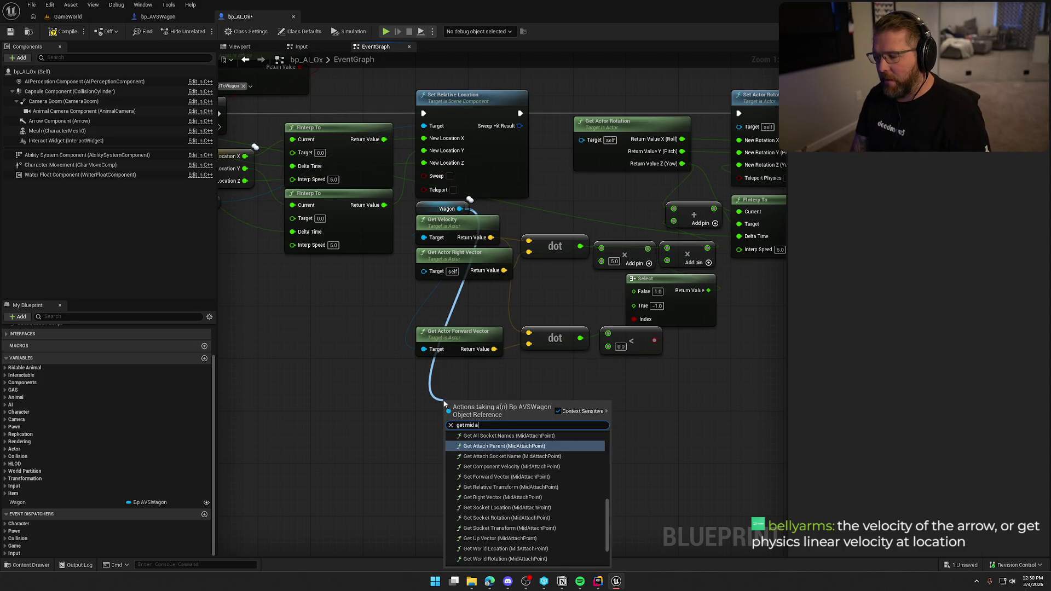
key("BackSpace")
key("BackSpace")
key("BackSpace")
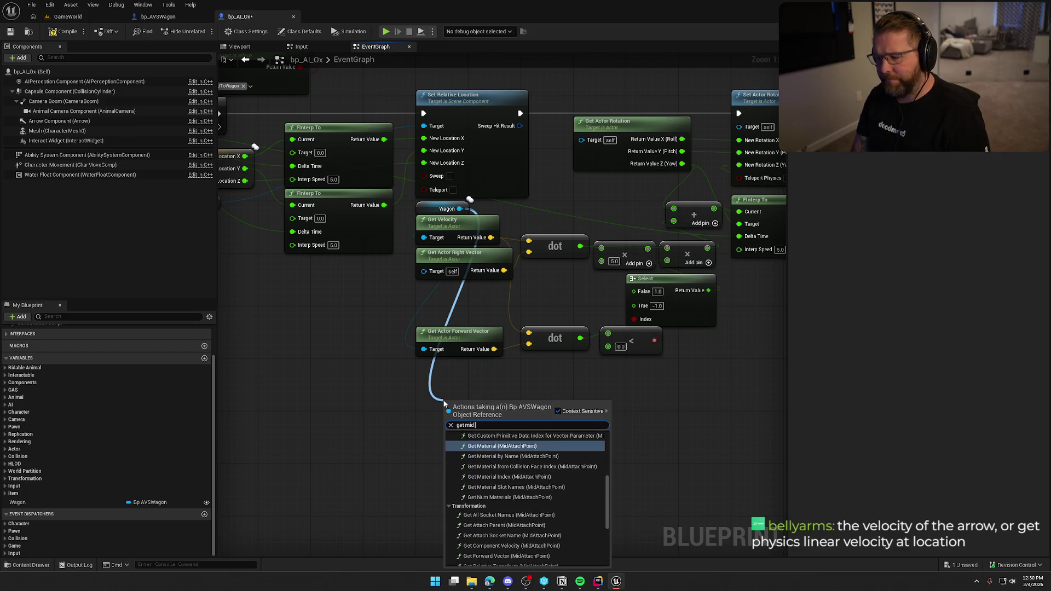
type(" attach point")
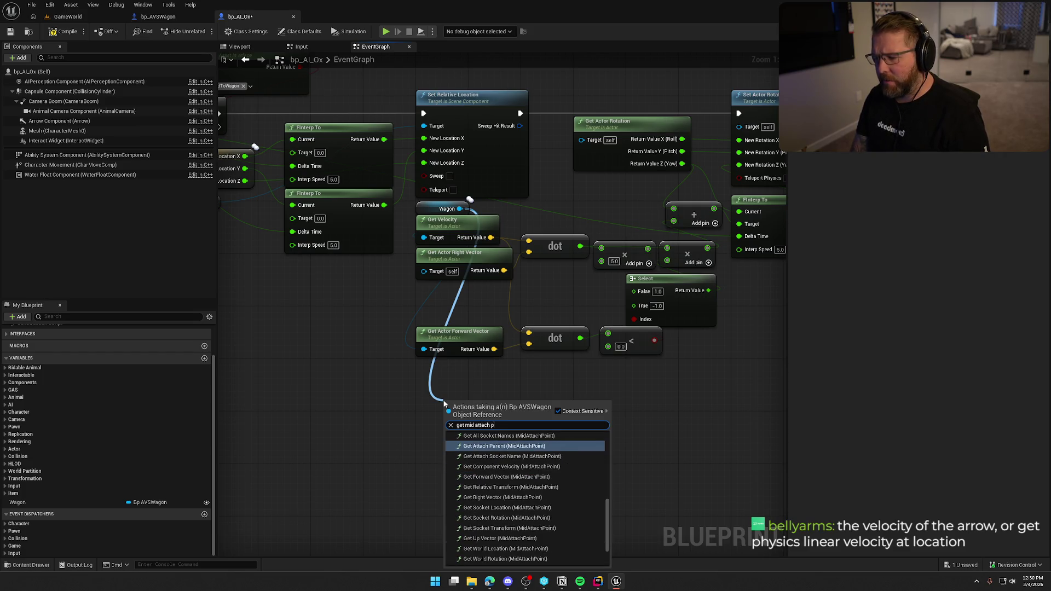
key("Return")
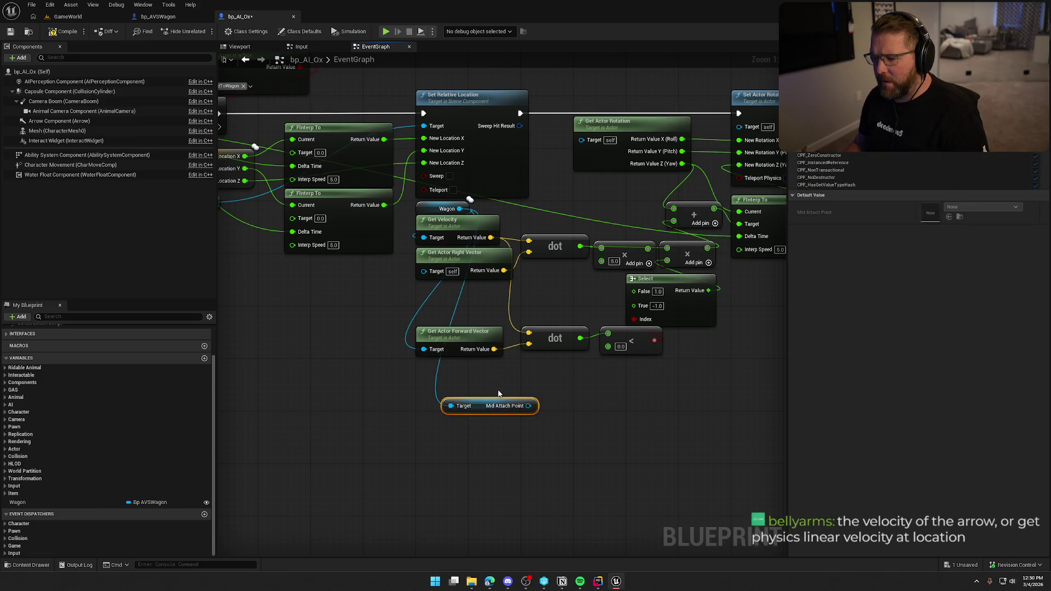
Add Get Component Velocity for Mid Attach Point and rewire both dot products to it
mouse_move(485, 411)
left_mouse_down()
mouse_move(447, 304)
mouse_move(344, 305)
mouse_move(430, 305)
left_mouse_up()
type("get ve")
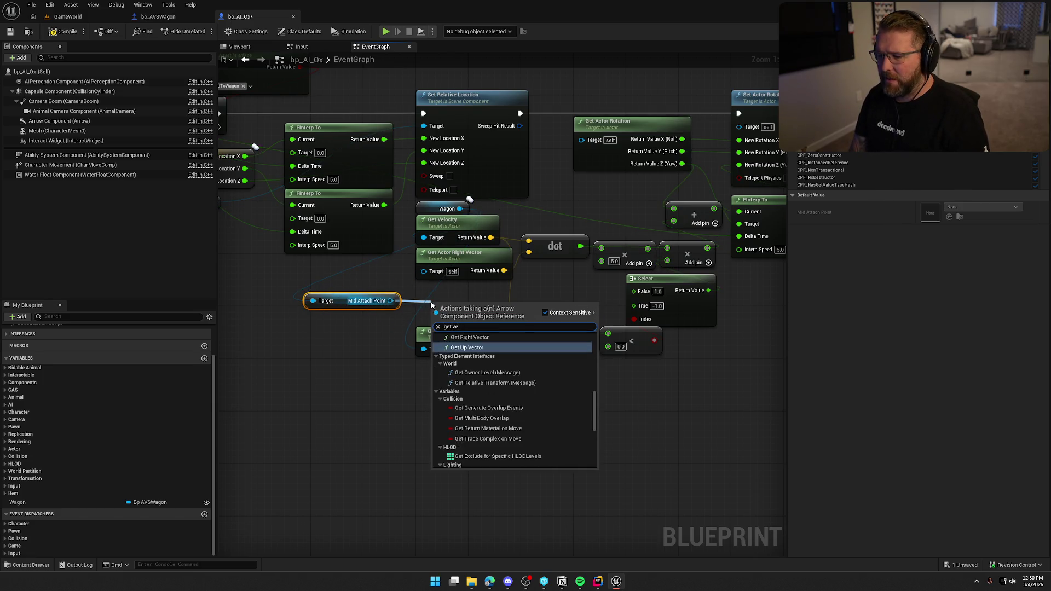
type("locity")
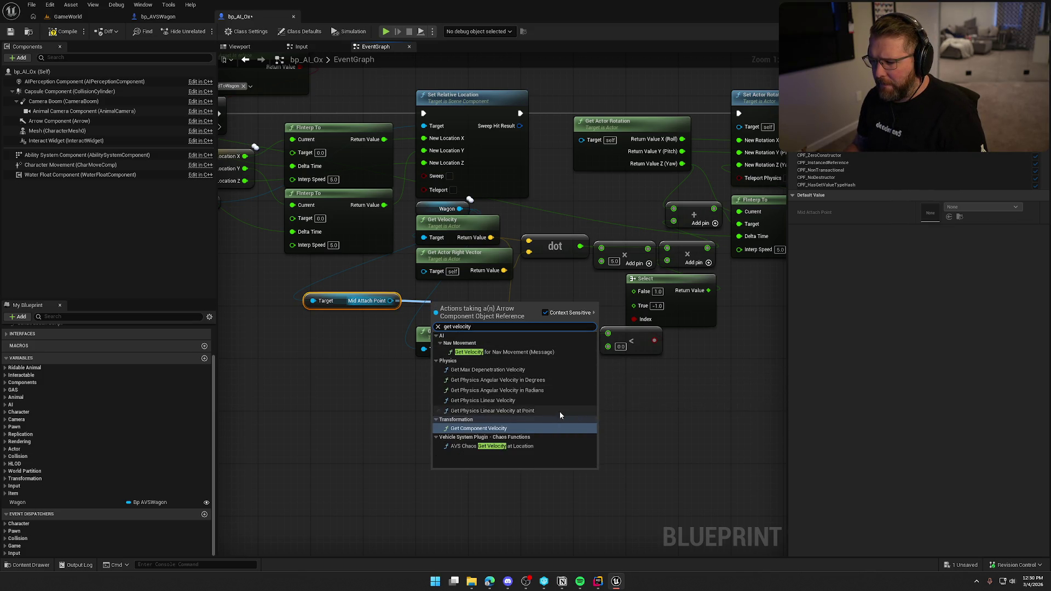
left_click(500, 429)
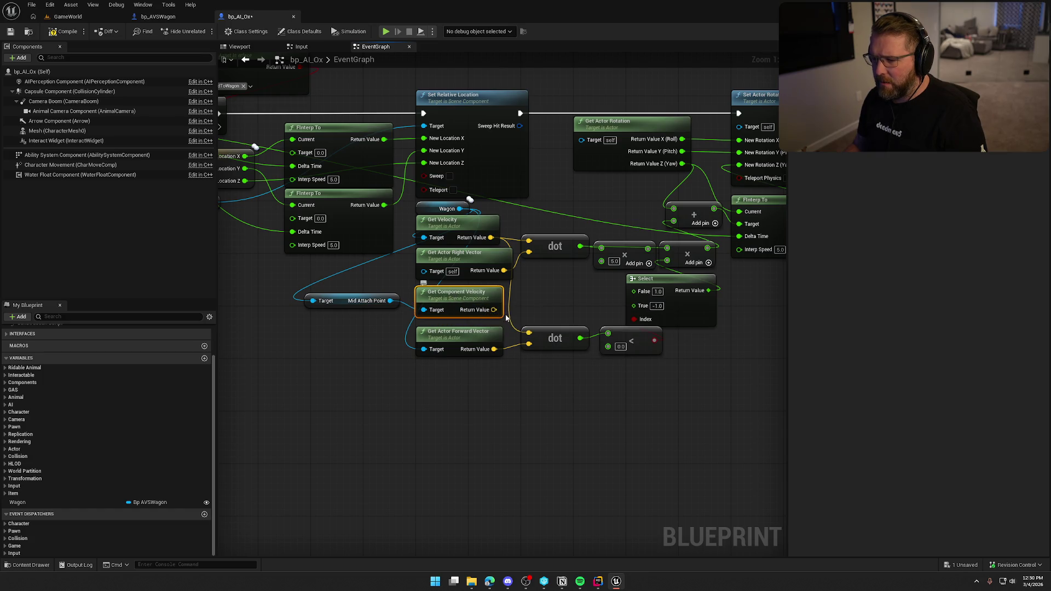
left_click_drag(491, 238, 494, 313)
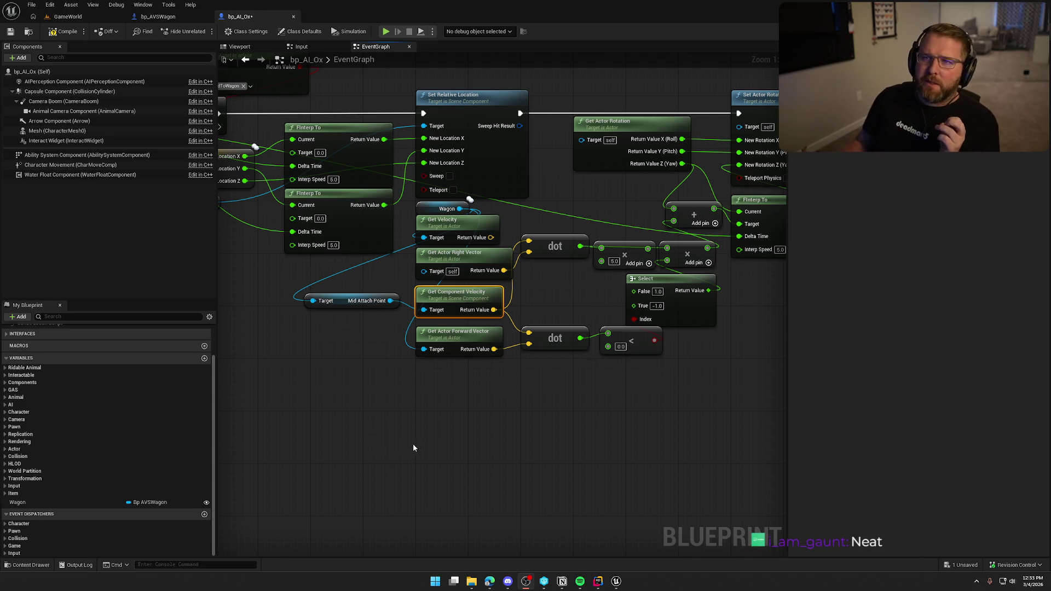
Play GameWorld, take control of the ox wagon with E, drive it forward and left, then stop play
left_click_drag(421, 435, 350, 460)
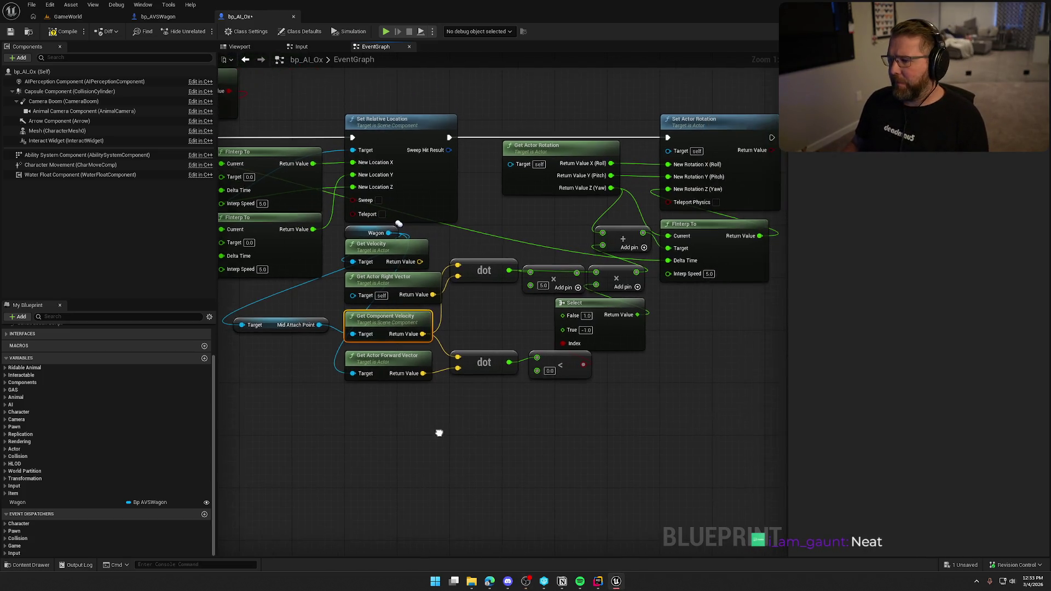
left_click(66, 16)
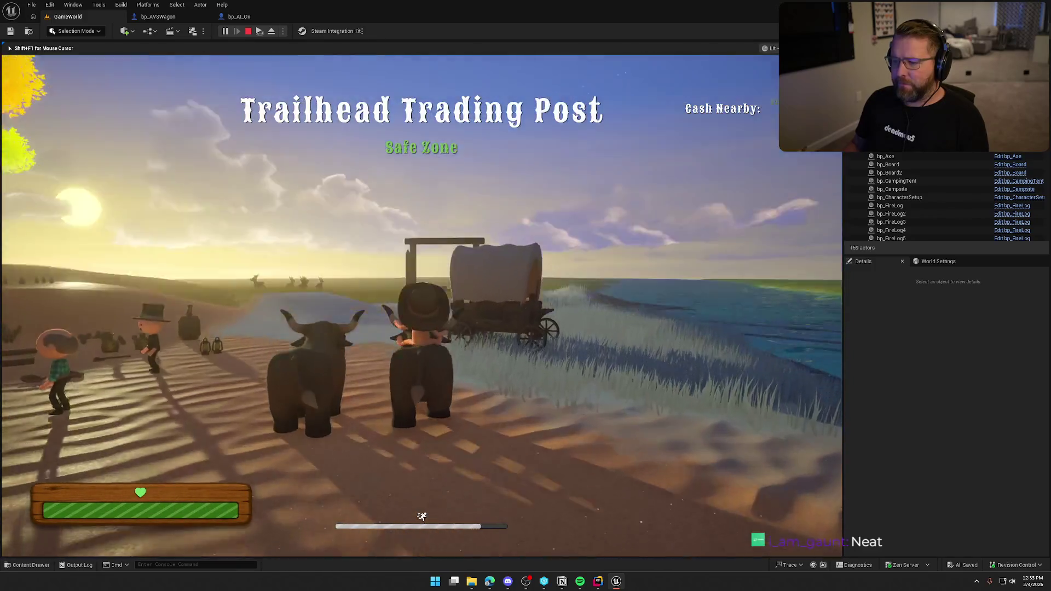
key("w")
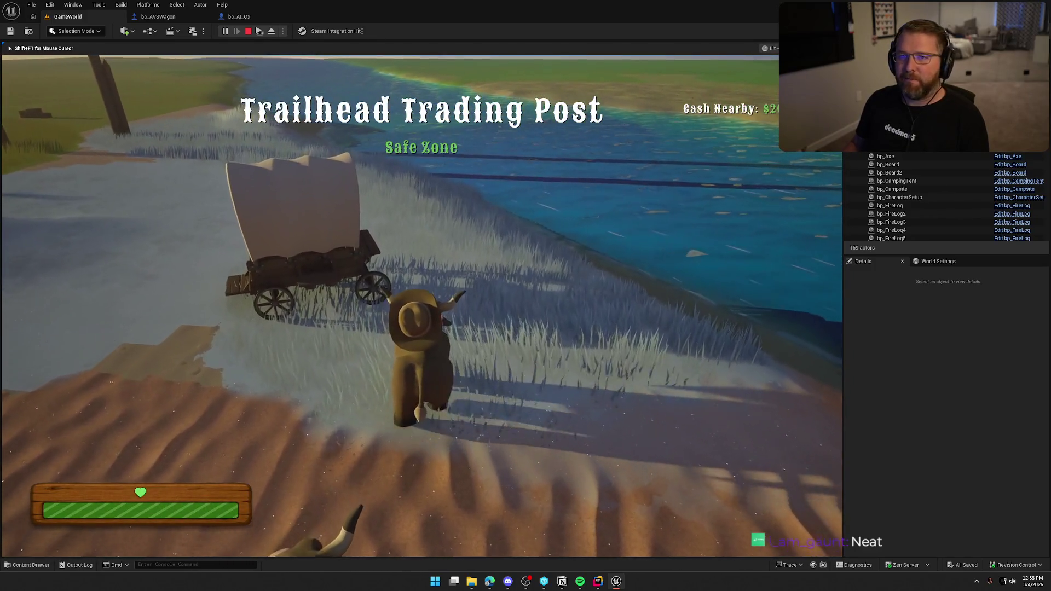
key("space")
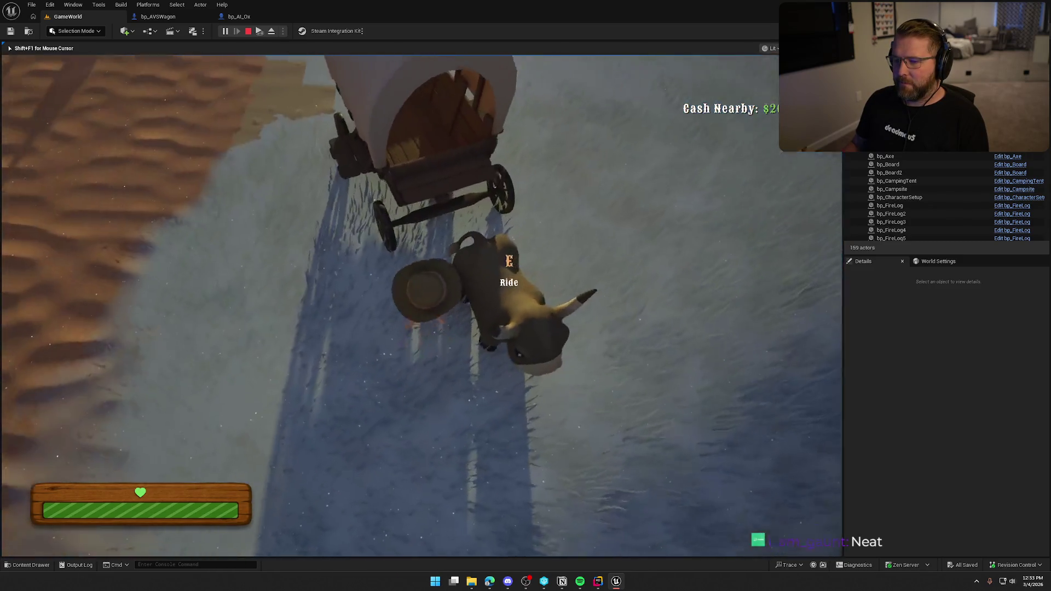
key("e")
key("w")
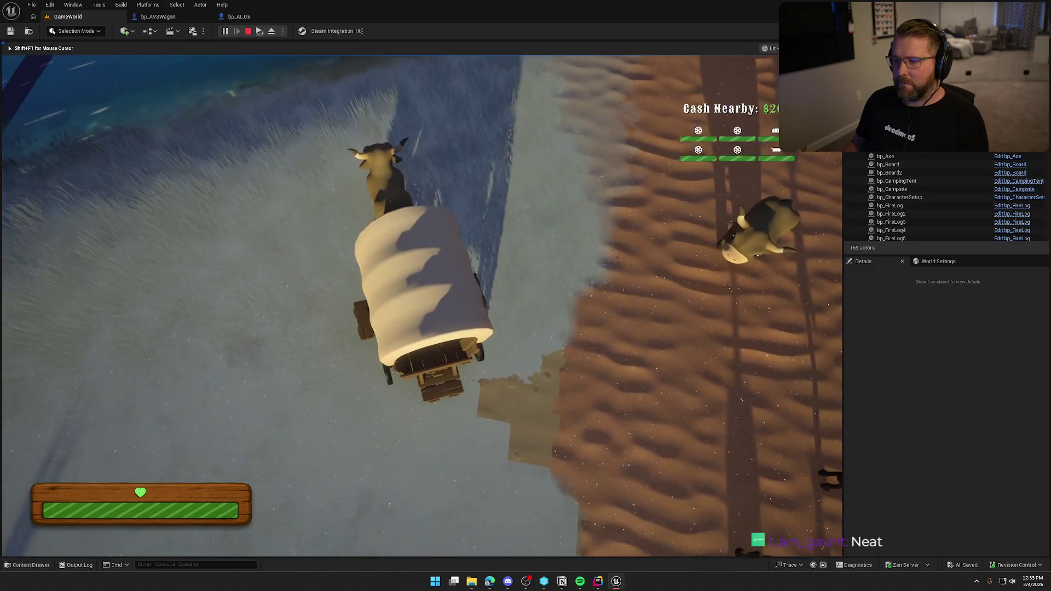
key("d")
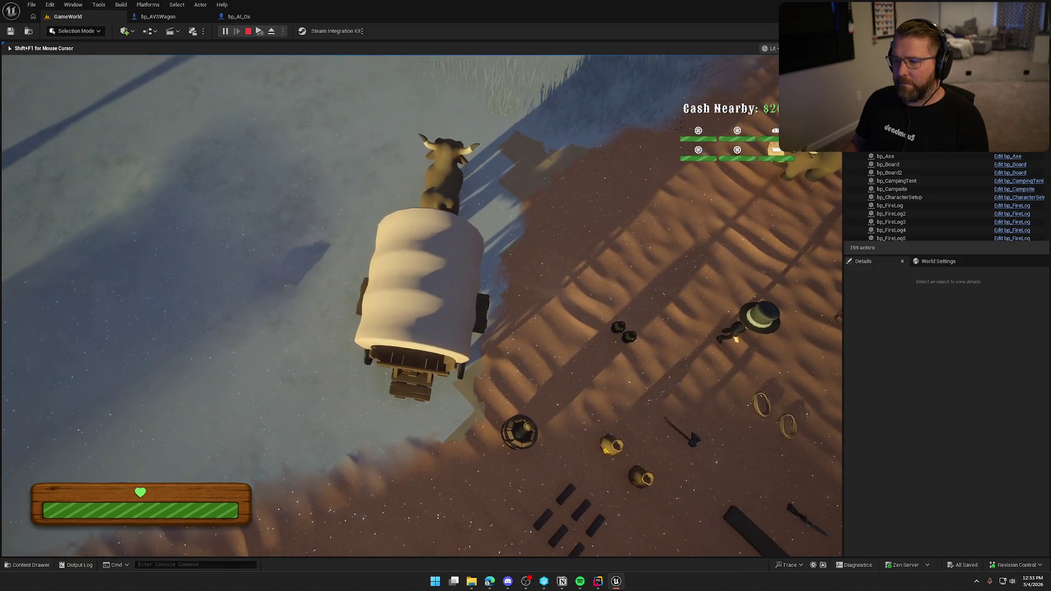
key("a")
key("w")
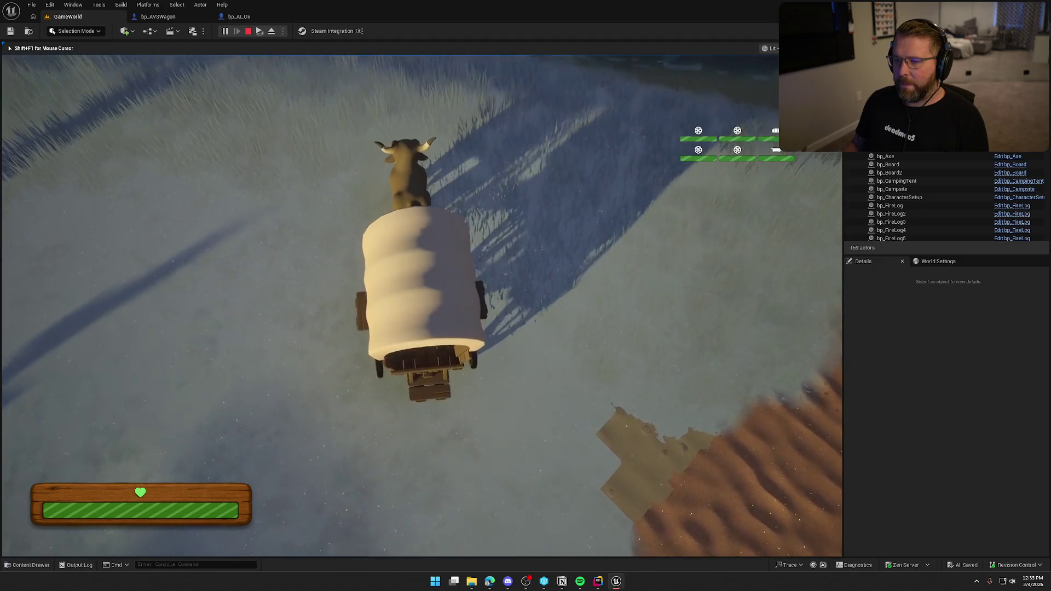
key("Escape")
Reconnect both dot inputs to Get Velocity and delete Get Component Velocity and Get Mid Attach Point
left_click(239, 16)
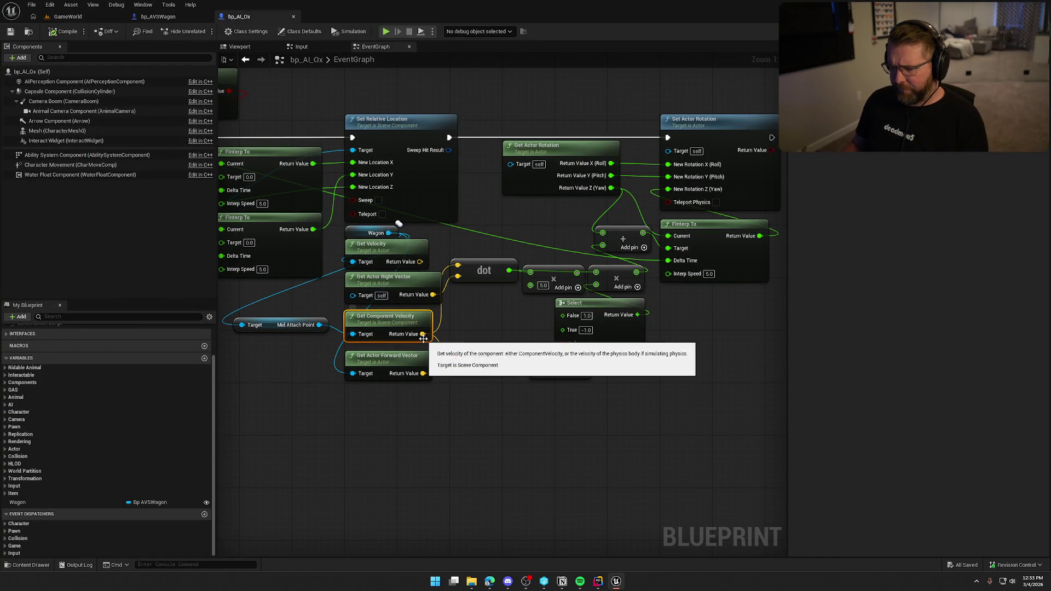
left_click_drag(422, 335, 419, 262)
key("Delete")
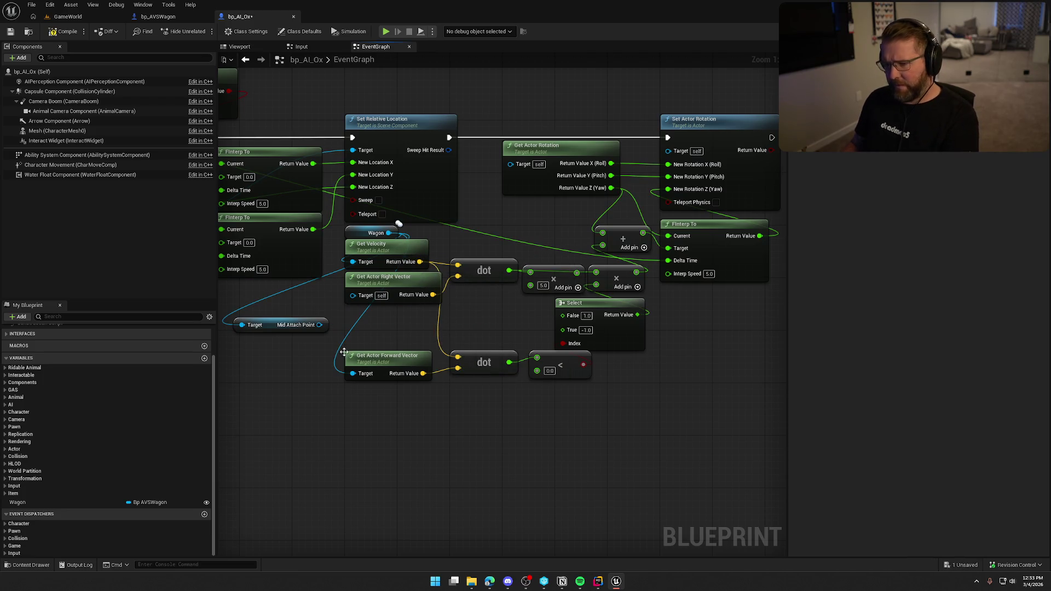
left_click(279, 325)
key("Delete")
Move the Select node further right and reframe the steering nodes
mouse_move(277, 351)
left_mouse_down()
mouse_move(291, 402)
mouse_move(474, 357)
left_mouse_up()
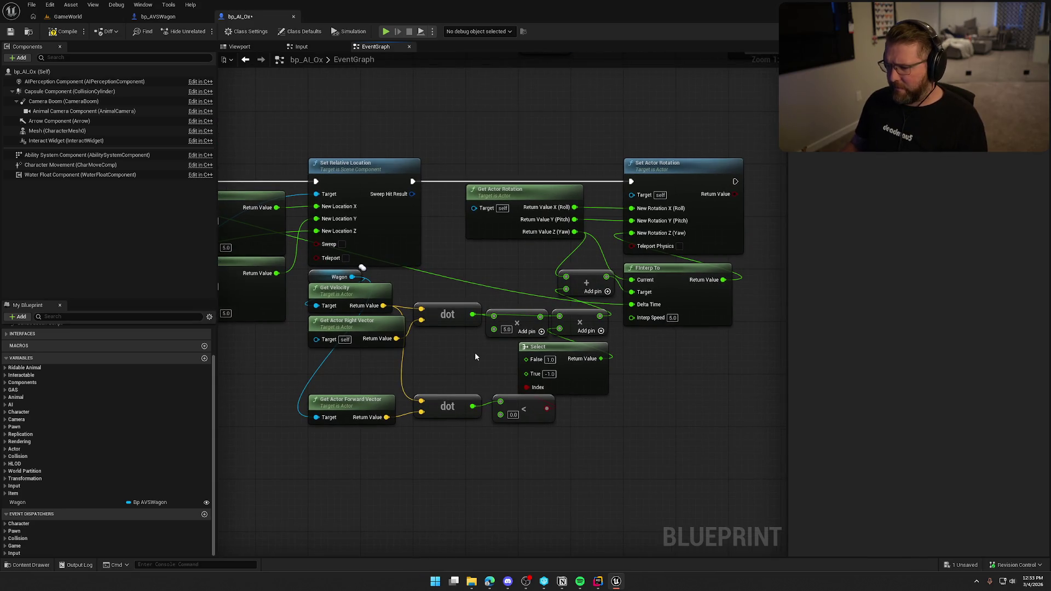
left_click_drag(539, 353, 578, 353)
mouse_move(505, 455)
left_mouse_down()
mouse_move(470, 432)
mouse_move(383, 411)
mouse_move(352, 380)
left_mouse_up()
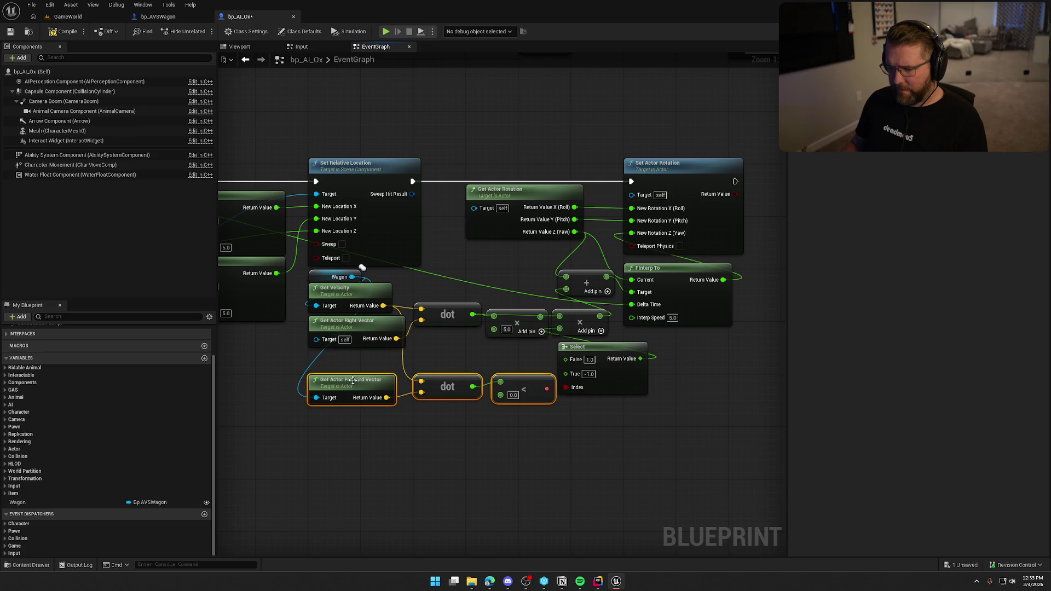
left_click(424, 448)
left_click_drag(458, 444, 425, 448)
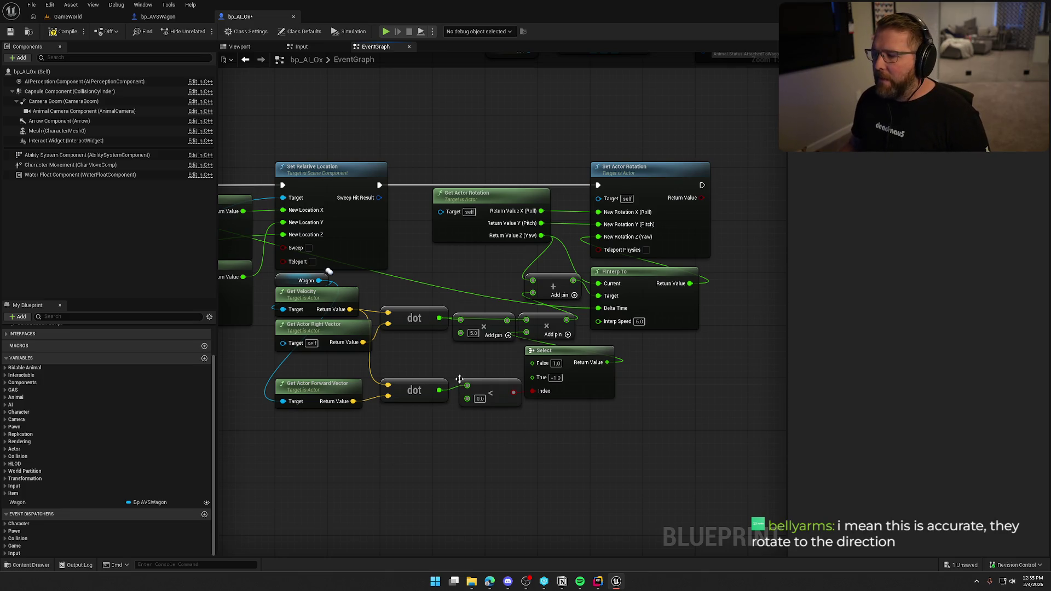
Delete the multiply-by-5.0 node so the dot result feeds the remaining multiply
left_click_drag(459, 378, 431, 344)
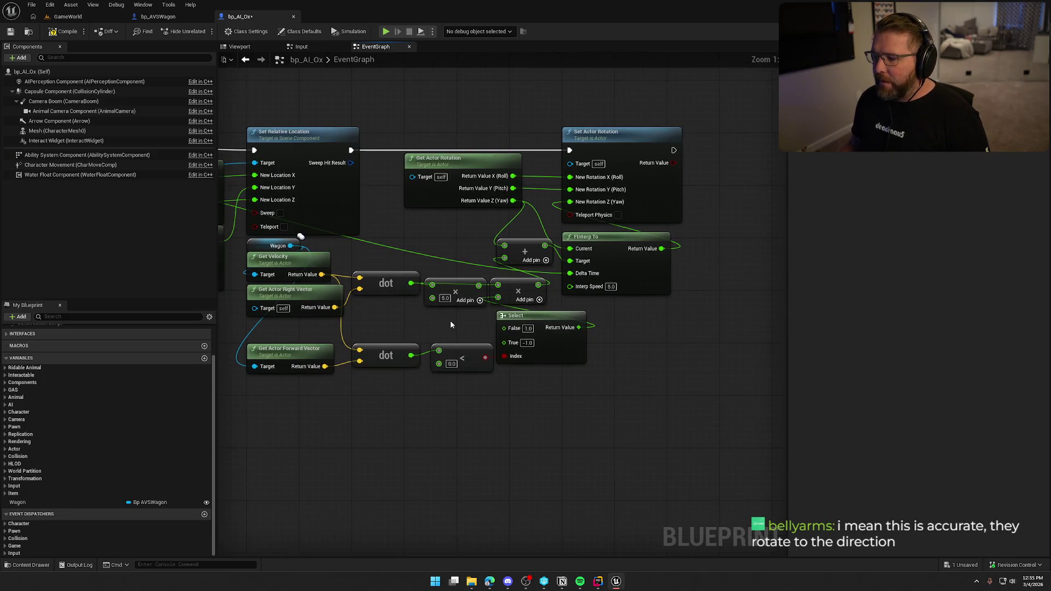
left_click(465, 290)
key("Delete")
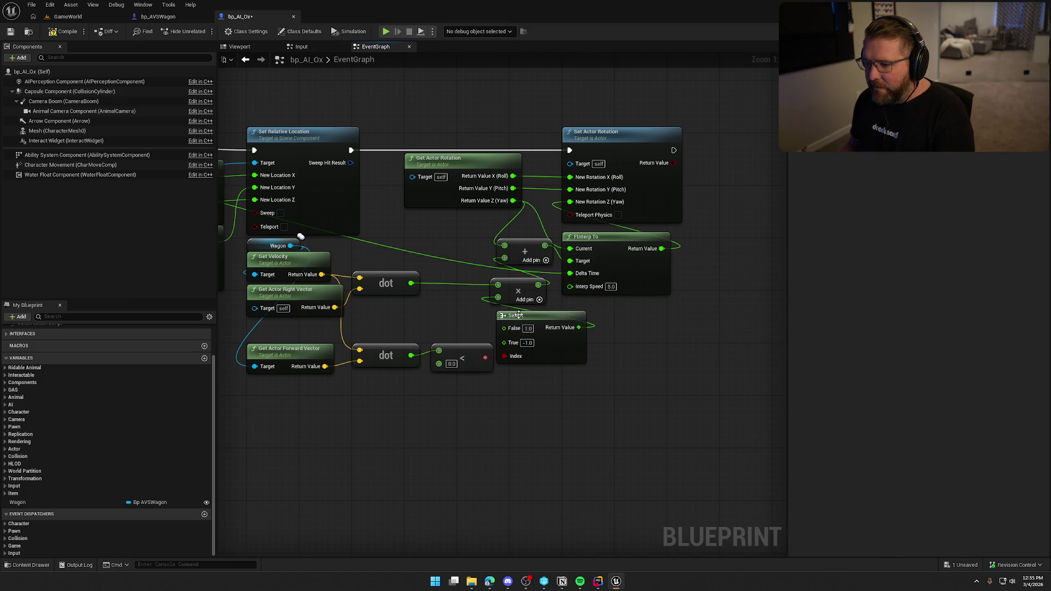
left_click(521, 294)
left_click(597, 383)
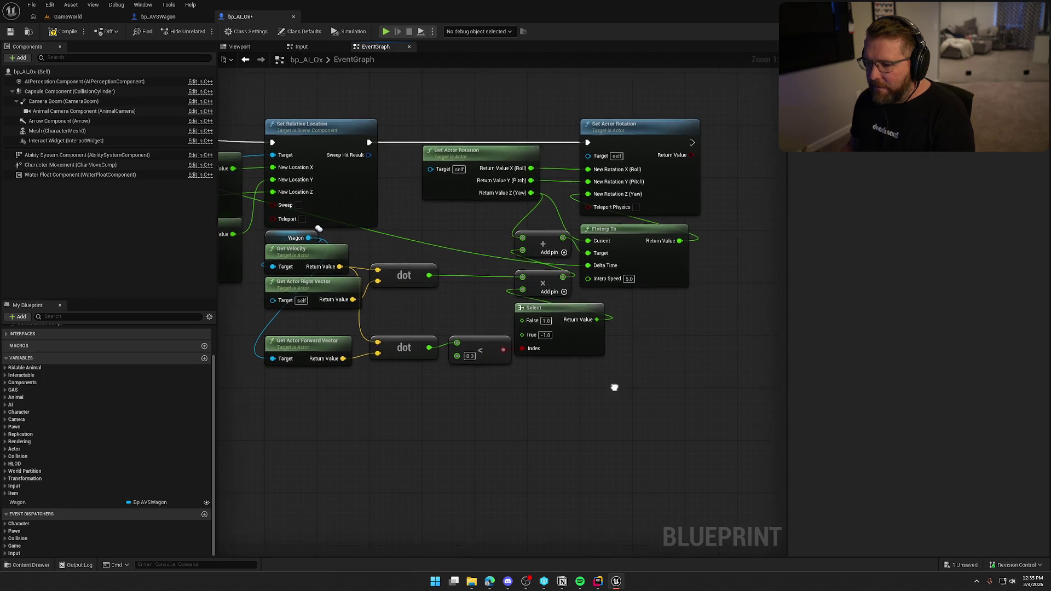
Rearrange FInterp To, Add, Multiply, Select and Set Actor Rotation into a compact chain
left_click_drag(595, 394, 619, 392)
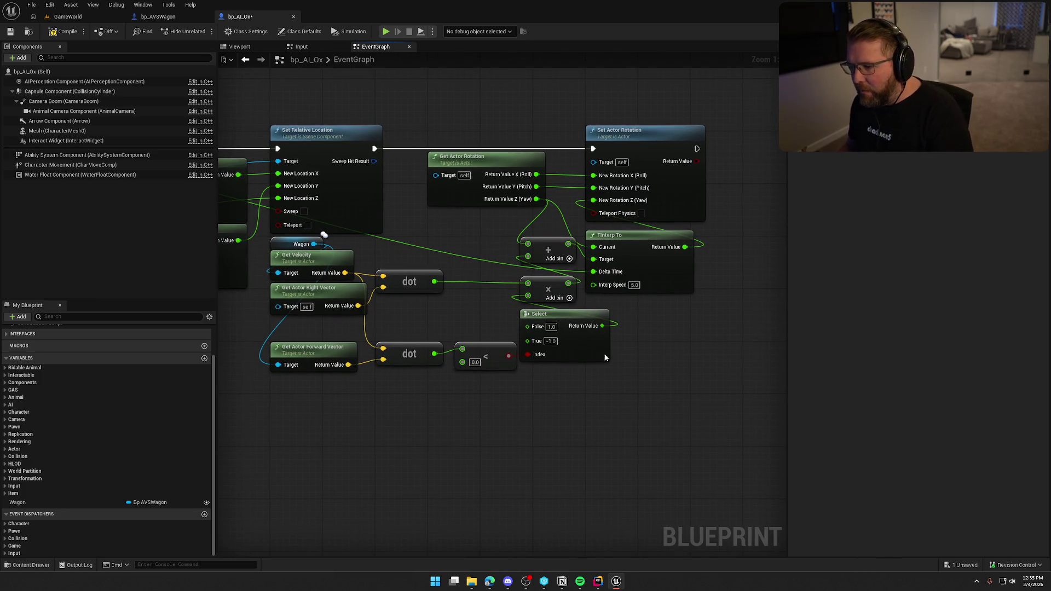
left_click(594, 266)
left_click(547, 290, "ctrl")
left_click(534, 245, "ctrl")
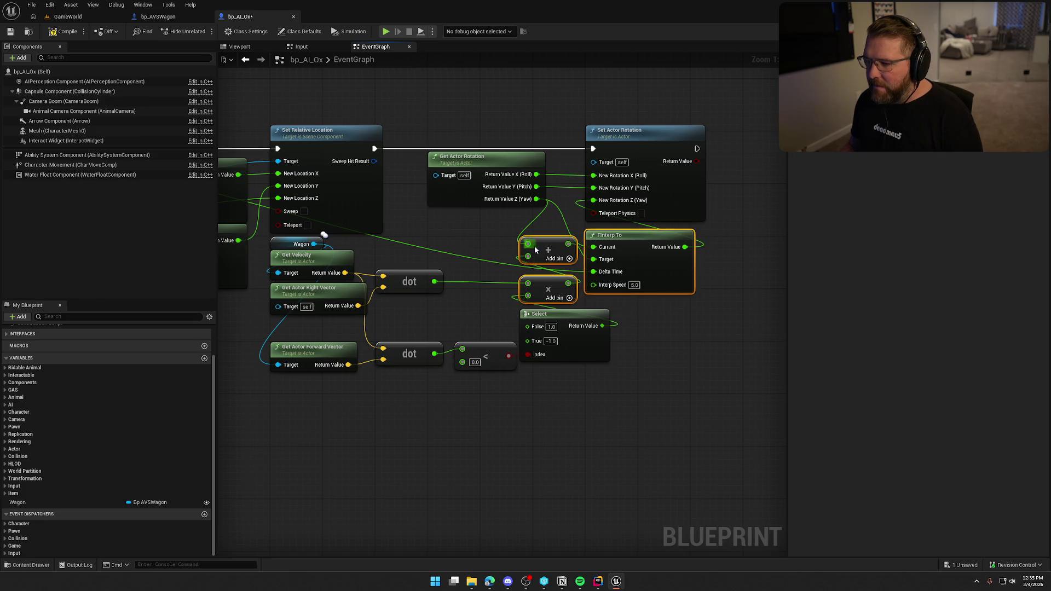
left_click_drag(553, 244, 564, 240)
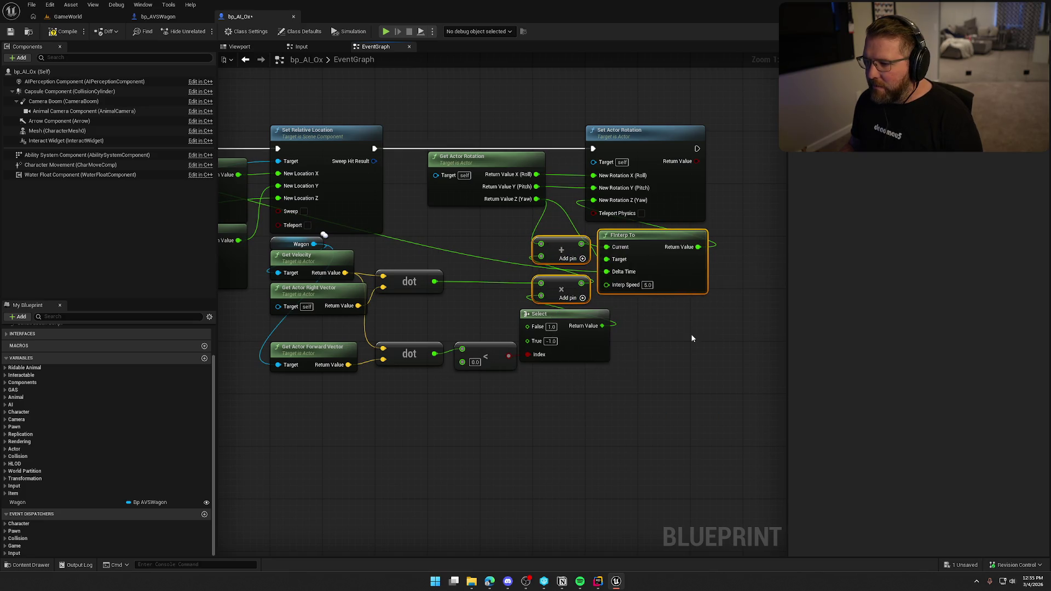
left_click_drag(607, 135, 755, 129)
mouse_move(588, 231)
left_mouse_down()
mouse_move(609, 196)
mouse_move(601, 190)
left_mouse_up()
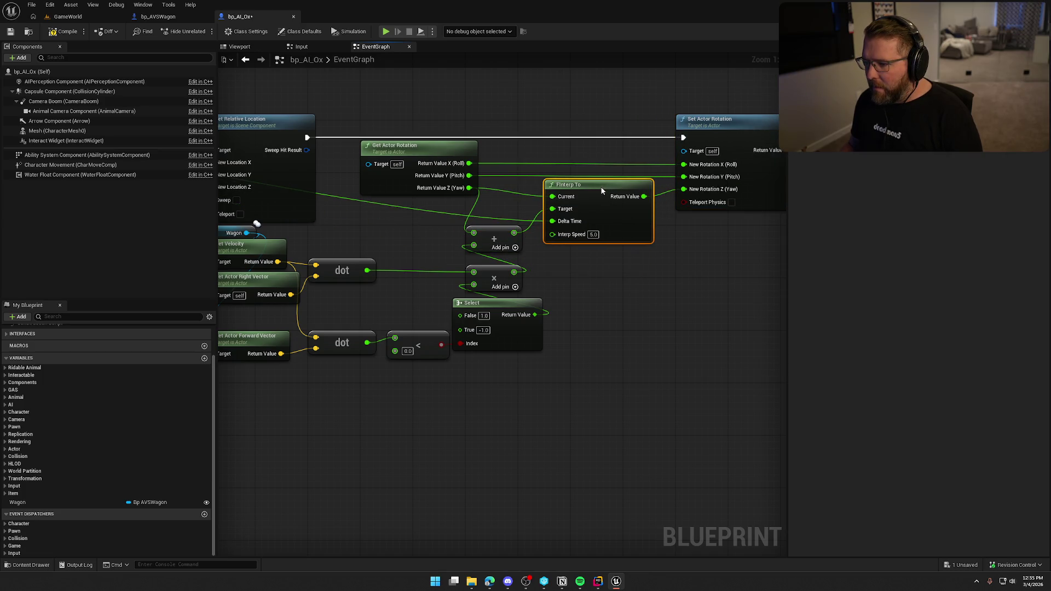
left_click_drag(489, 241, 490, 214)
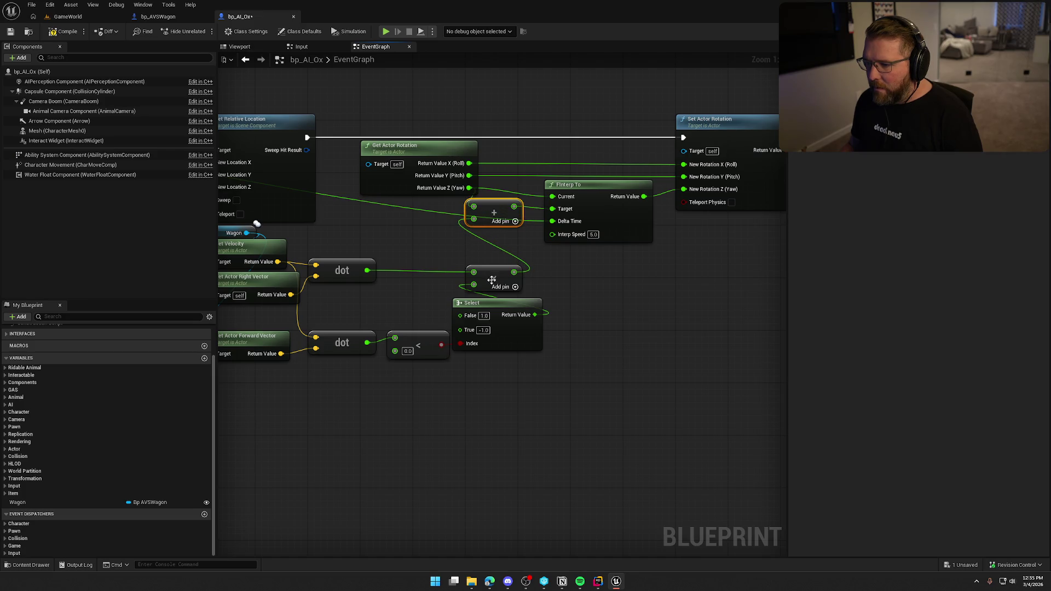
mouse_move(491, 279)
left_mouse_down()
mouse_move(455, 276)
mouse_move(494, 244)
left_mouse_up()
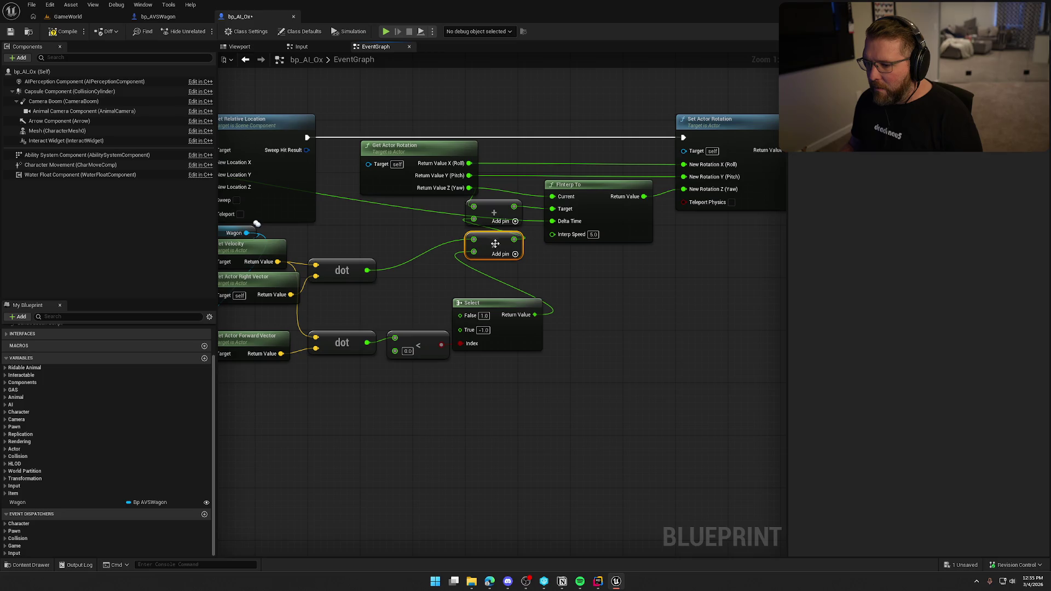
mouse_move(497, 315)
left_mouse_down()
mouse_move(454, 275)
mouse_move(432, 295)
left_mouse_up()
left_click(547, 326)
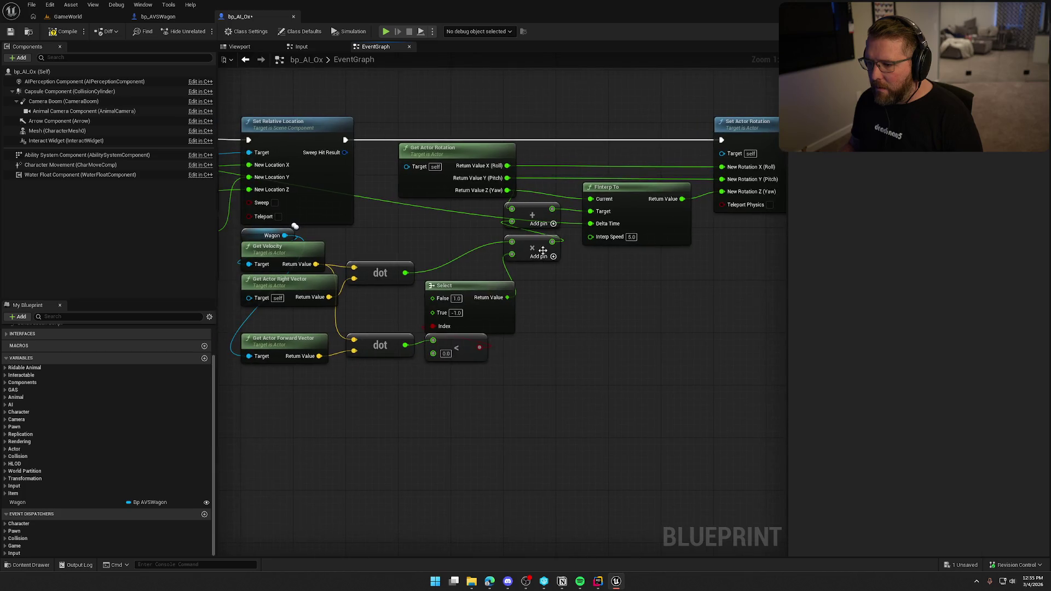
left_click_drag(542, 250, 550, 277)
left_click_drag(532, 216, 545, 249)
left_click(637, 307)
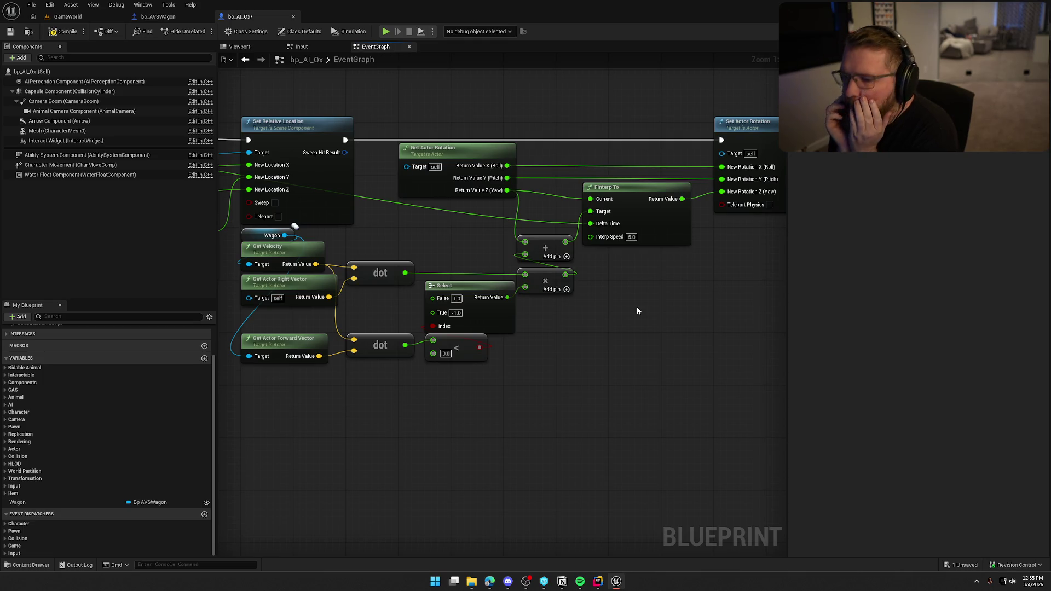
Zoom out to review the whole steering graph, then zoom back in
scroll(622, 311, "down", 2)
left_click_drag(622, 311, 534, 272)
scroll(533, 272, "down", 1)
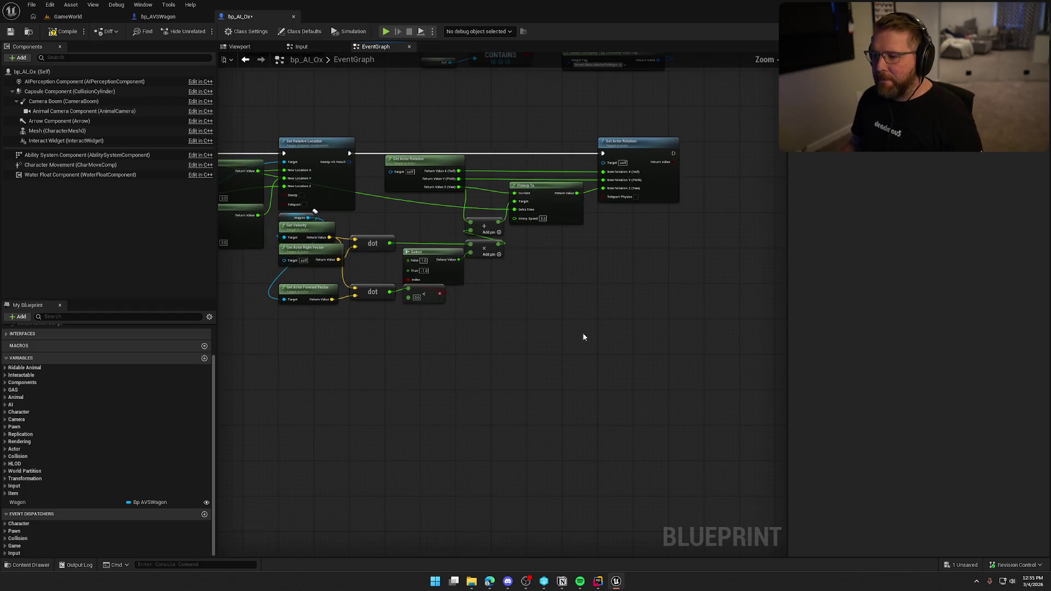
left_click_drag(692, 328, 407, 131)
mouse_move(504, 374)
left_mouse_down()
mouse_move(514, 374)
mouse_move(295, 230)
mouse_move(402, 231)
left_mouse_up()
left_click(482, 352)
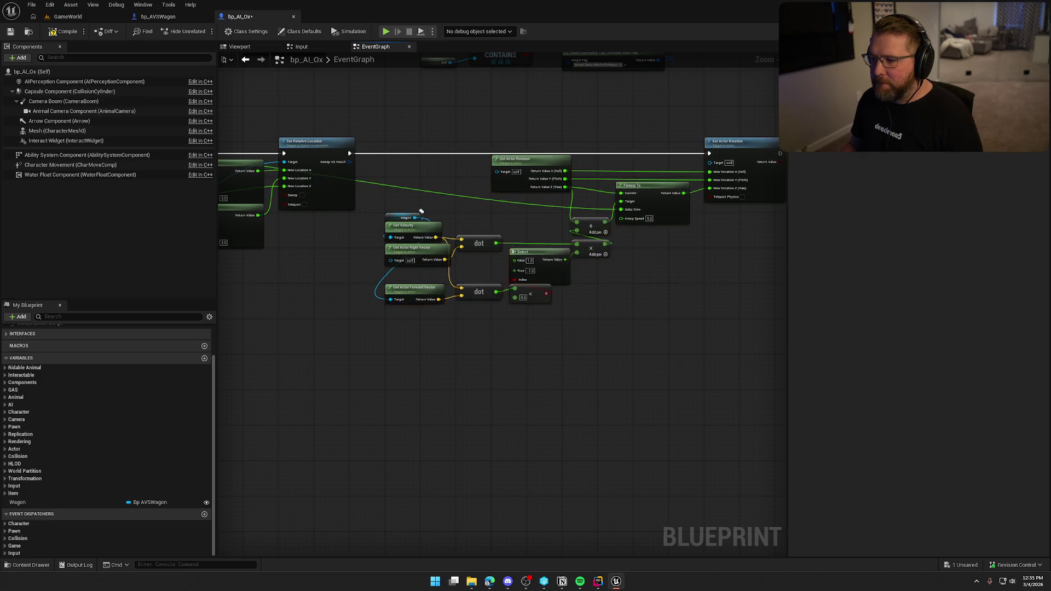
scroll(482, 353, "up", 1)
scroll(488, 353, "up", 1)
scroll(497, 353, "up", 2)
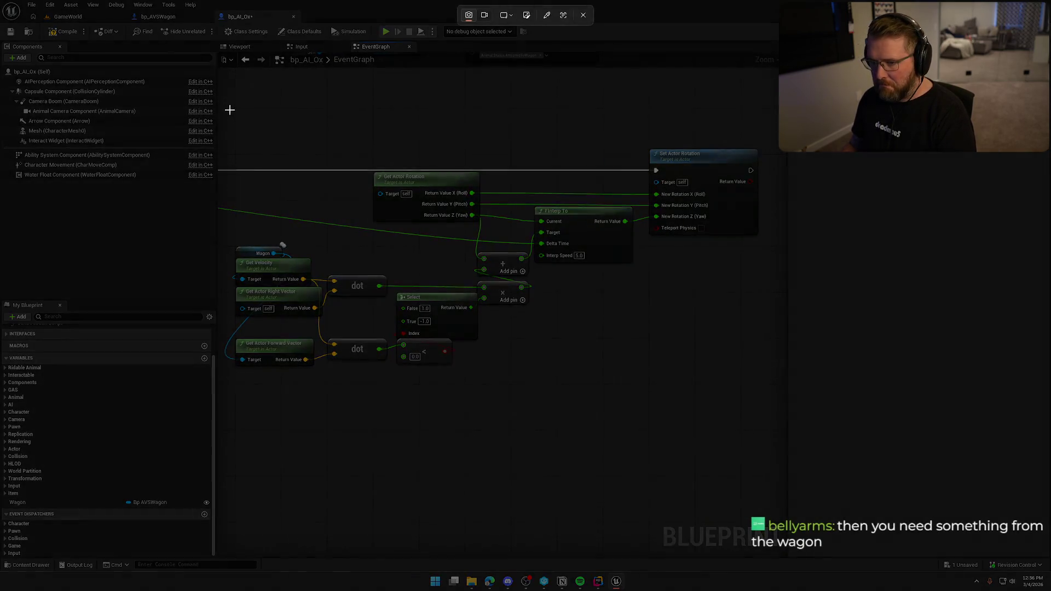
mouse_move(229, 108)
left_mouse_down()
mouse_move(652, 374)
mouse_move(760, 389)
left_mouse_up()
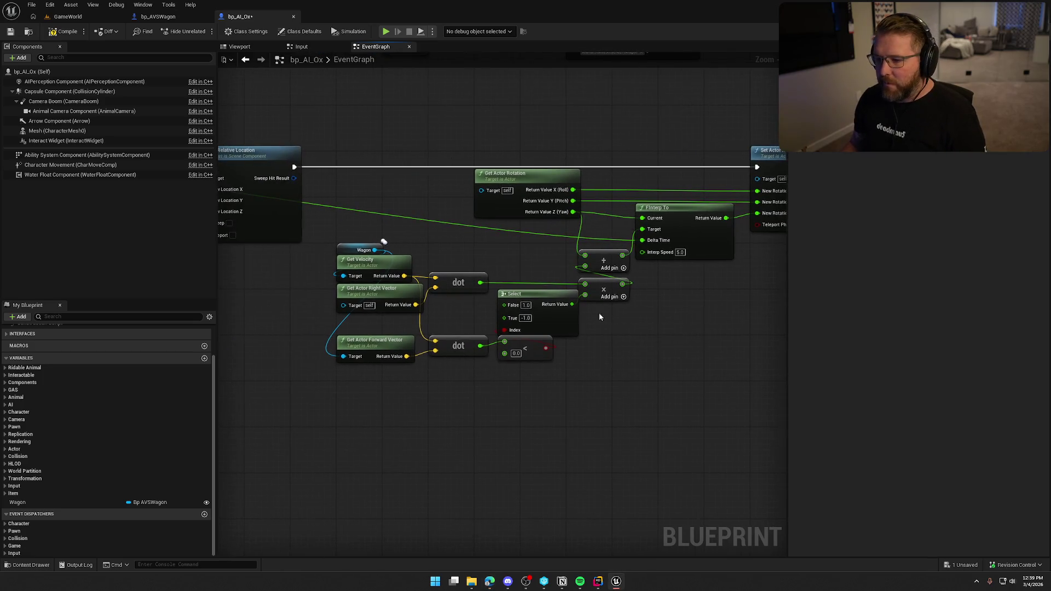
Play GameWorld and walk the character over to climb onto the ox wagon
left_click(68, 16)
left_click(224, 32)
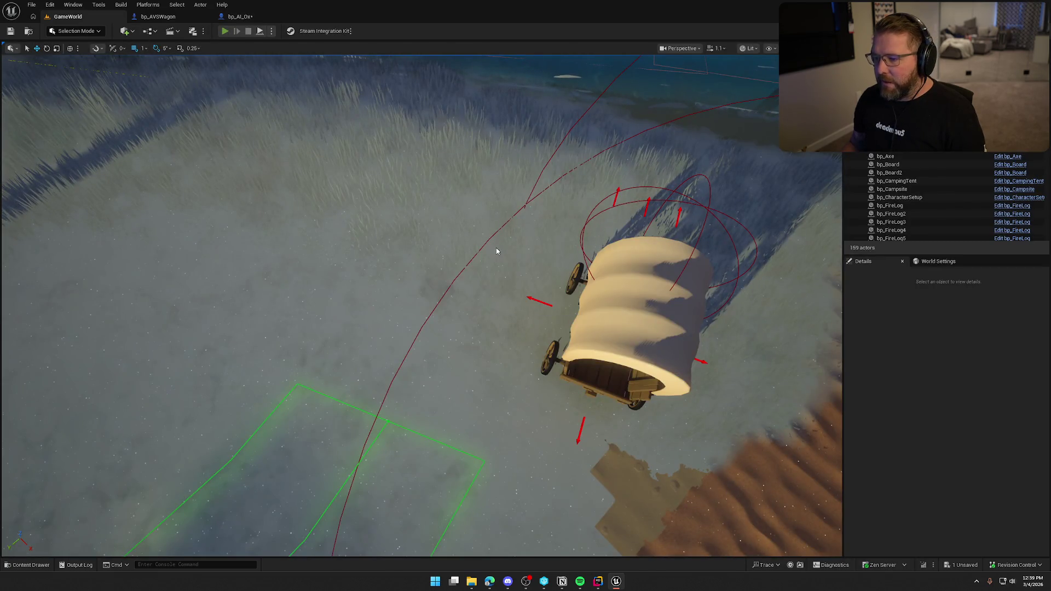
key("shift+w")
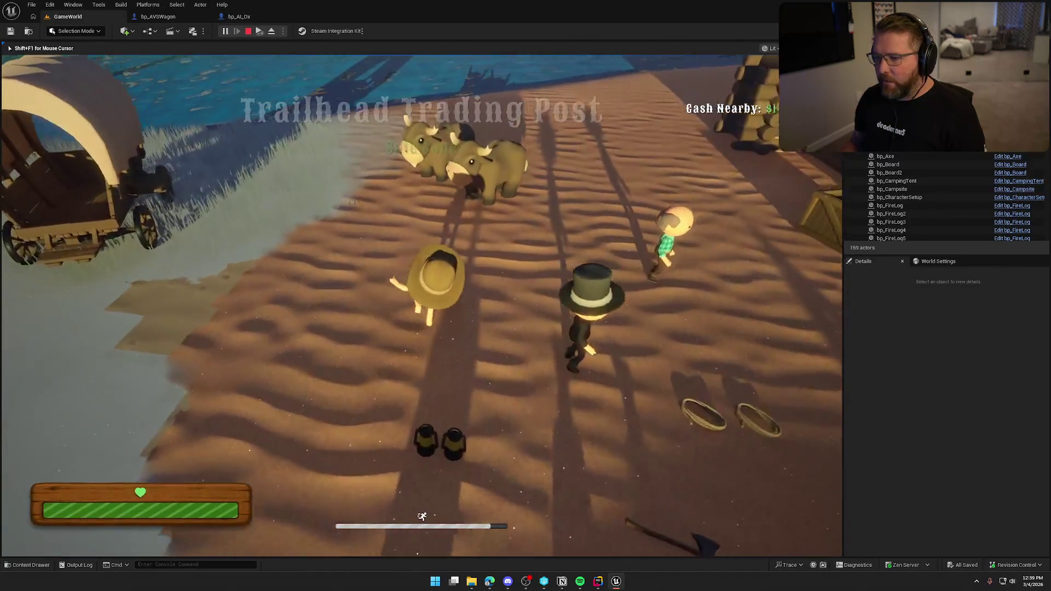
key("w")
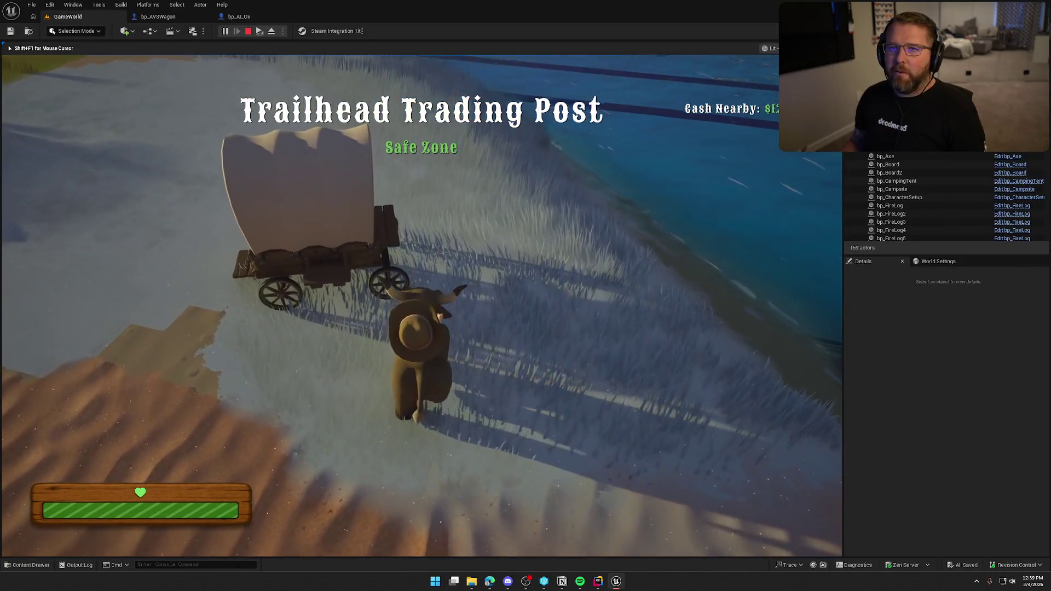
key("space")
key("w")
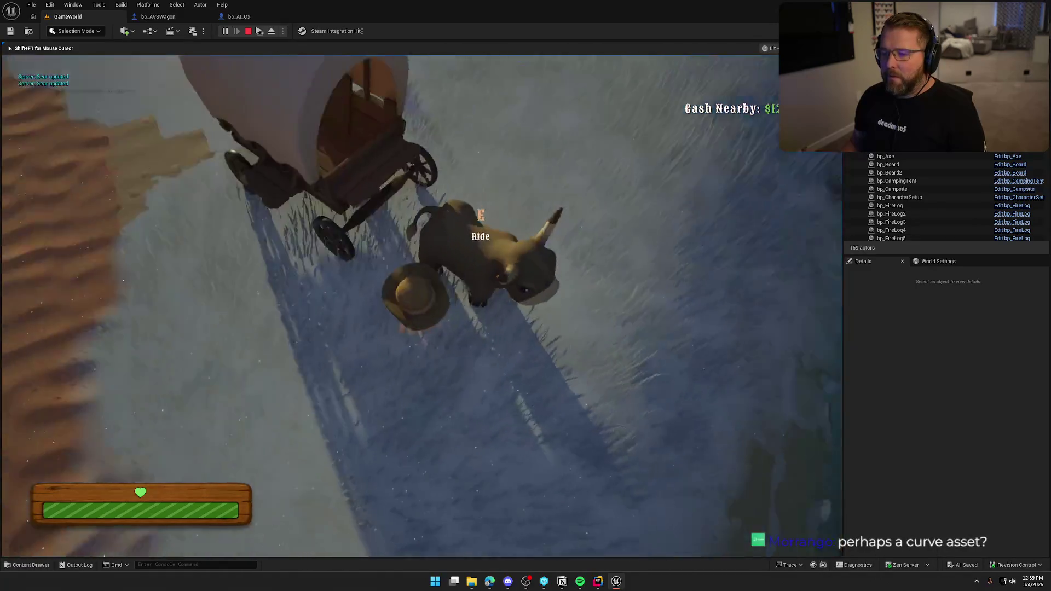
key("e")
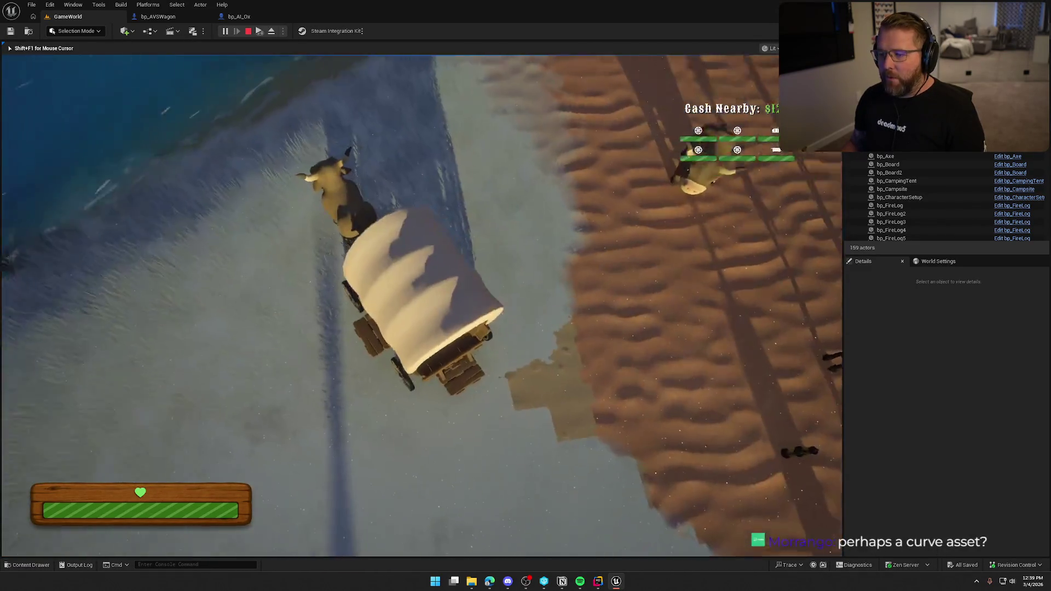
Drive the ox-drawn wagon forward across the grass, then stop play and return to bp_AI_Ox
key("w")
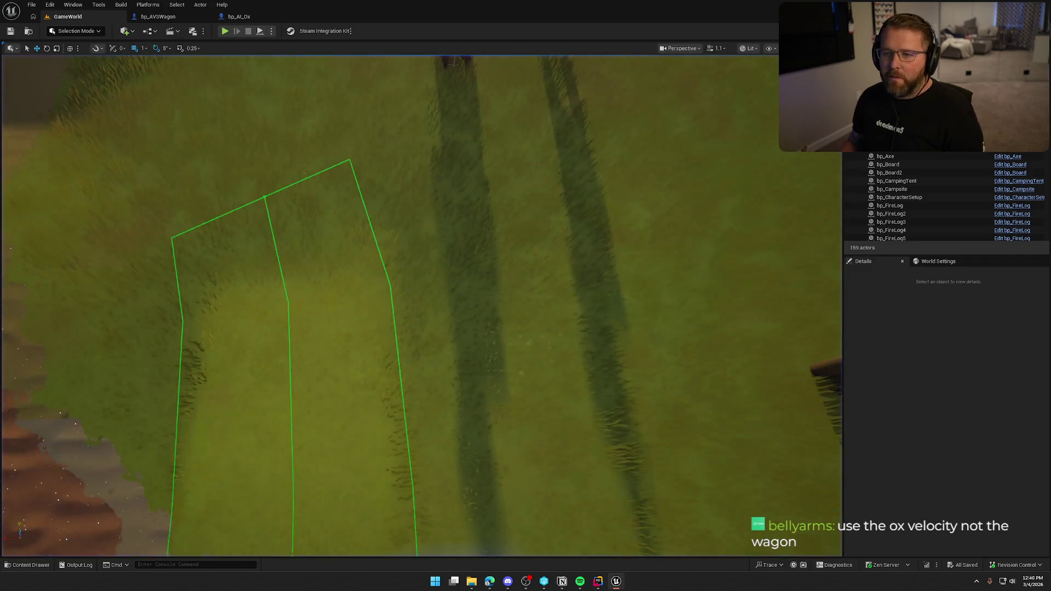
key("shift+F1")
left_click(262, 20)
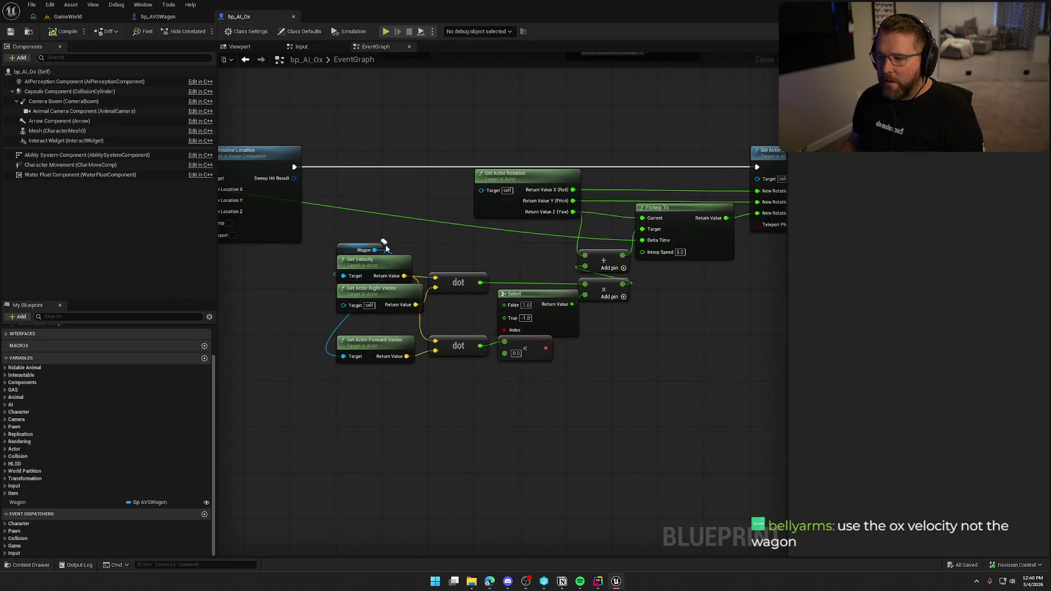
left_click_drag(399, 238, 449, 223)
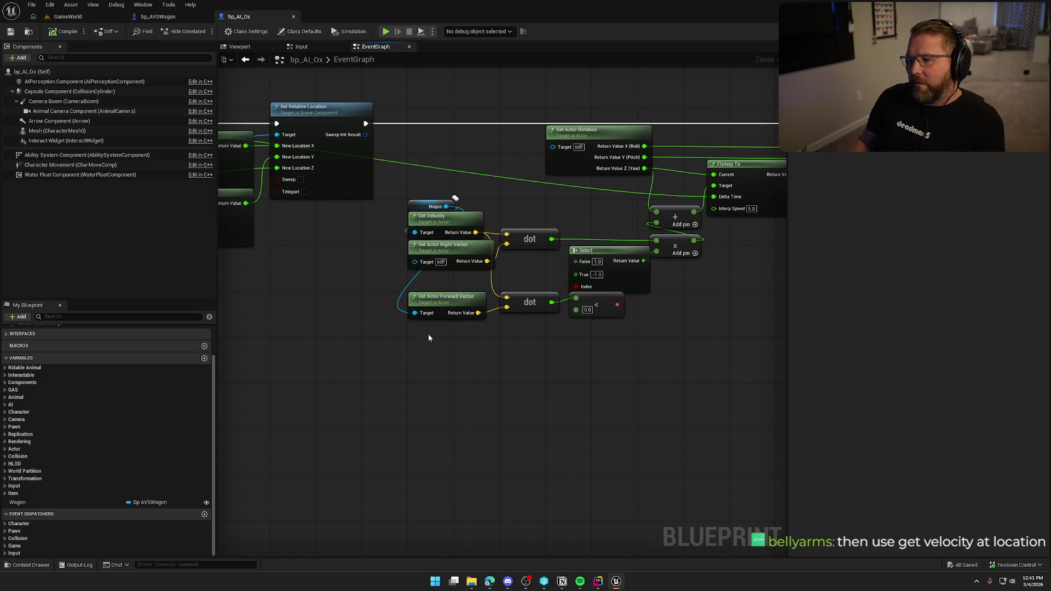
scroll(428, 334, "up", 1)
mouse_move(449, 187)
left_mouse_down()
mouse_move(406, 337)
mouse_move(413, 360)
left_mouse_up()
type("get v")
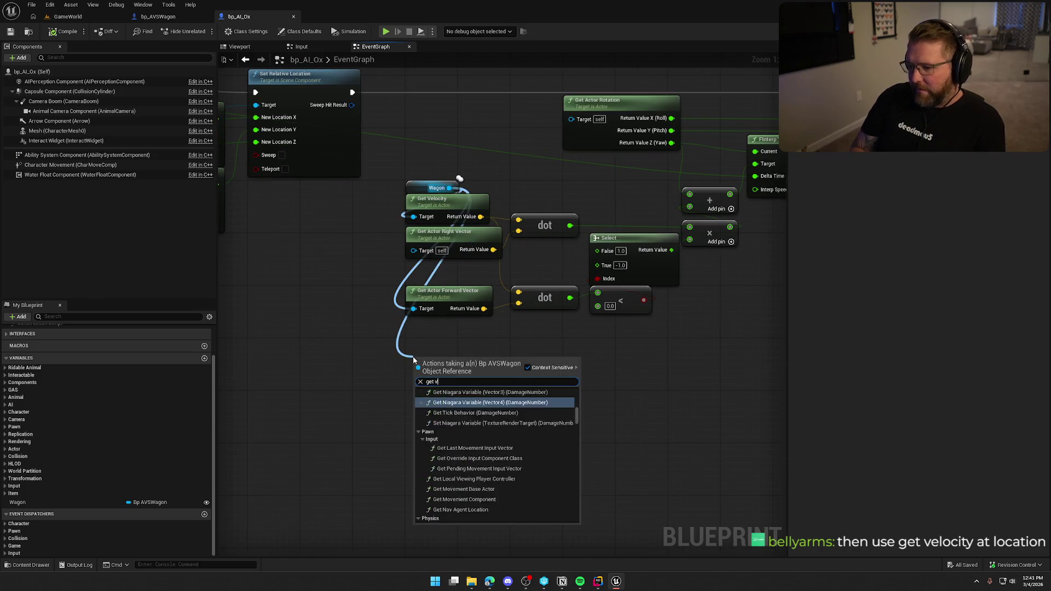
type("elocity at loc")
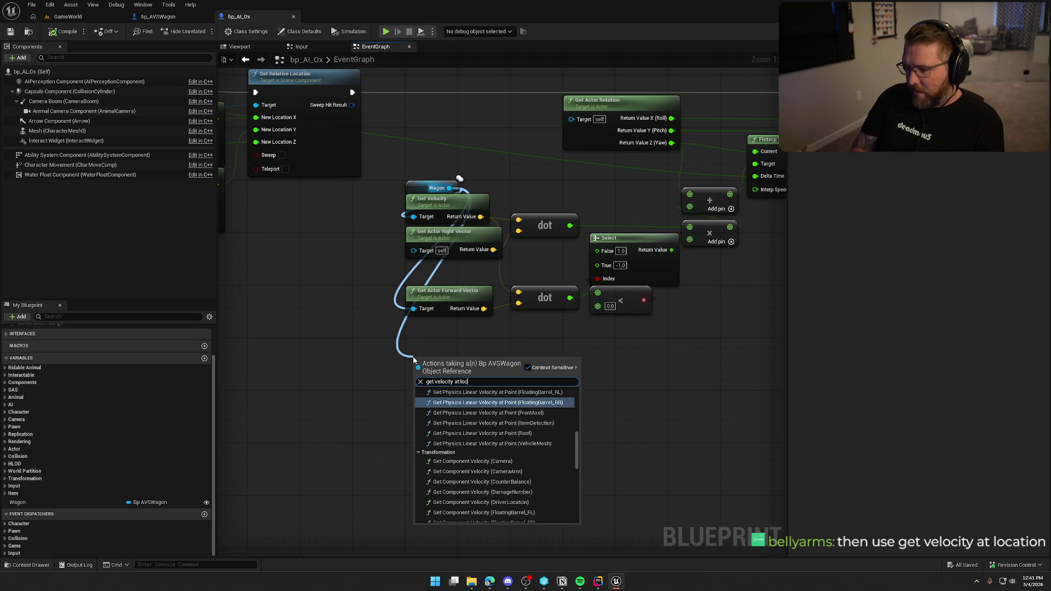
type("ation")
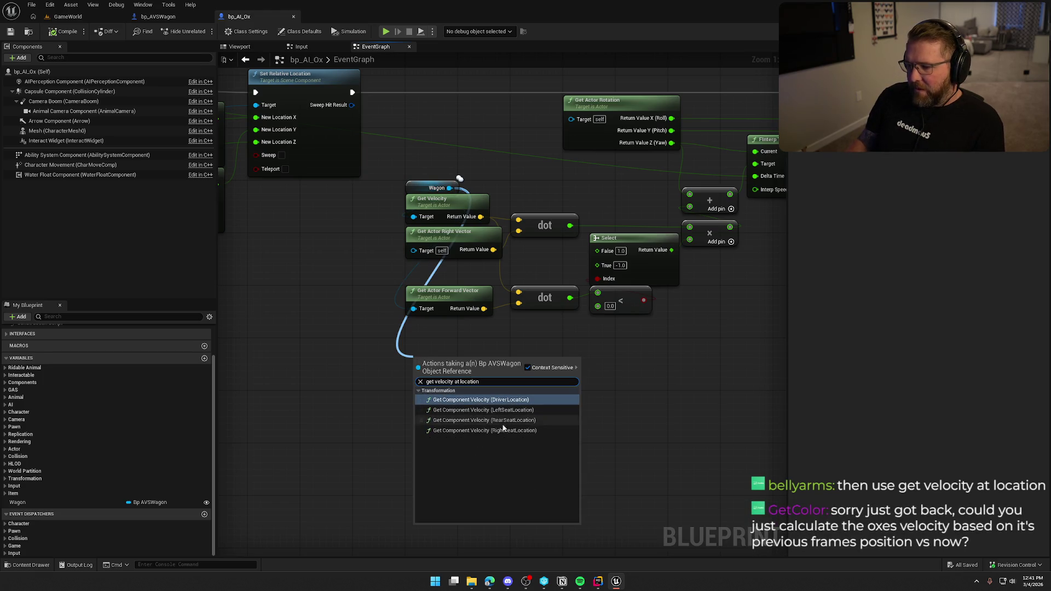
left_click(360, 348)
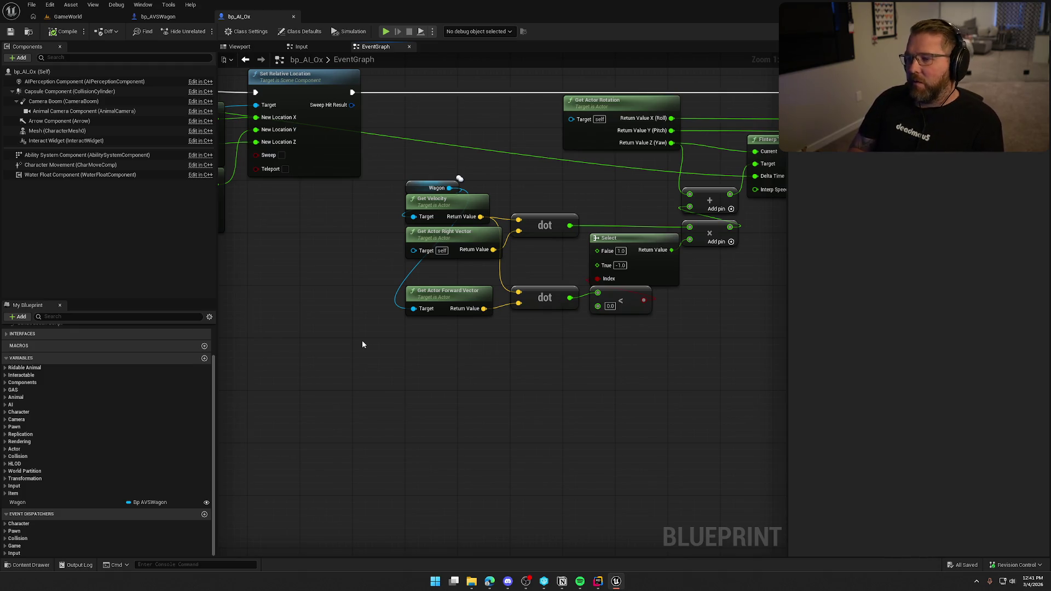
left_click_drag(447, 366, 307, 424)
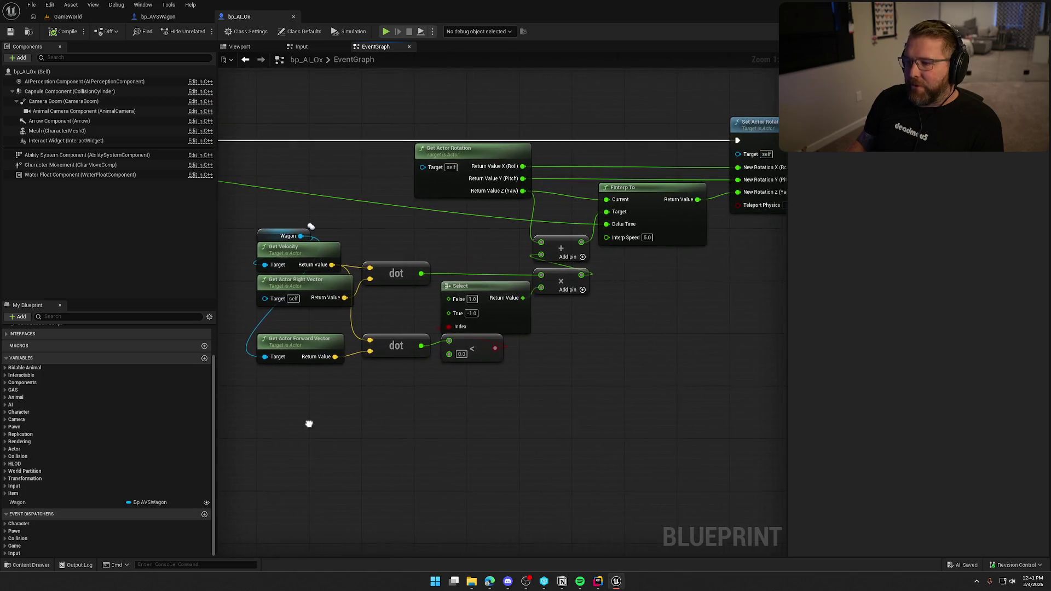
scroll(315, 421, "down", 1)
left_click_drag(297, 153, 735, 429)
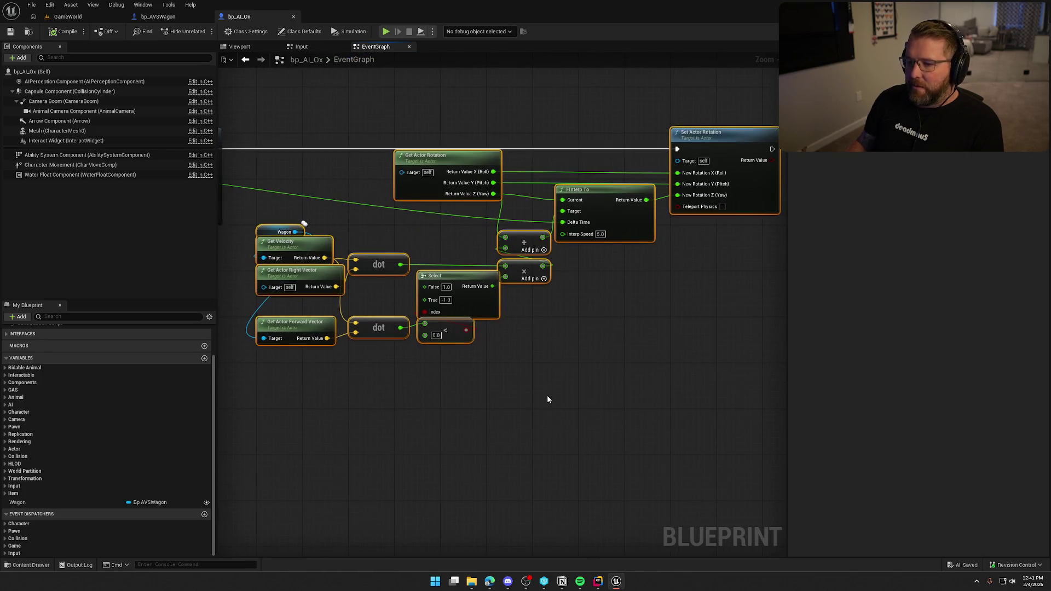
left_click(436, 433)
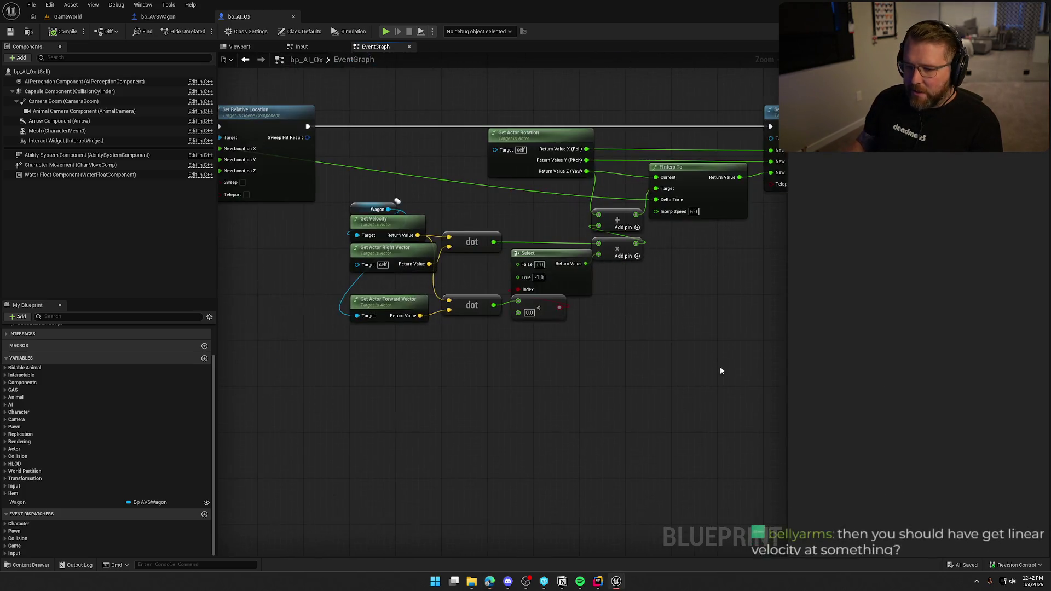
Add a Get Actor Right Vector node off the Wagon reference
scroll(375, 176, "up", 1)
left_click_drag(368, 184, 293, 252)
type("g")
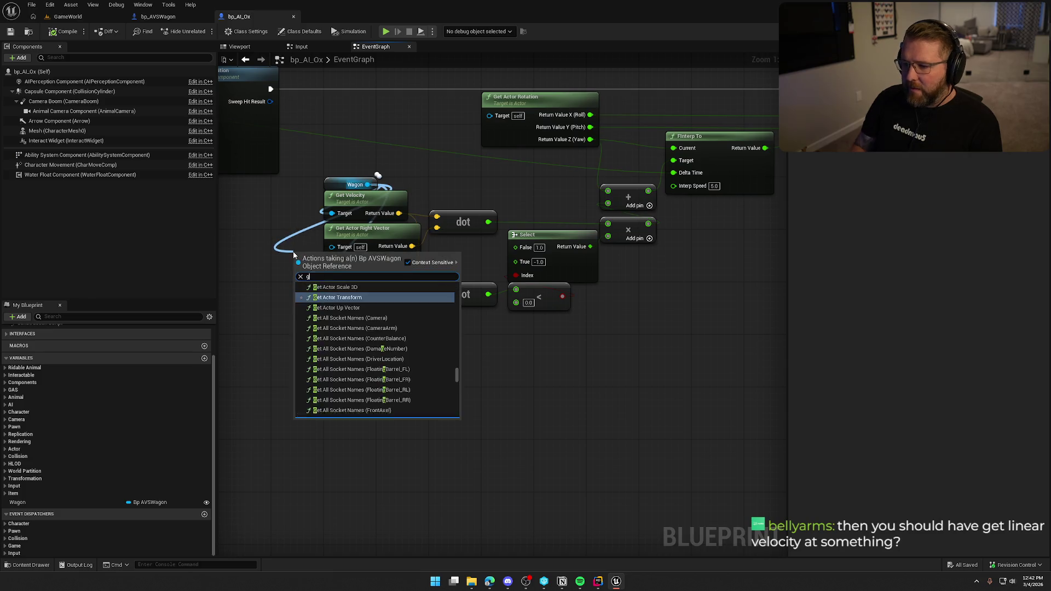
type("et right vector")
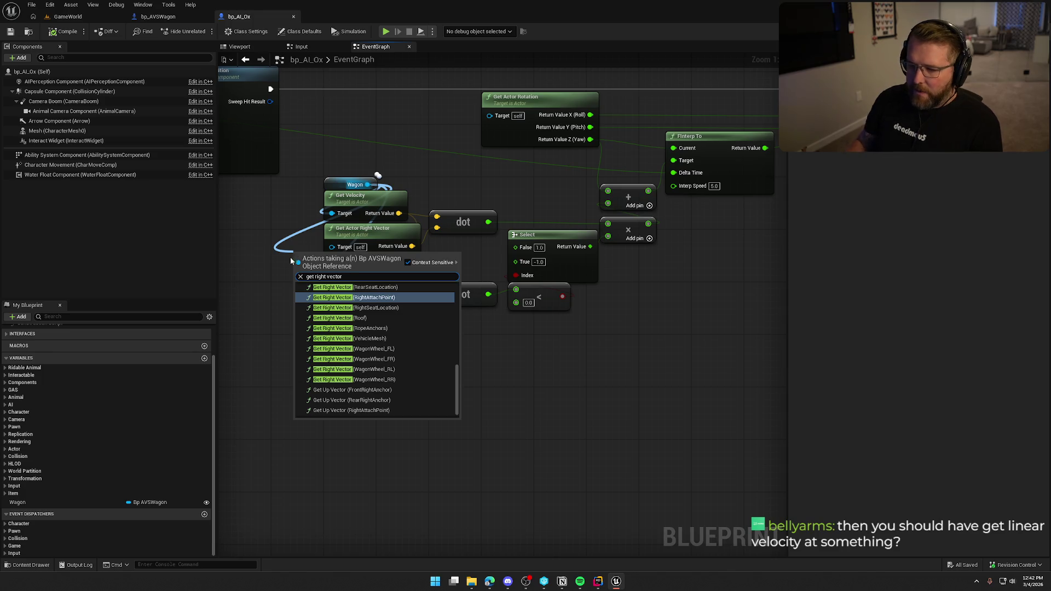
scroll(408, 393, "up", 5)
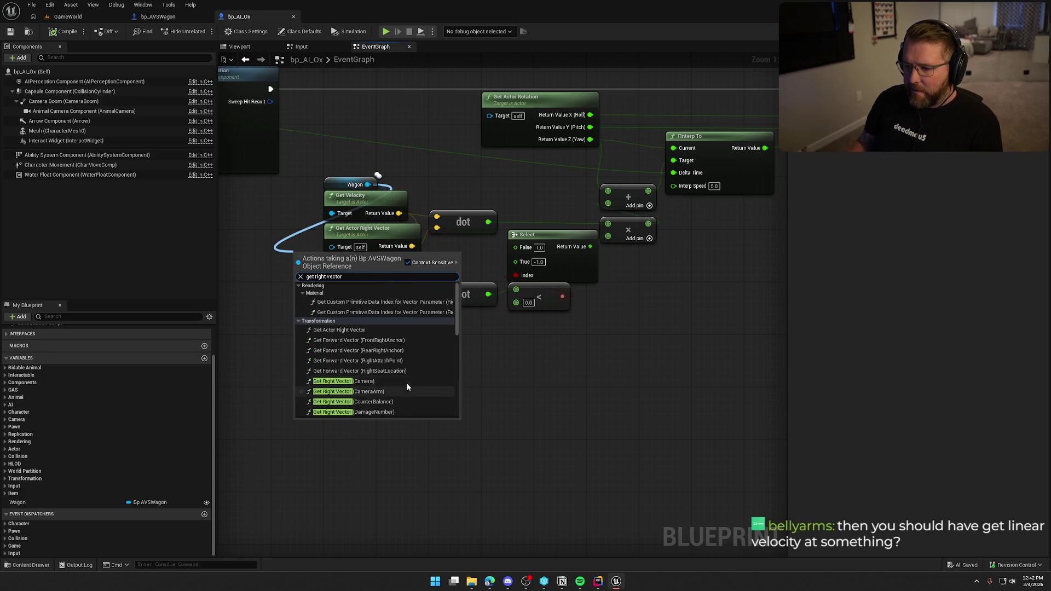
left_click(351, 330)
Move the self right-vector node aside and wire the Wagon's right vector into the top dot product
left_click_drag(361, 228, 256, 209)
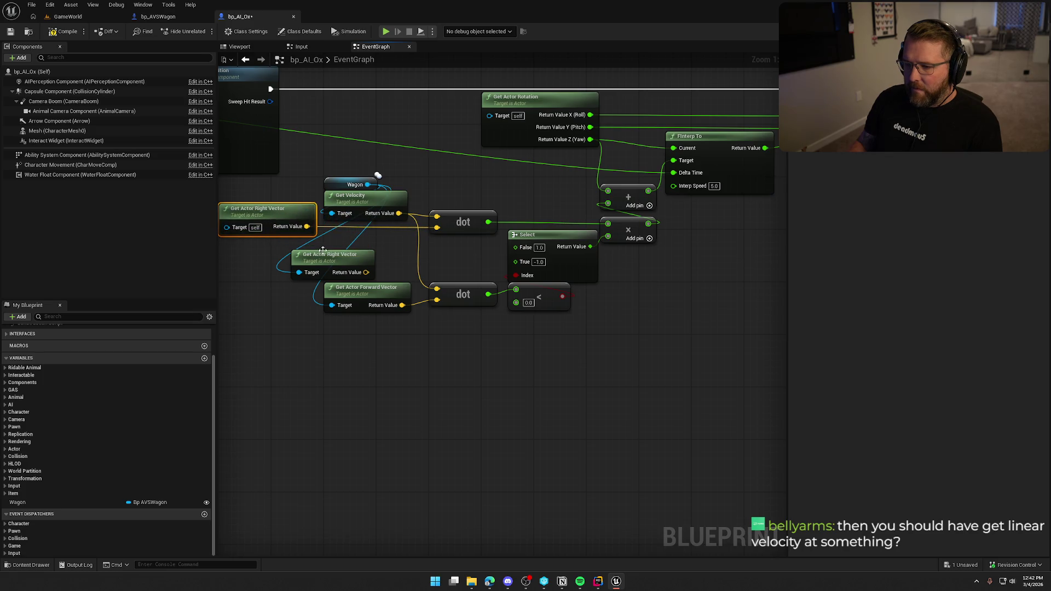
mouse_move(366, 271)
left_mouse_down()
mouse_move(436, 227)
mouse_move(379, 240)
left_mouse_up()
left_click(465, 255)
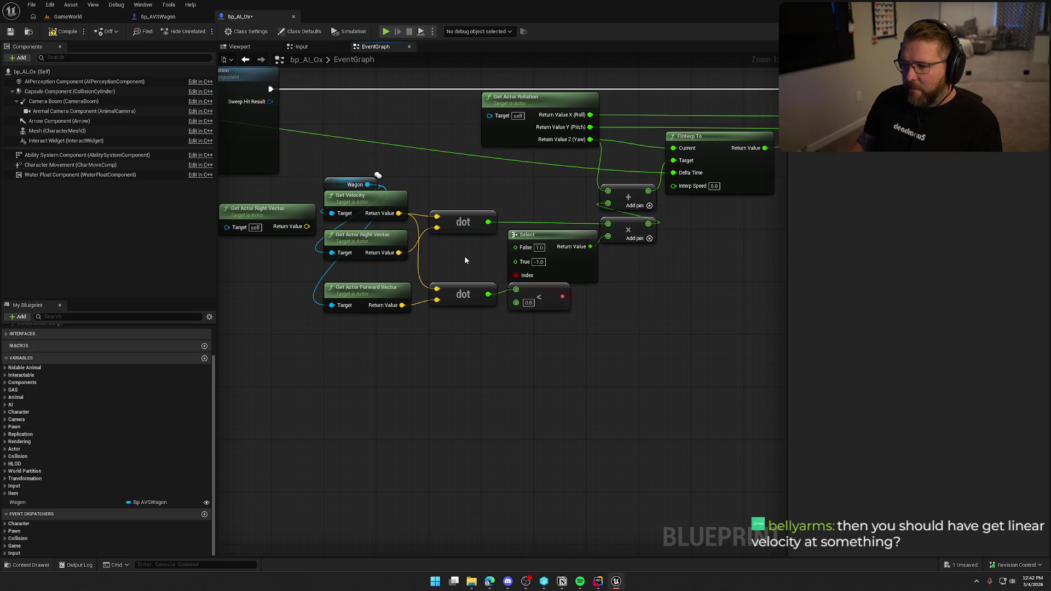
left_click(66, 18)
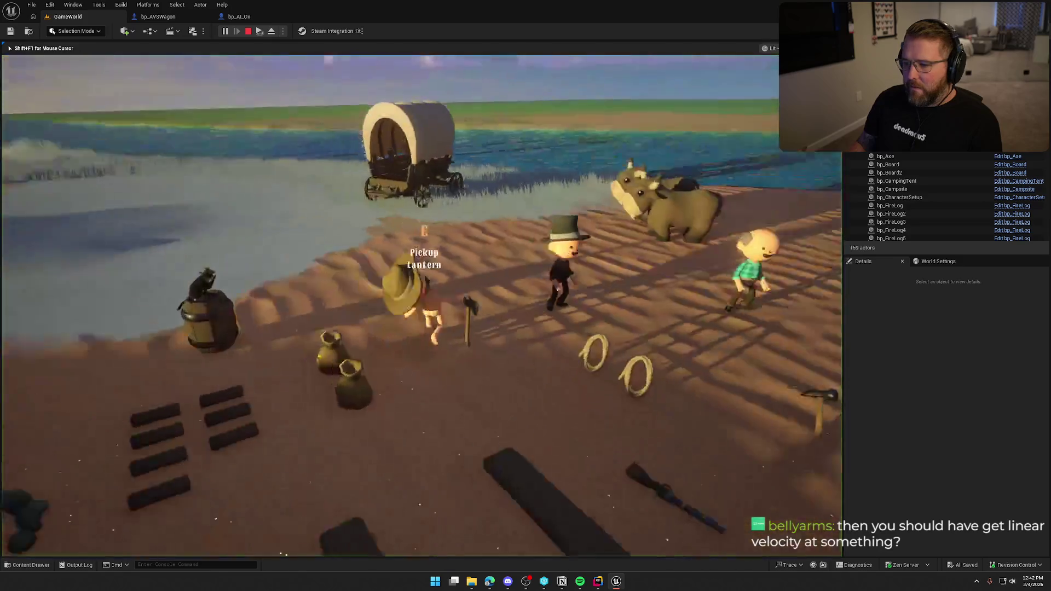
Walk to the ox, mount and dismount it, then climb onto the wagon
key("w")
key("e")
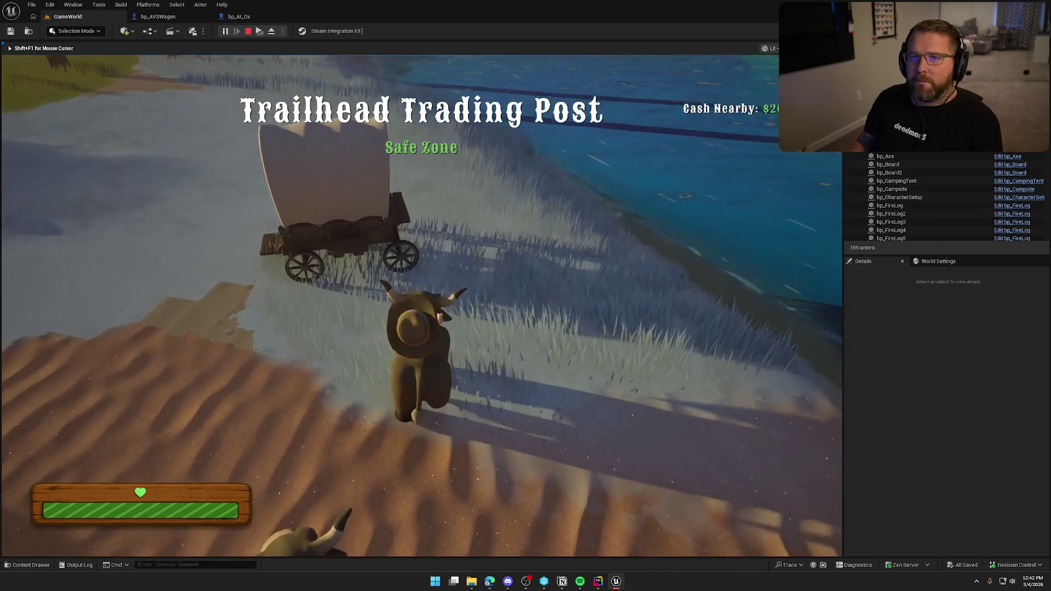
key("e")
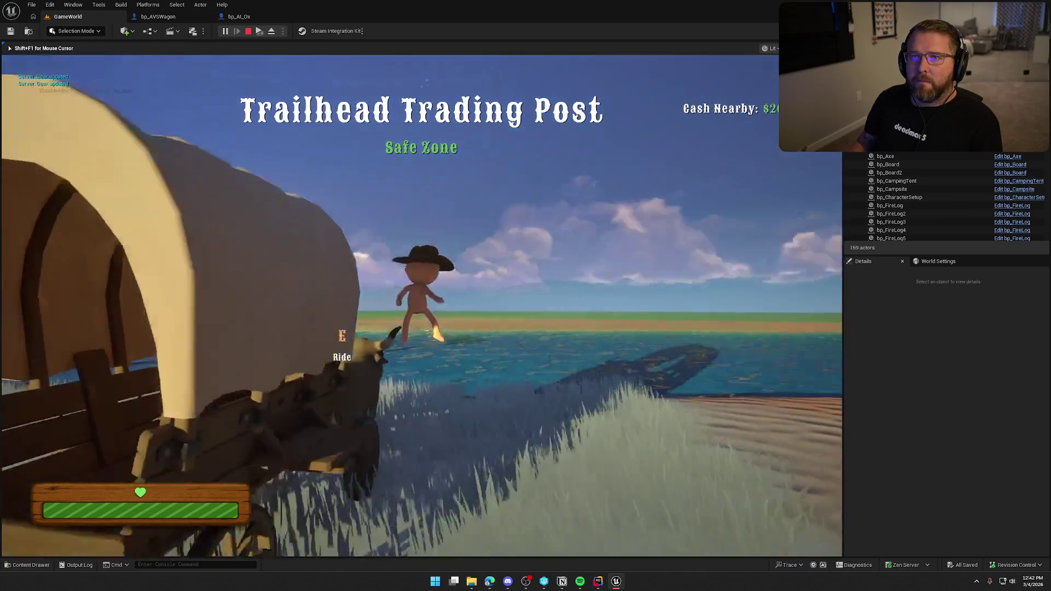
key("w")
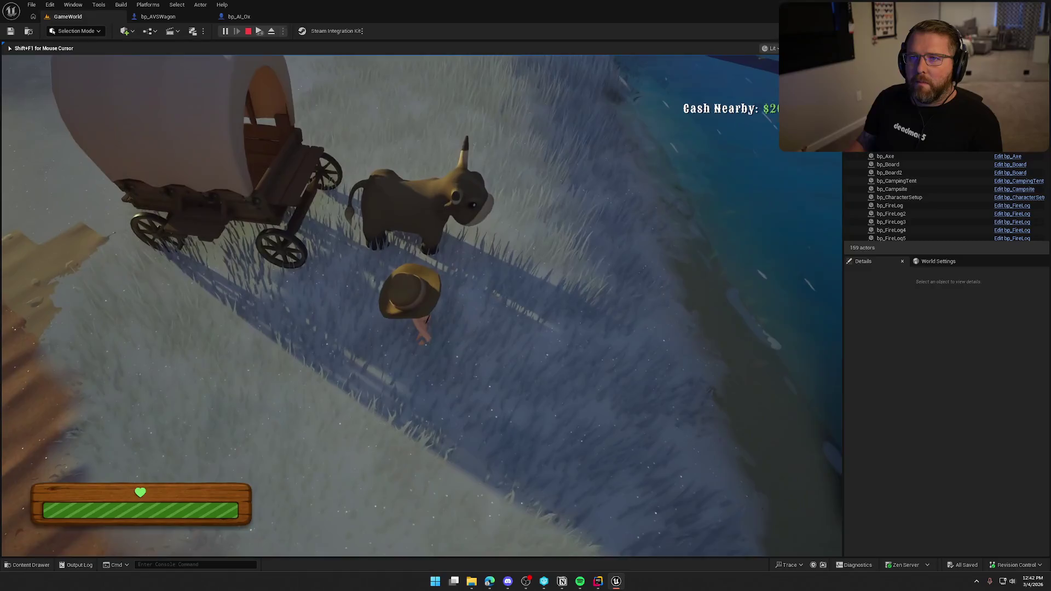
key("w")
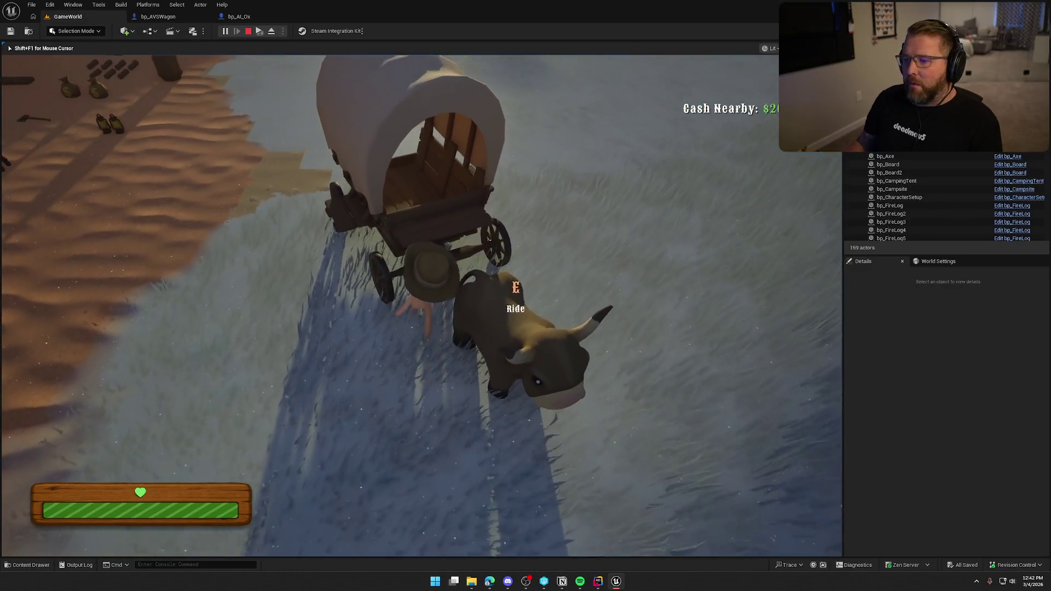
key("e")
Drive the ox-drawn wagon across the sand and up the snow, then stop play
key("w")
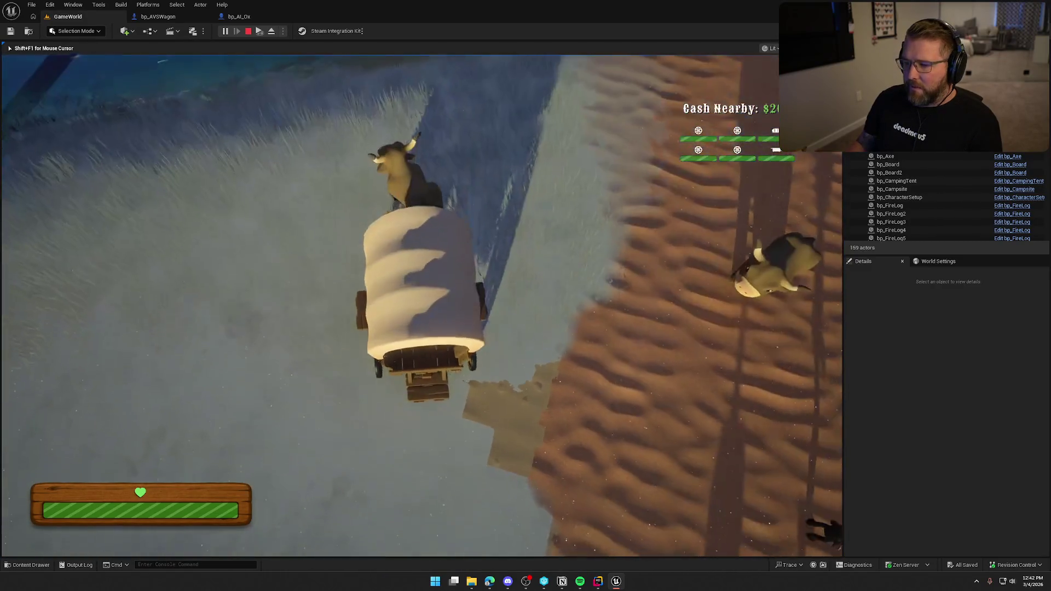
key("w")
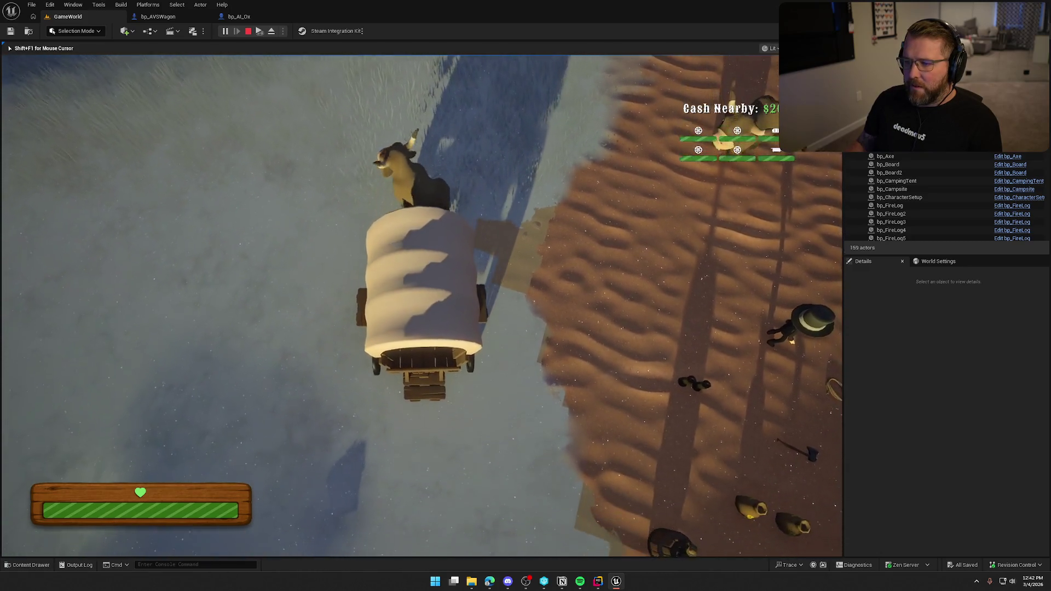
key("a")
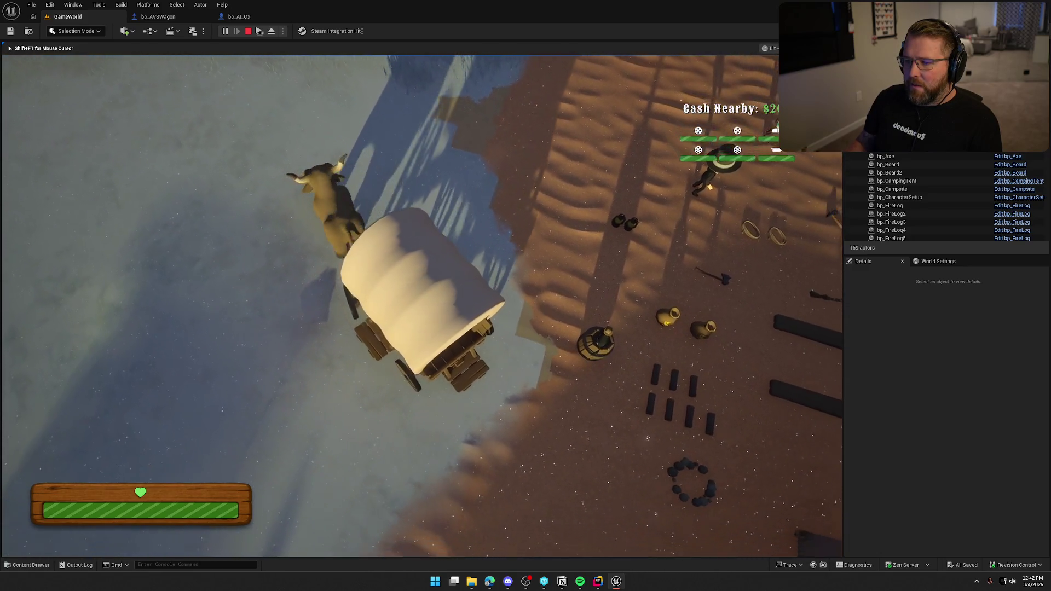
key("w")
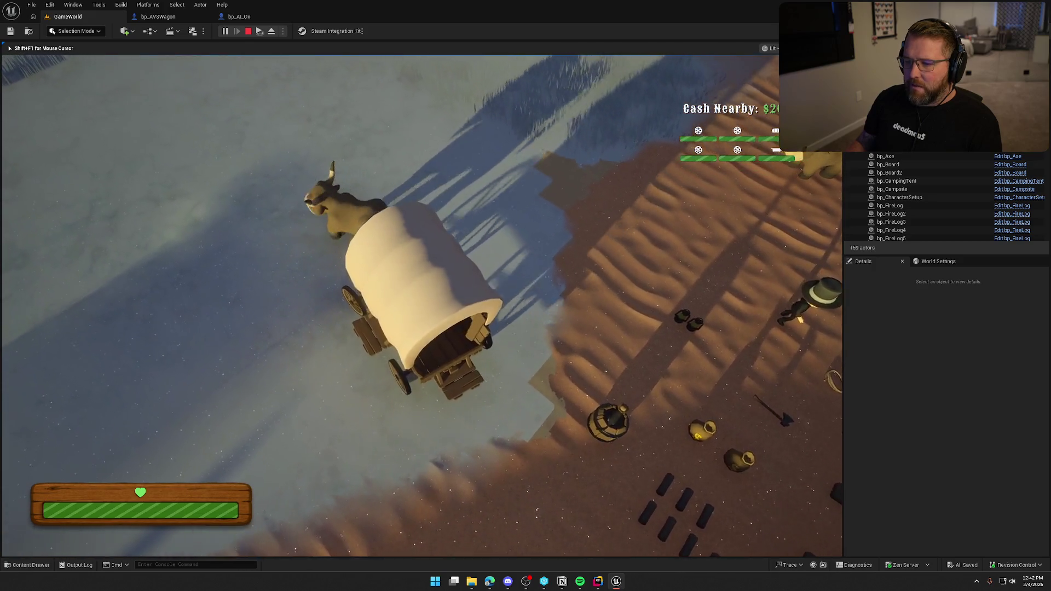
key("d")
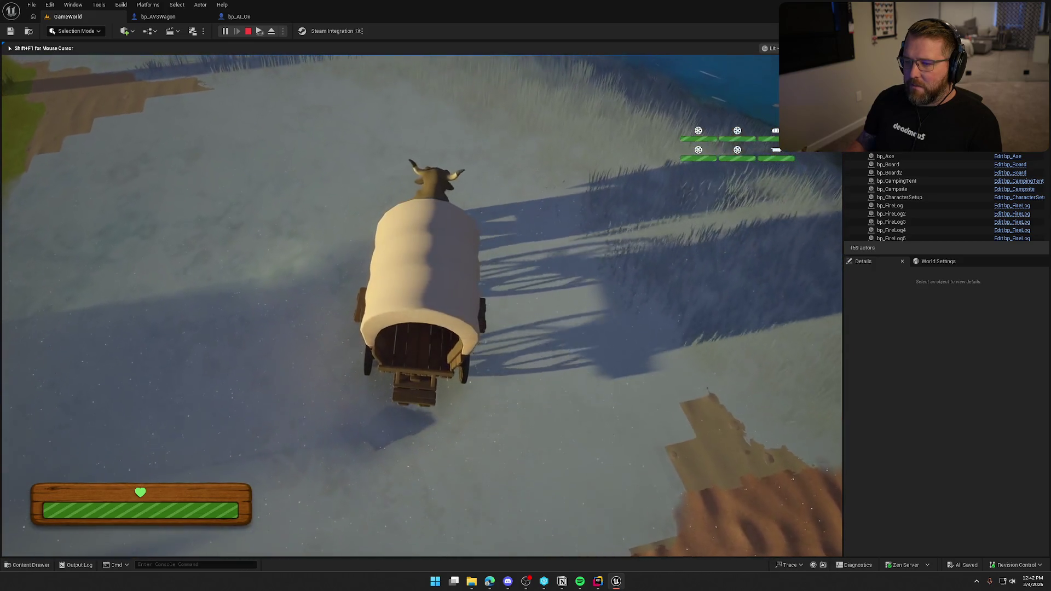
key("d")
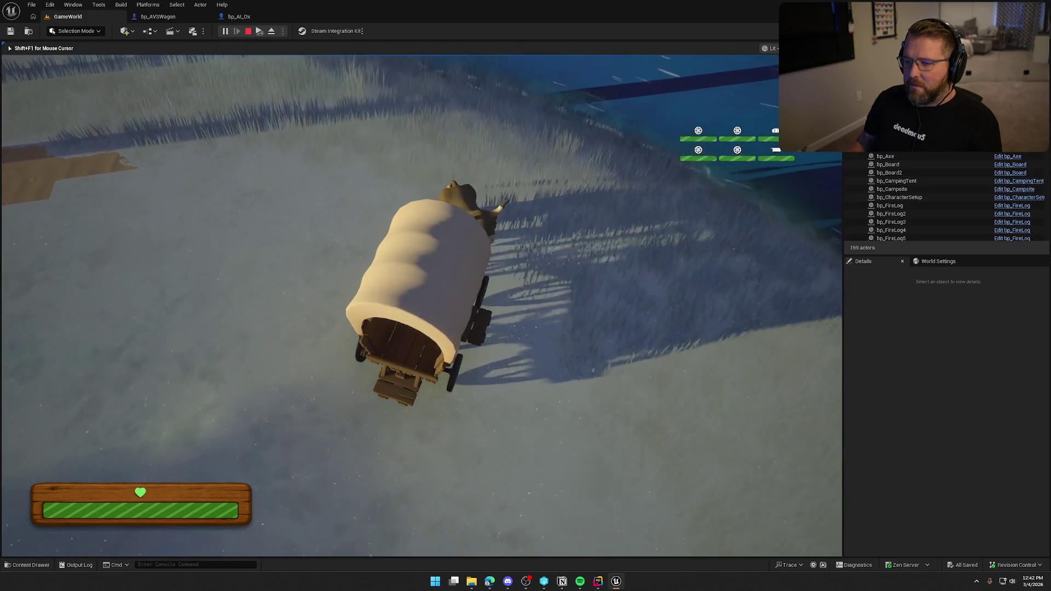
key("a")
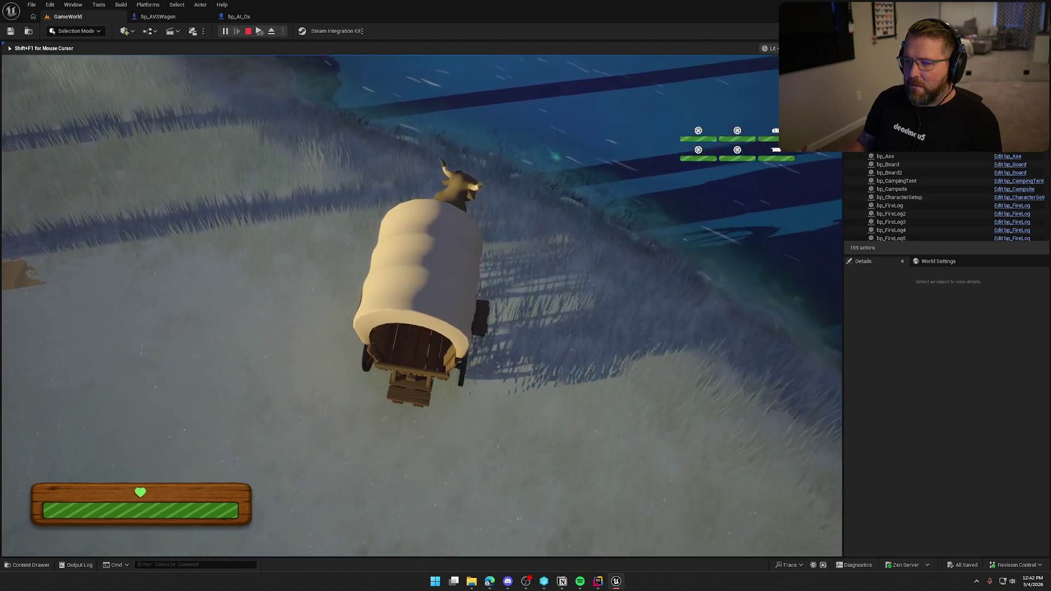
key("Escape")
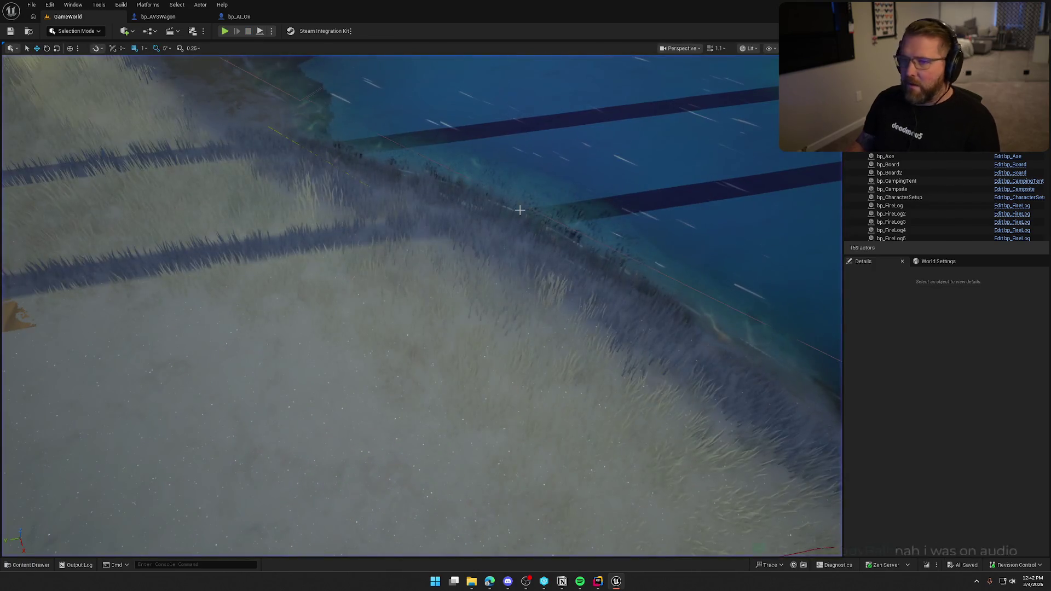
Switch back to the bp_AI_Ox blueprint tab showing its EventGraph
left_click(238, 17)
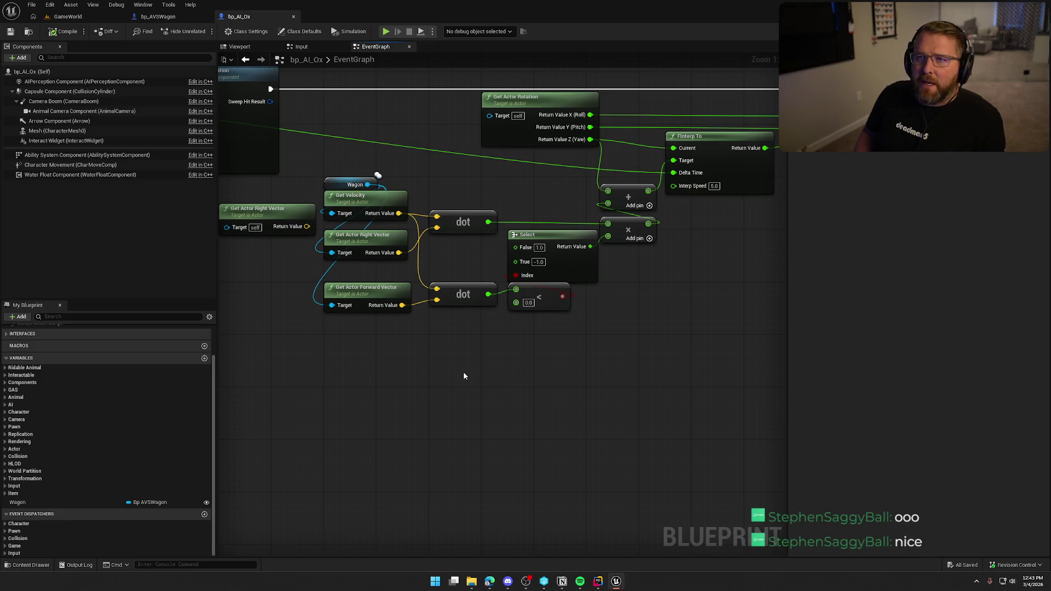
Search 'linear velocity' off the Wagon reference and browse the Get Physics Linear Velocity actions
mouse_move(424, 223)
left_mouse_down()
mouse_move(434, 364)
mouse_move(420, 362)
left_mouse_up()
type("linera")
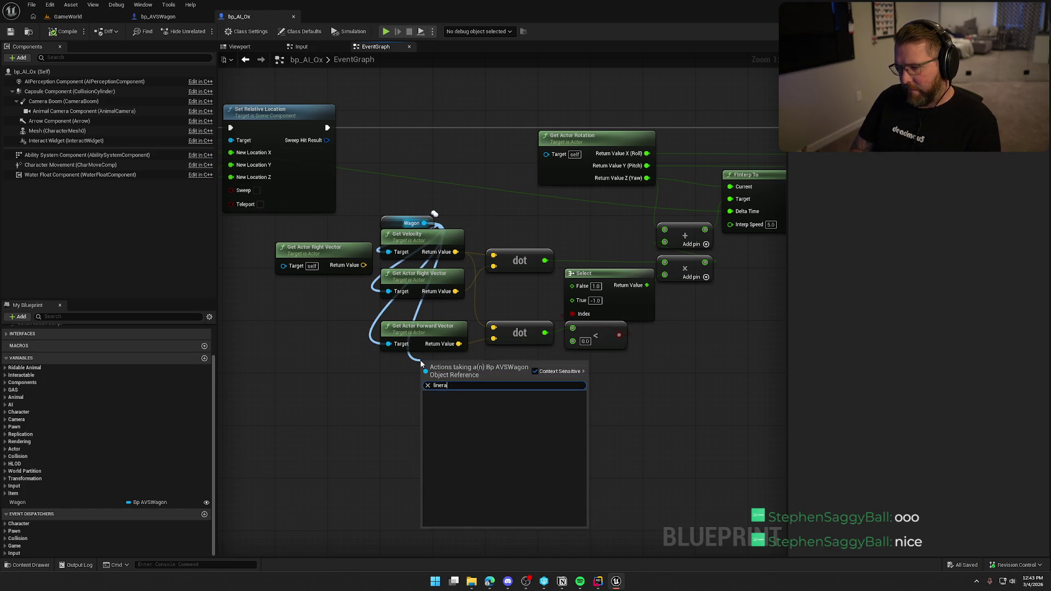
key("BackSpace")
key("BackSpace")
type("ar velocity")
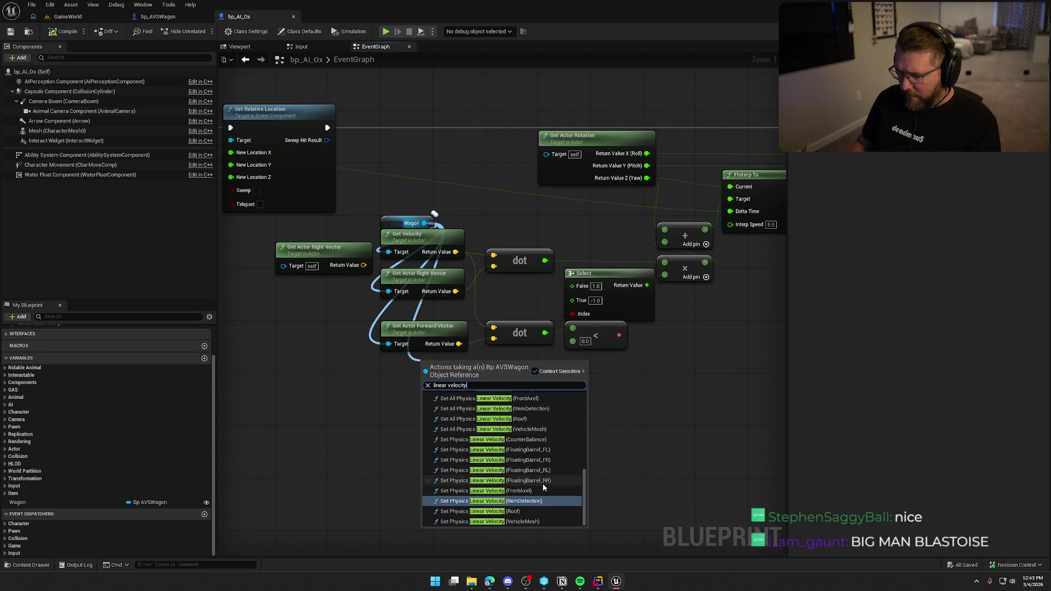
scroll(547, 500, "up", 5)
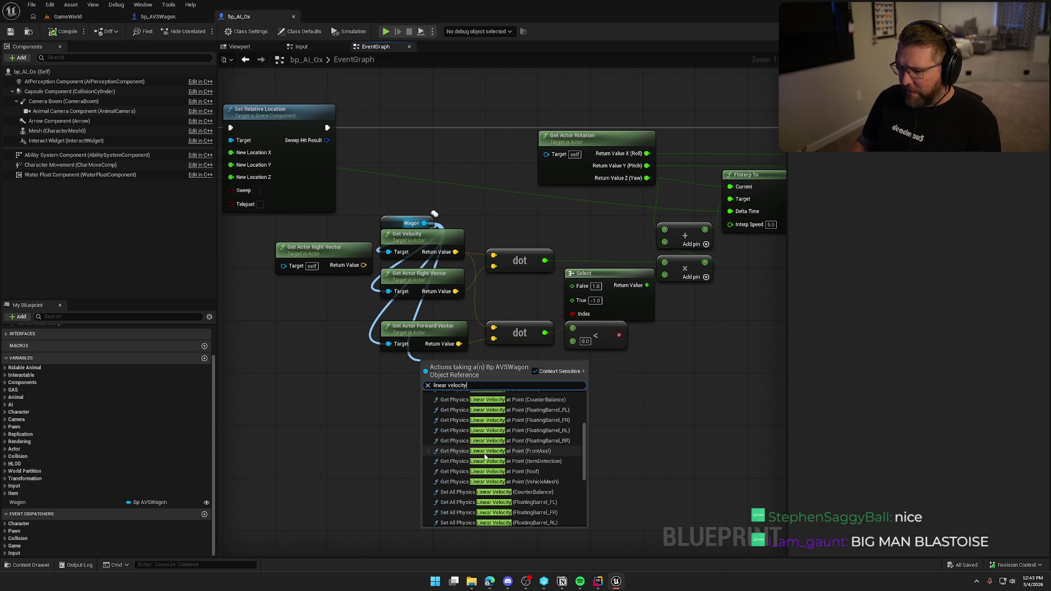
scroll(545, 491, "up", 1)
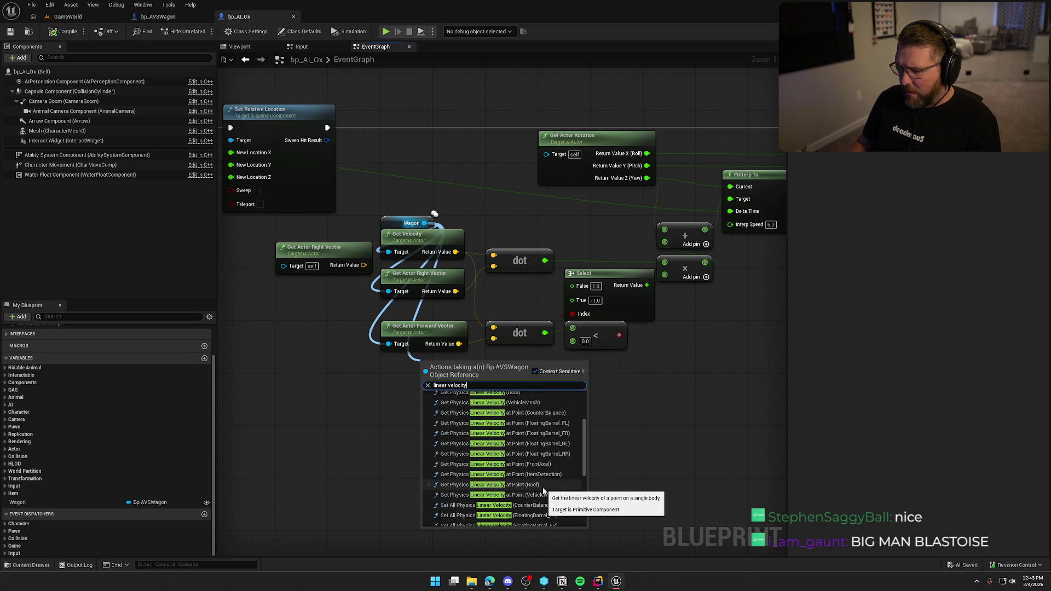
scroll(561, 489, "up", 1)
scroll(560, 488, "up", 1)
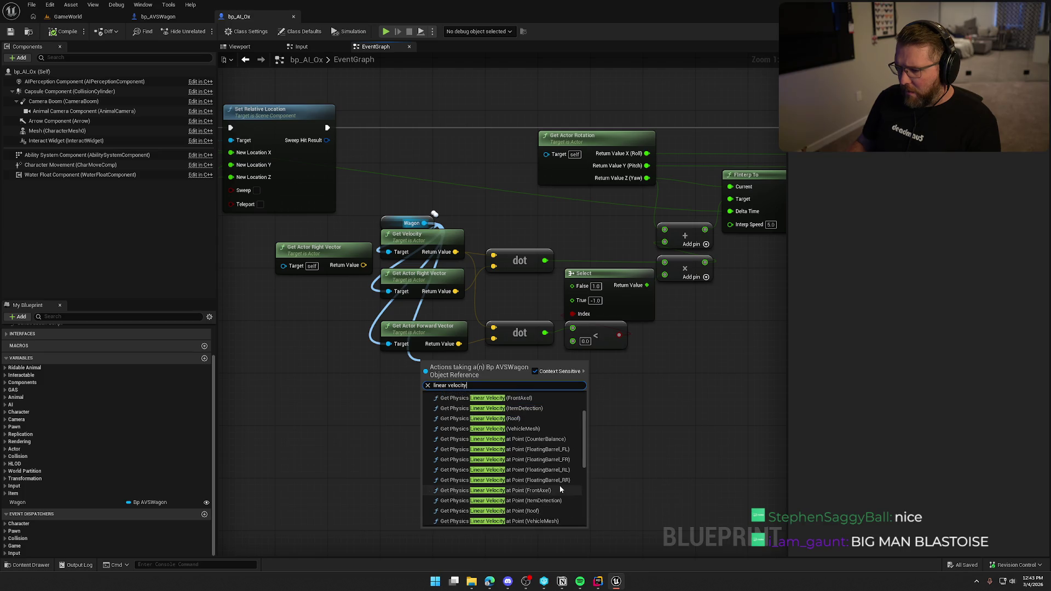
scroll(560, 488, "up", 1)
scroll(560, 489, "up", 2)
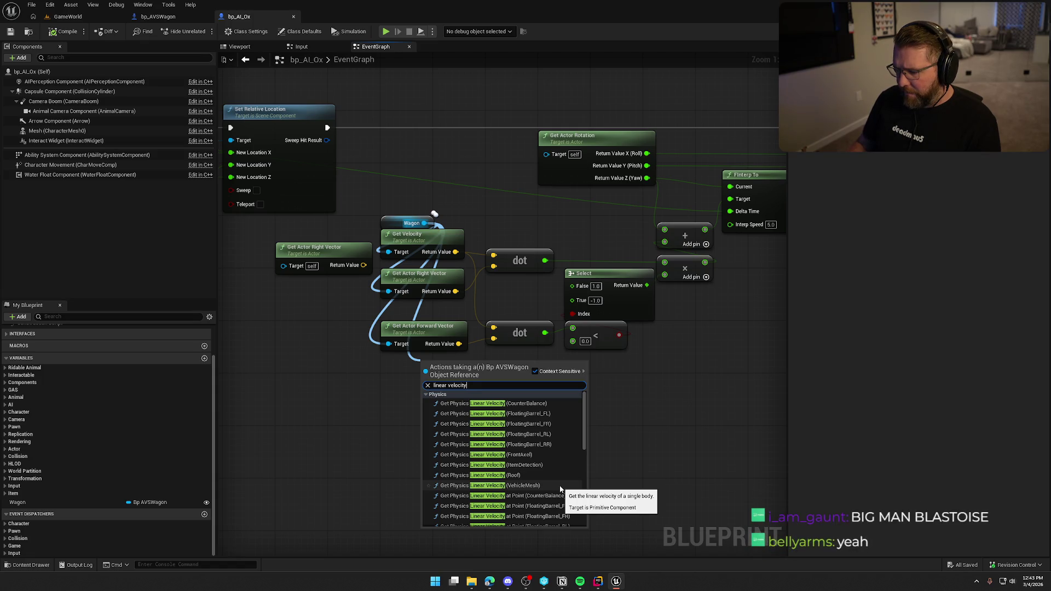
scroll(559, 489, "down", 2)
scroll(559, 488, "down", 1)
scroll(560, 489, "down", 1)
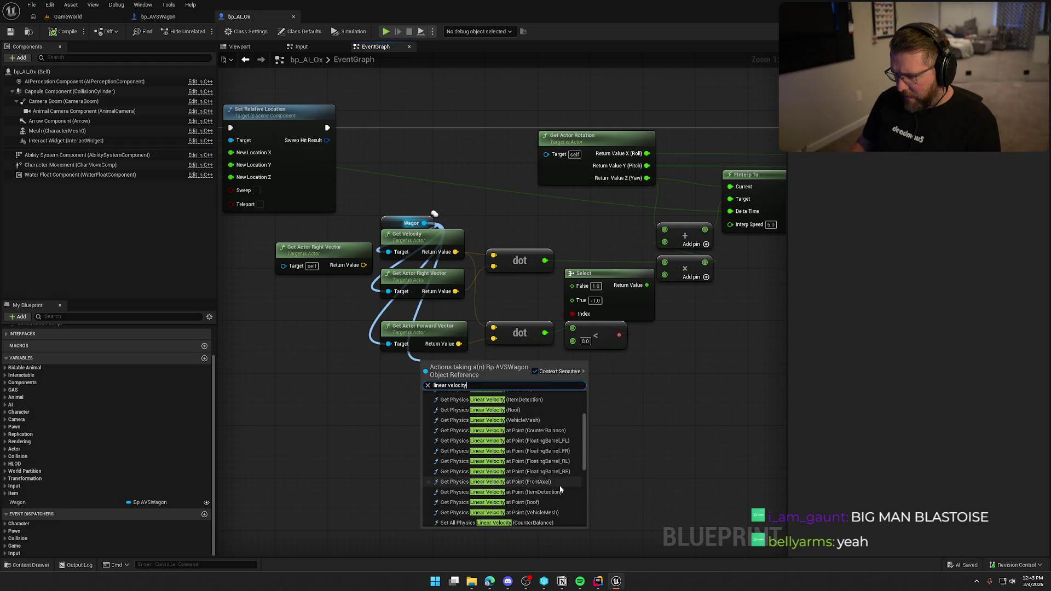
scroll(559, 485, "down", 1)
scroll(559, 489, "down", 1)
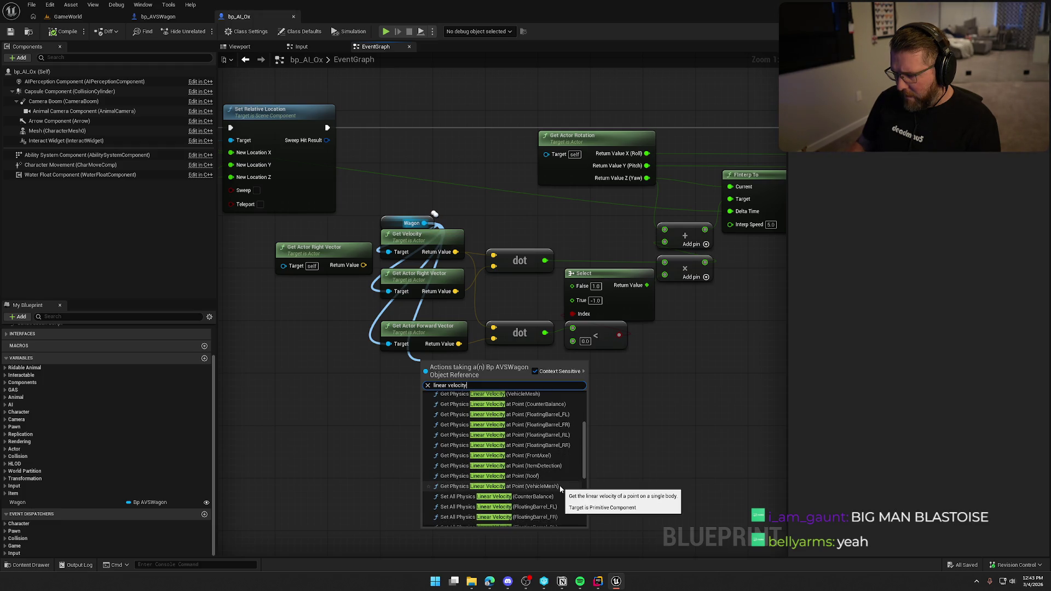
scroll(560, 489, "down", 1)
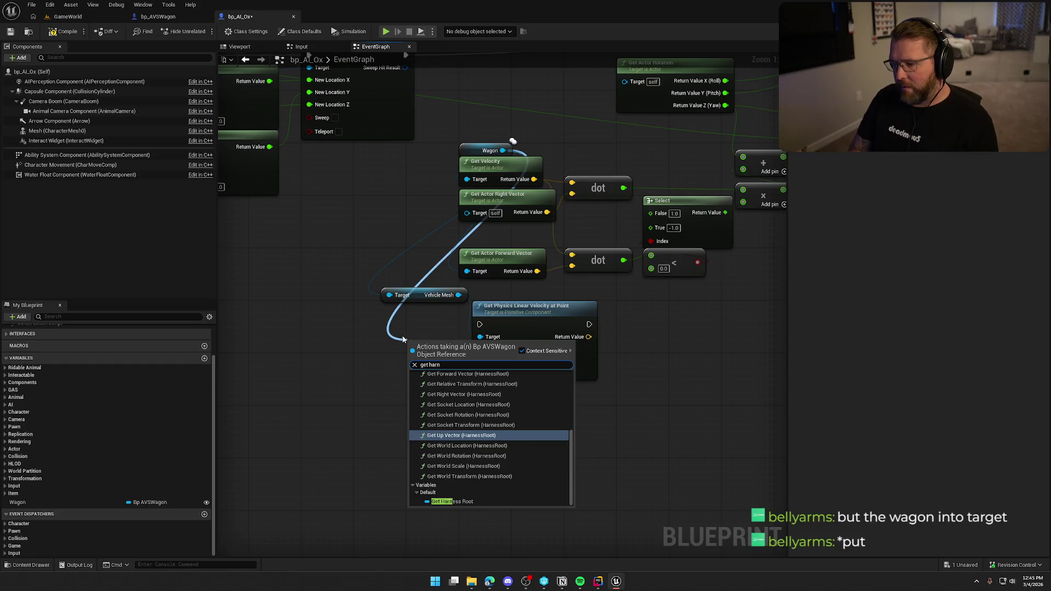
Add Harness Root's Get World Location and wire it into the velocity node's Point input
left_click(452, 501)
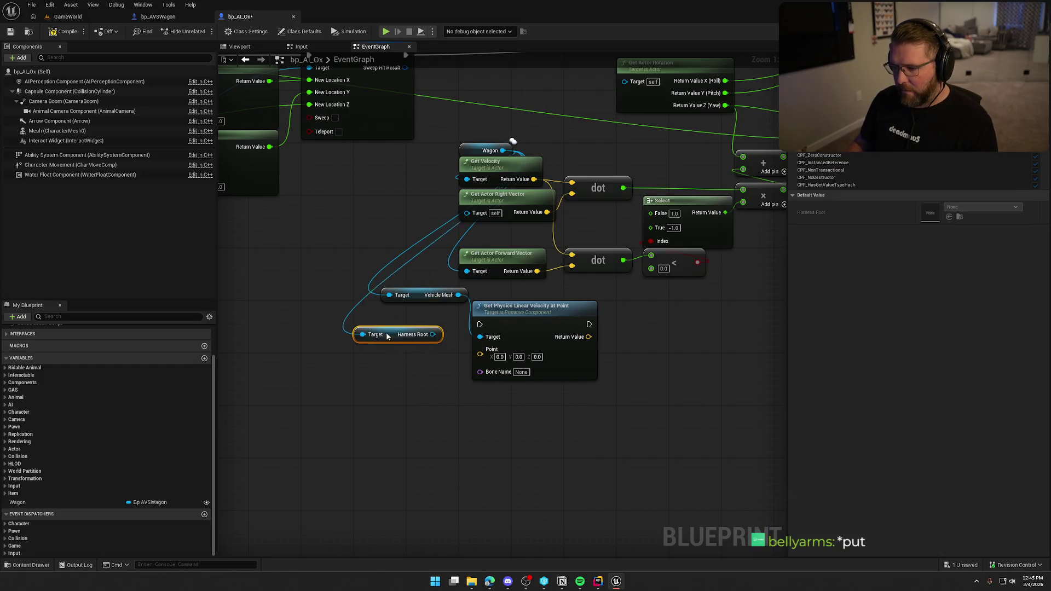
left_click_drag(411, 327, 385, 364)
type("get world loc")
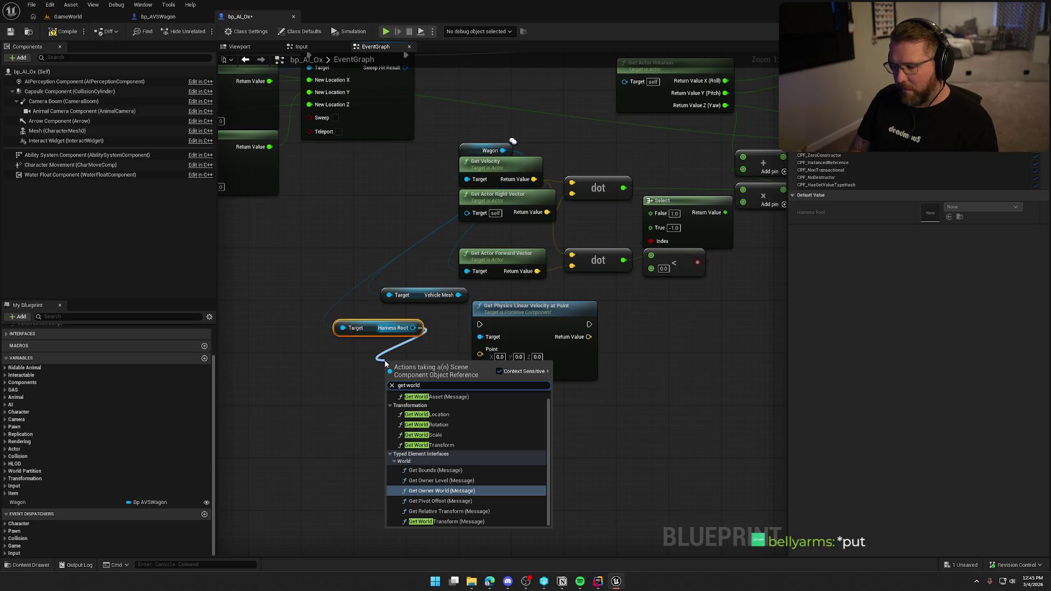
key("Return")
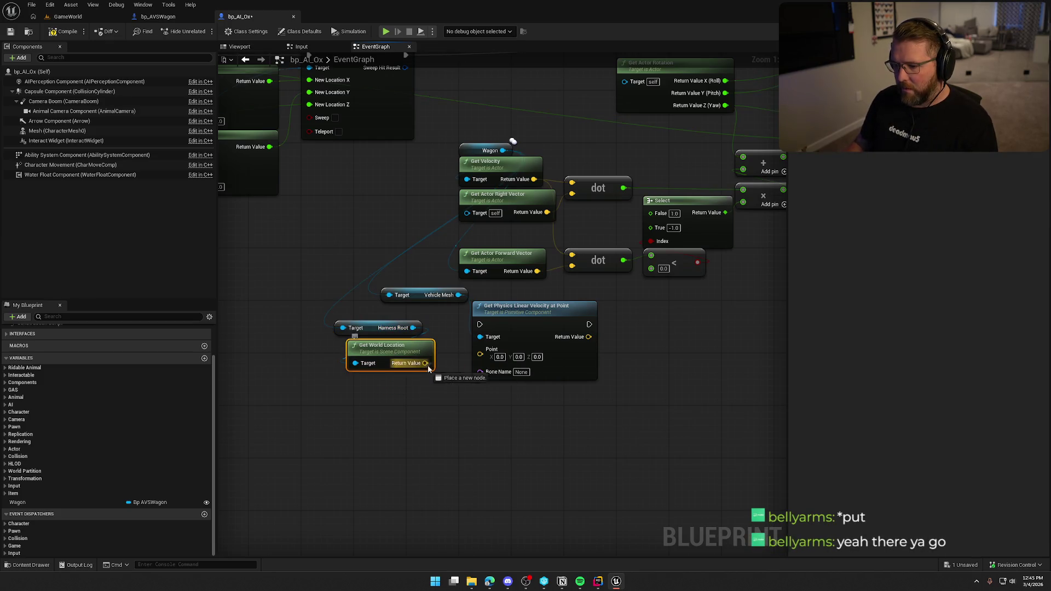
left_click_drag(424, 363, 480, 349)
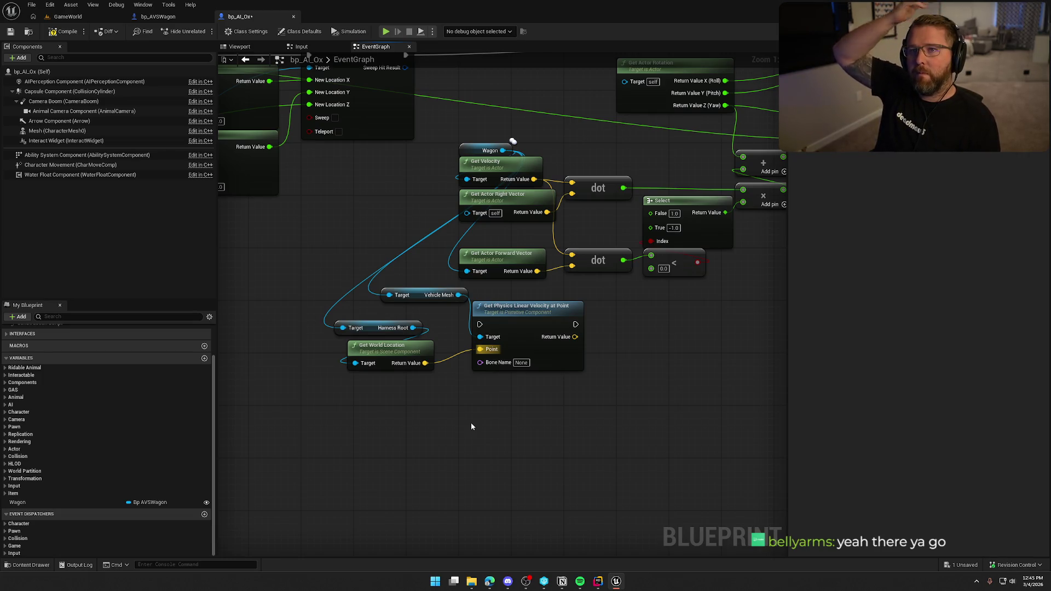
Run the physics velocity node after Set Relative Location and rewire both dot products to it
mouse_move(485, 367)
left_mouse_down()
mouse_move(499, 335)
mouse_move(465, 124)
left_mouse_up()
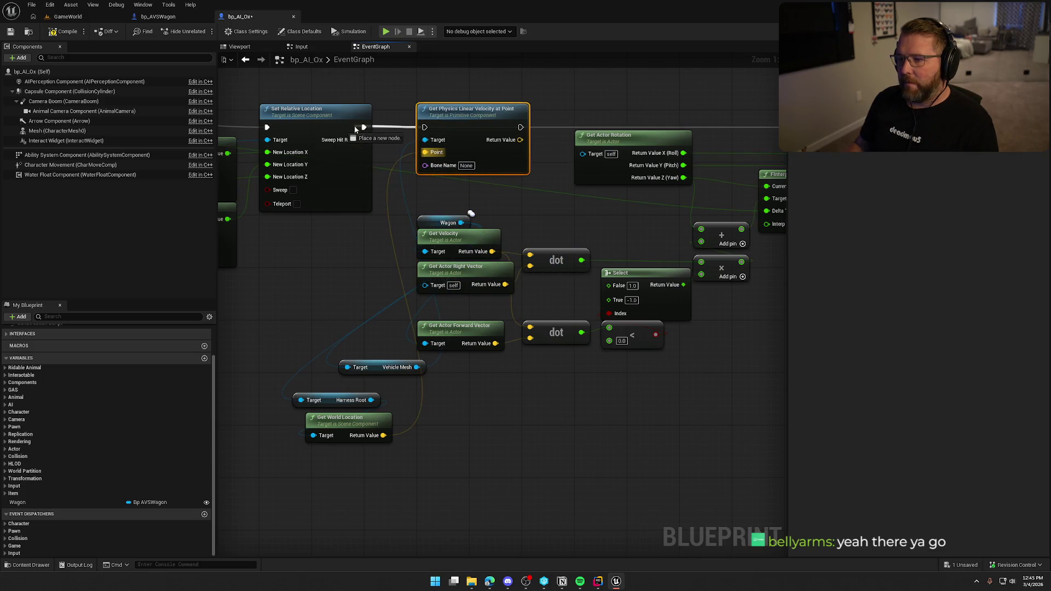
left_click_drag(355, 129, 361, 130)
left_click_drag(425, 127, 364, 127)
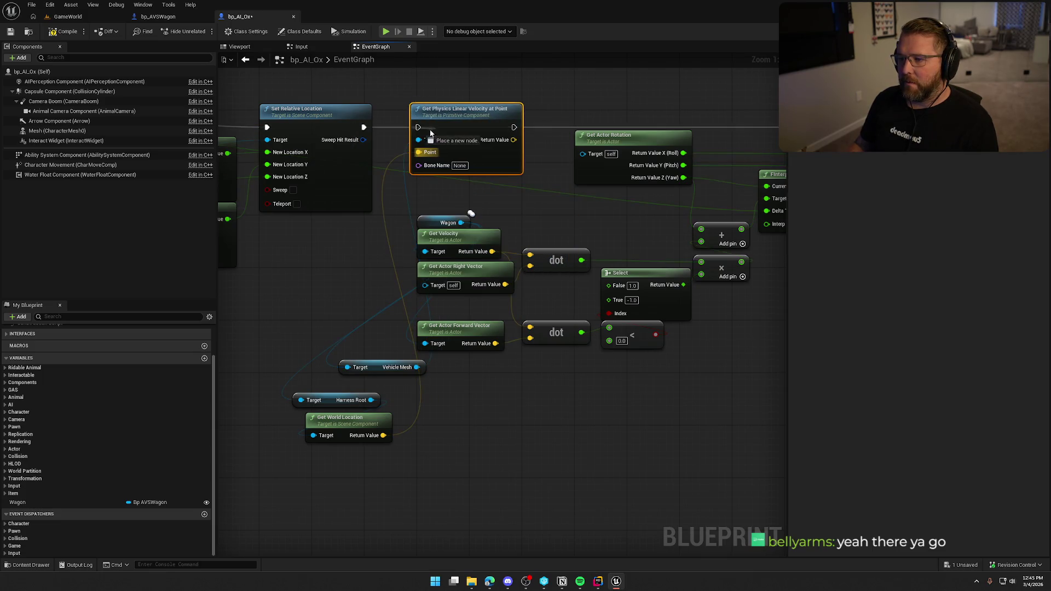
mouse_move(471, 213)
left_mouse_down()
mouse_move(825, 165)
mouse_move(535, 145)
left_mouse_up()
mouse_move(372, 392)
left_mouse_down()
mouse_move(338, 221)
mouse_move(351, 272)
left_mouse_up()
mouse_move(414, 342)
left_mouse_down()
mouse_move(353, 197)
mouse_move(427, 167)
mouse_move(491, 166)
left_mouse_up()
left_click_drag(444, 372, 335, 445)
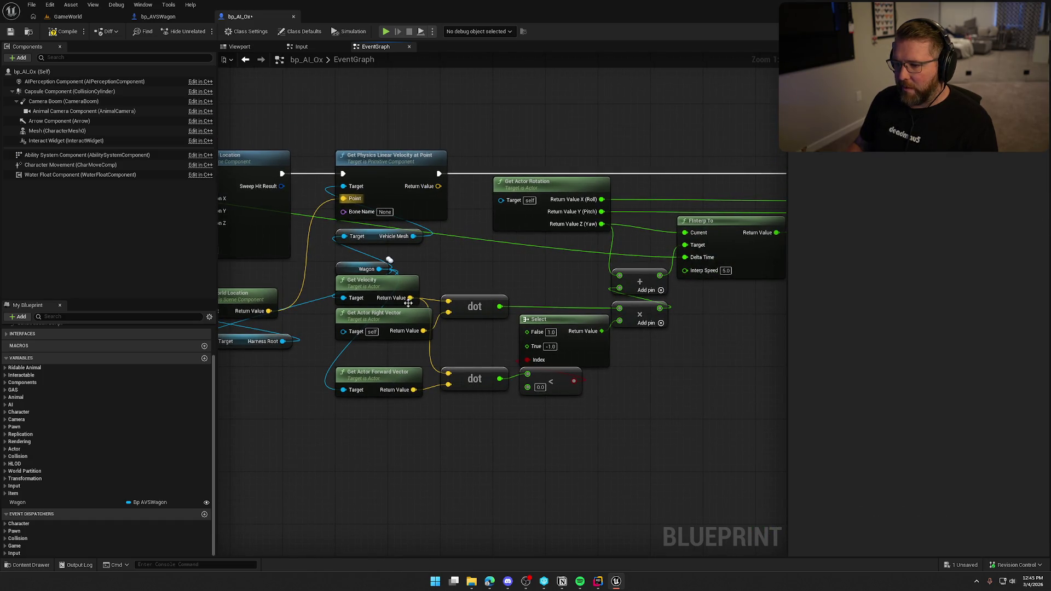
mouse_move(410, 298)
left_mouse_down()
mouse_move(462, 178)
mouse_move(438, 186)
left_mouse_up()
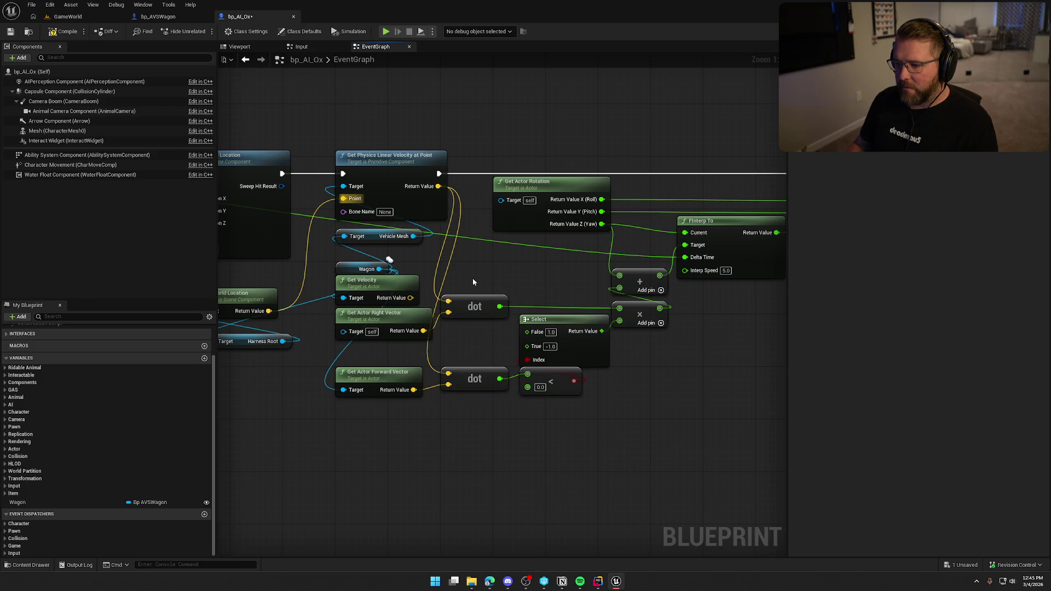
Test-drive the wagon behind the ox in GameWorld, then stop and return to the blueprints
left_click(64, 18)
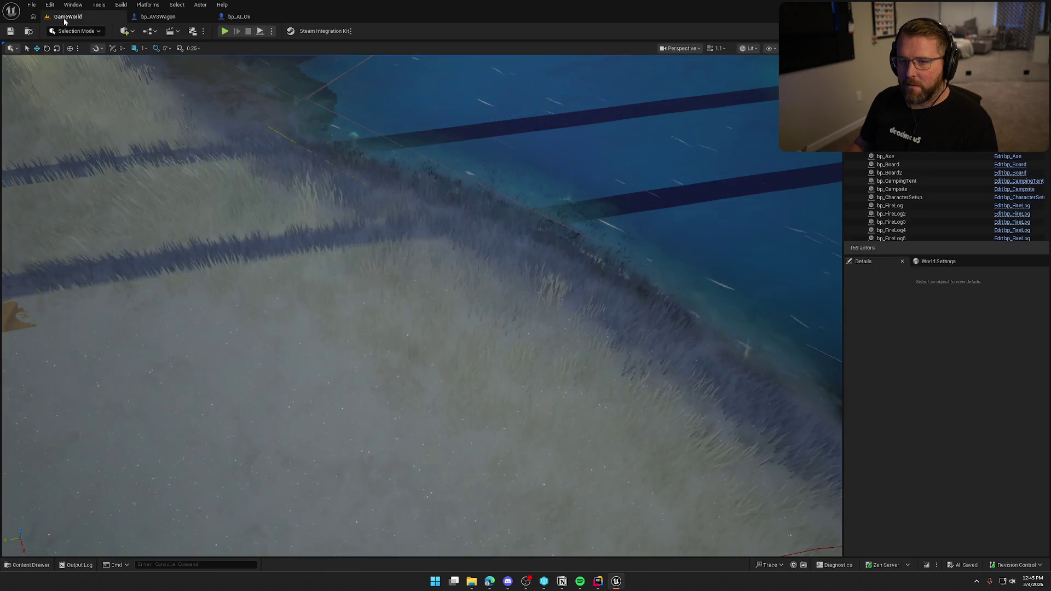
key("w")
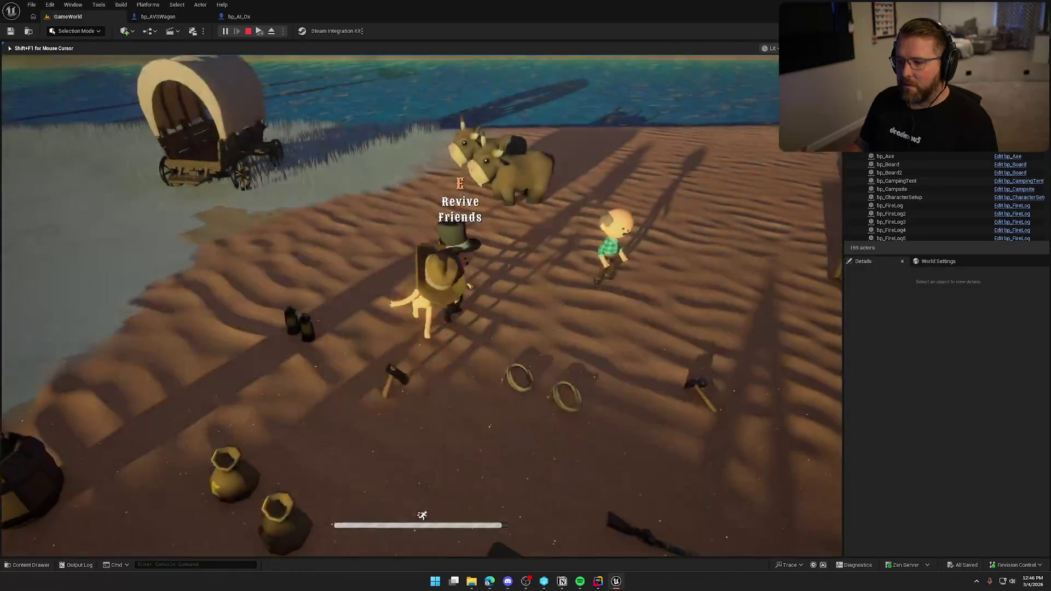
key("w")
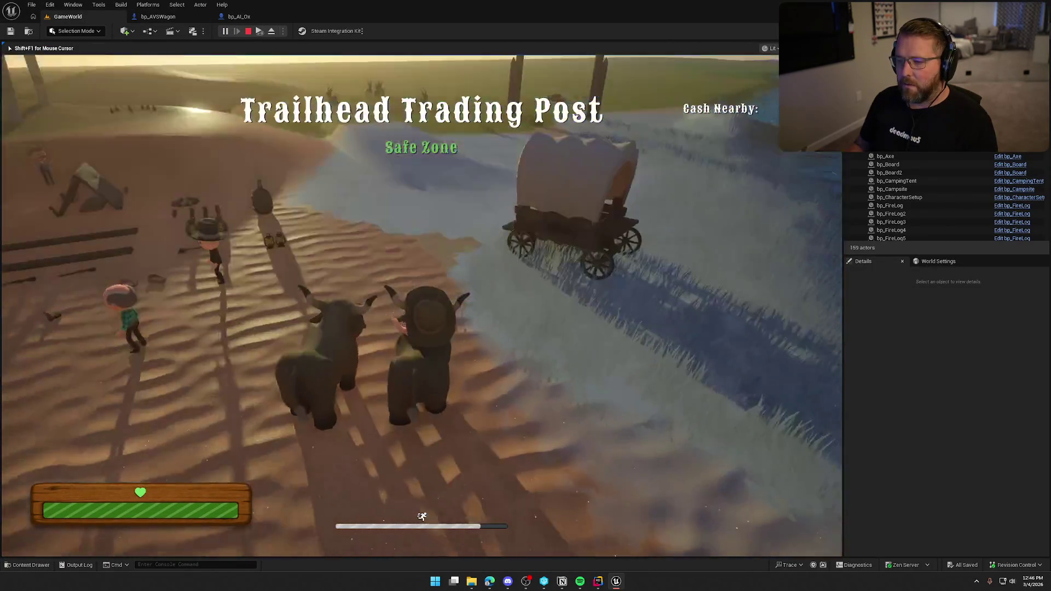
key("w")
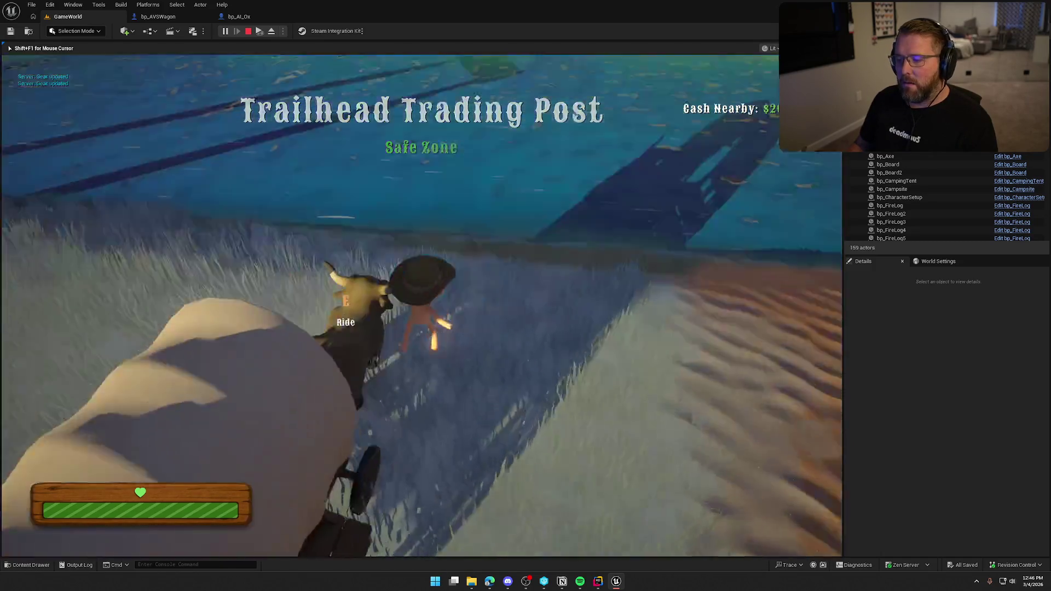
key("e")
key("w")
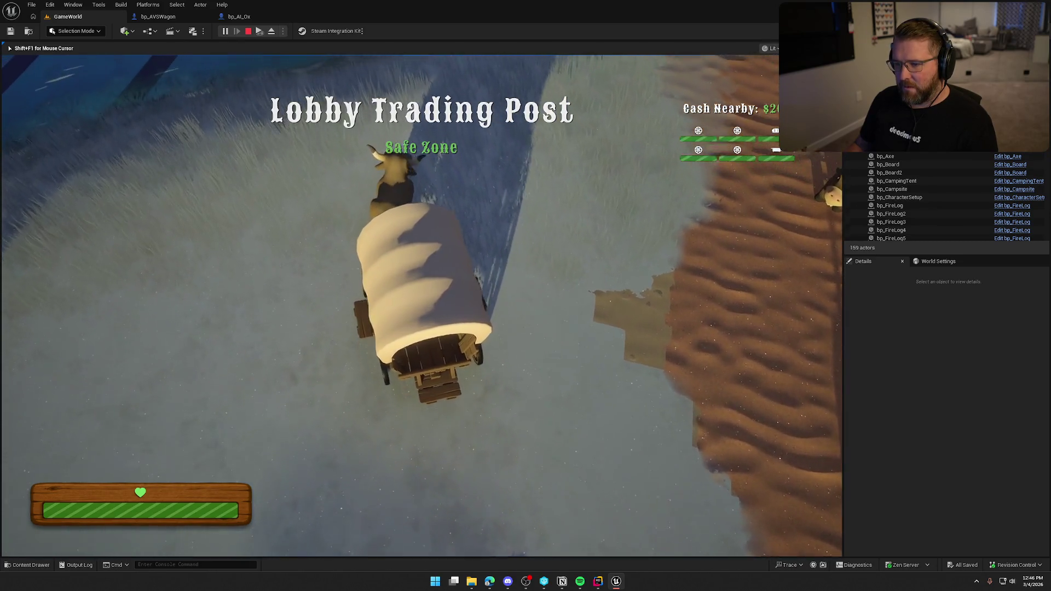
key("Escape")
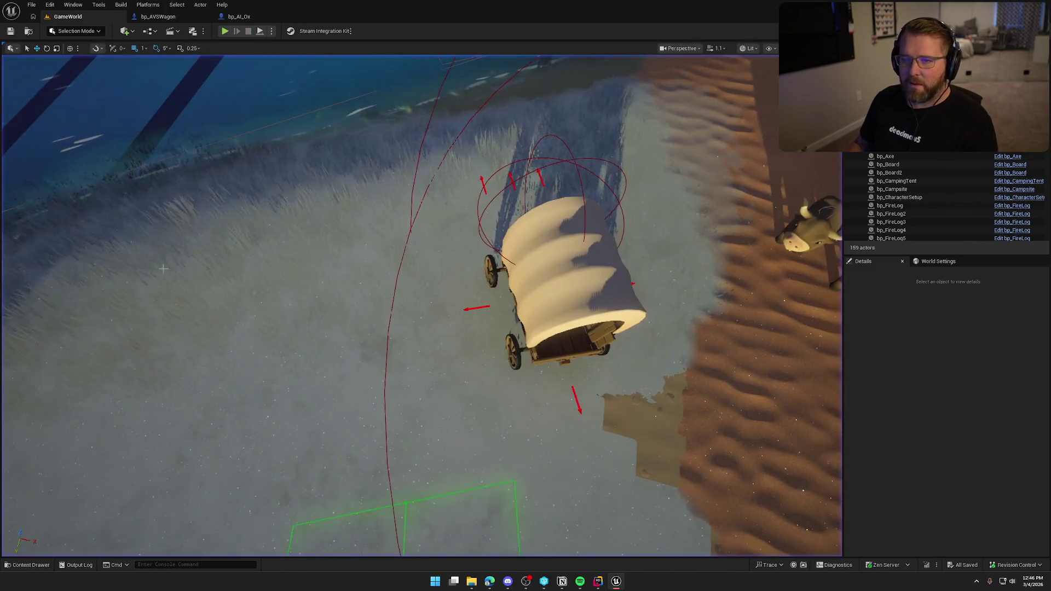
left_click(164, 16)
Bring the velocity, FInterp To and Set Actor Rotation nodes into view and shift the upper dot node
left_click(258, 19)
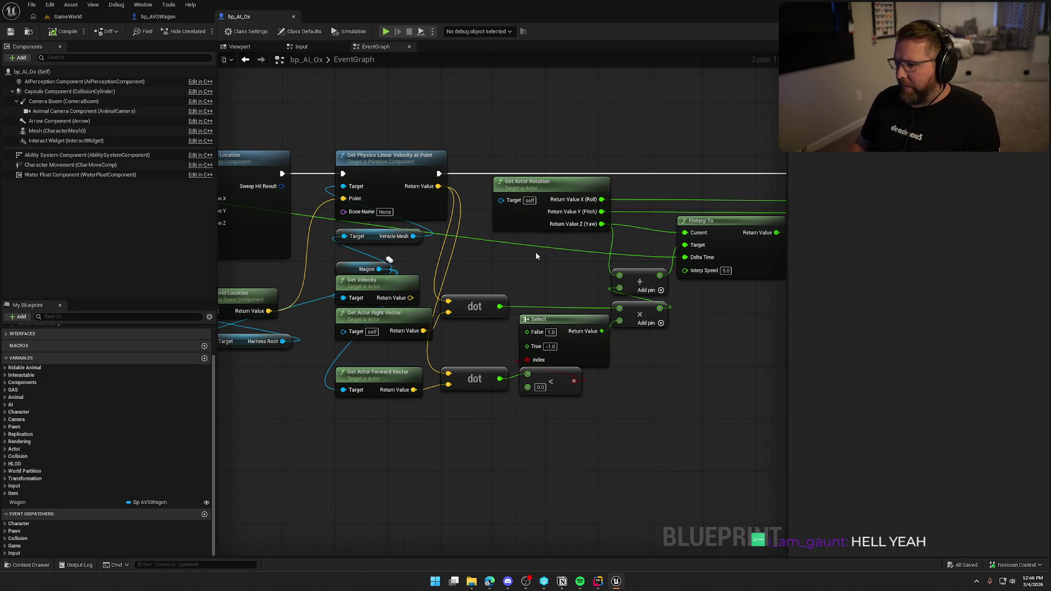
left_click_drag(384, 386, 465, 326)
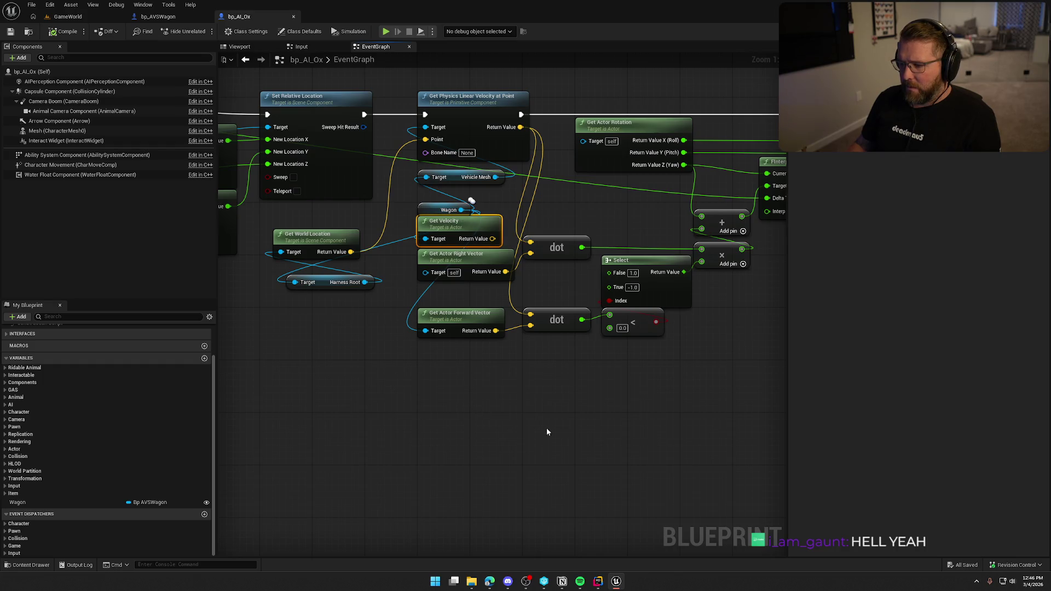
mouse_move(546, 432)
left_mouse_down()
mouse_move(486, 406)
mouse_move(502, 387)
mouse_move(493, 412)
mouse_move(476, 375)
mouse_move(409, 331)
left_mouse_up()
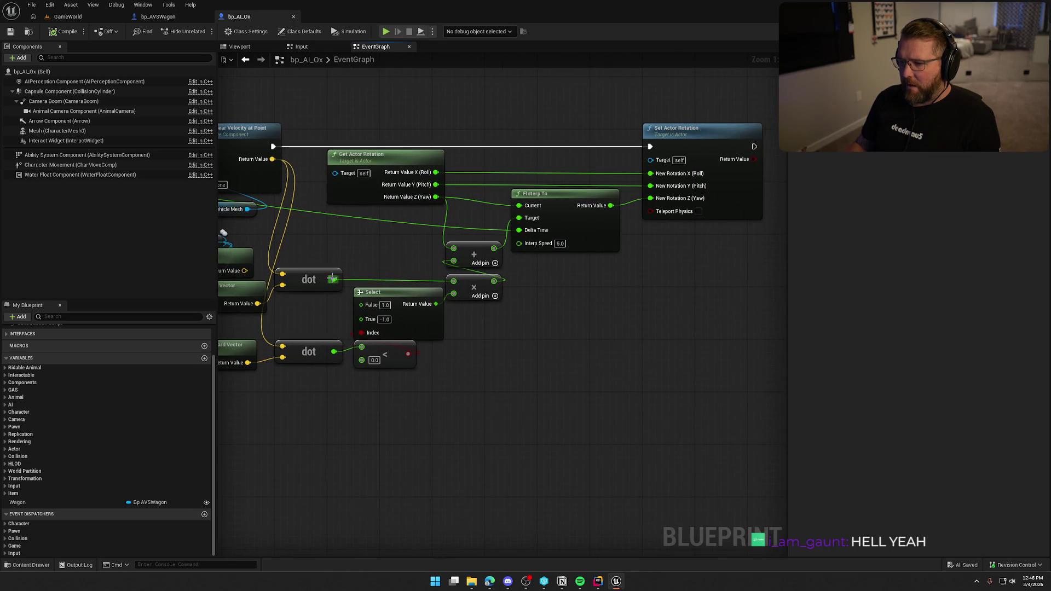
left_click_drag(332, 279, 364, 237)
key("Escape")
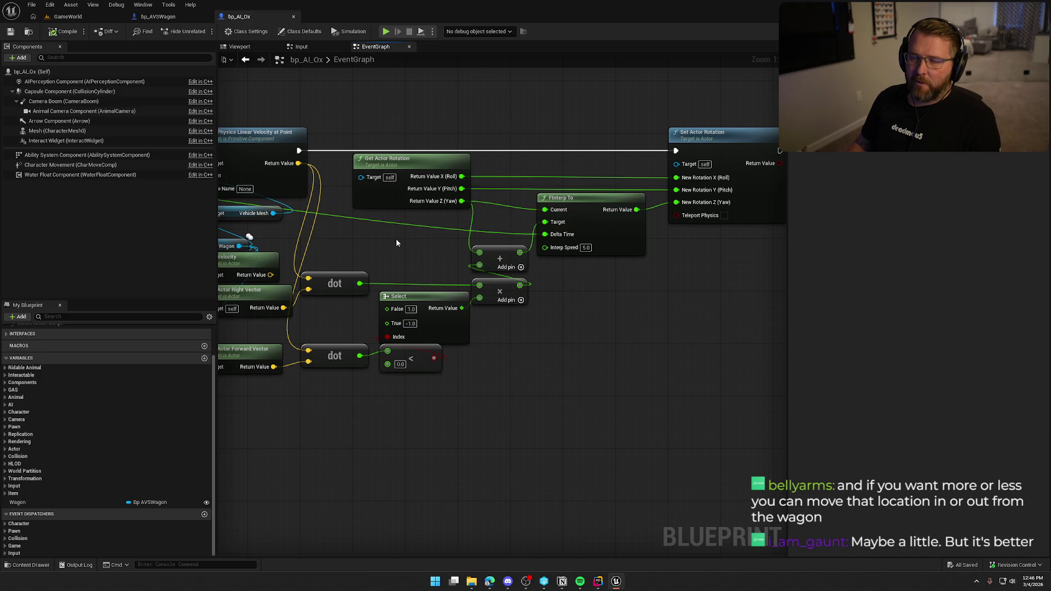
mouse_move(359, 276)
left_mouse_down()
mouse_move(366, 257)
mouse_move(361, 285)
left_mouse_up()
Add a Multiply node set to 0.5 after the upper dot product, feeding the sum
left_click_drag(397, 247, 397, 248)
type("*")
key("Return")
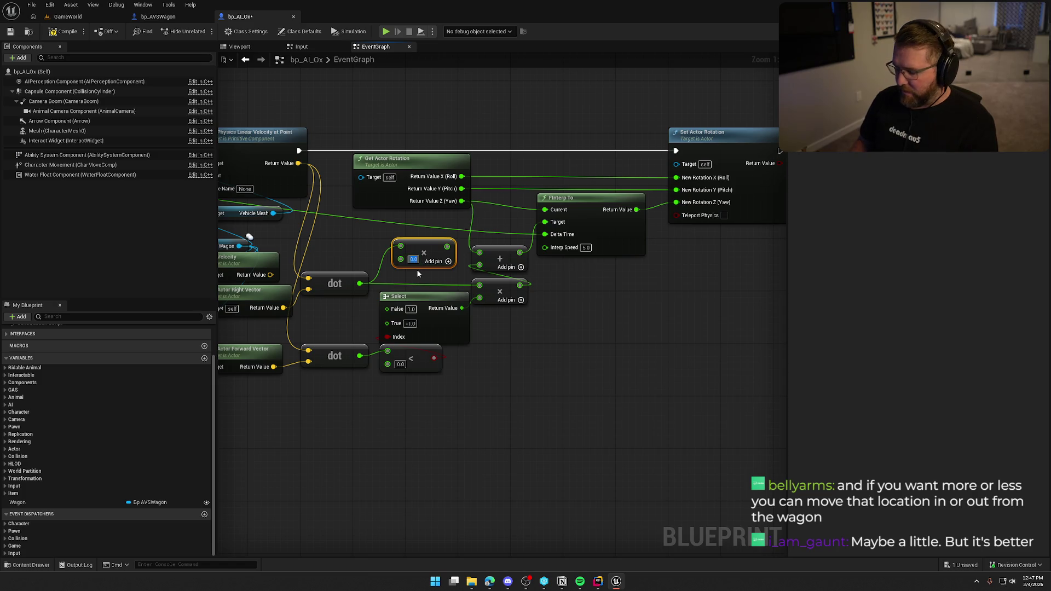
type("0.5")
mouse_move(447, 247)
left_mouse_down()
mouse_move(479, 284)
mouse_move(424, 268)
left_mouse_up()
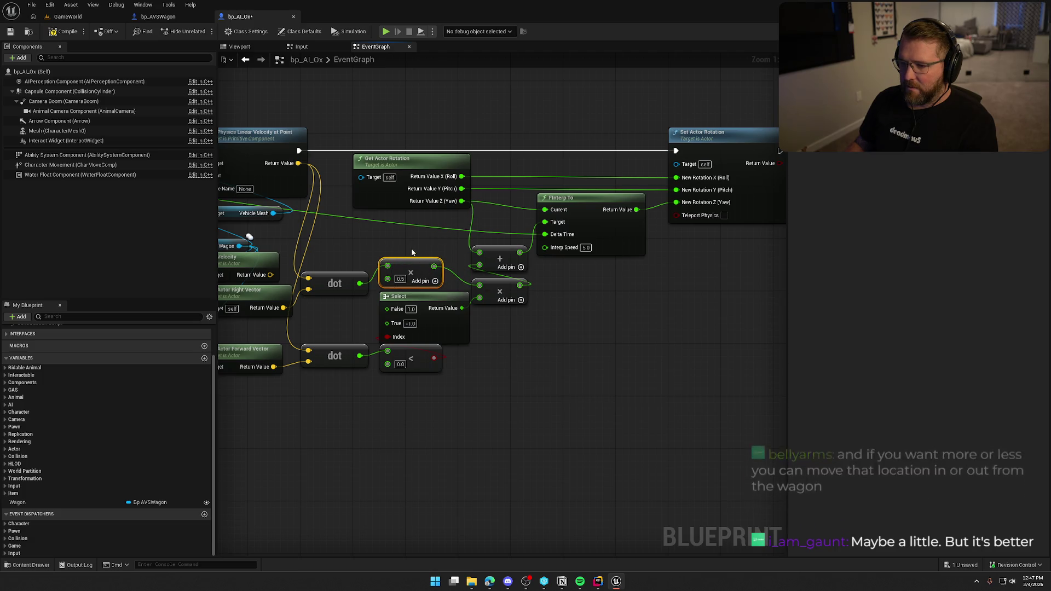
Play GameWorld, walk to the ox, ride and drive the wagon with halved steering, then stop
left_click(70, 17)
key("alt+p")
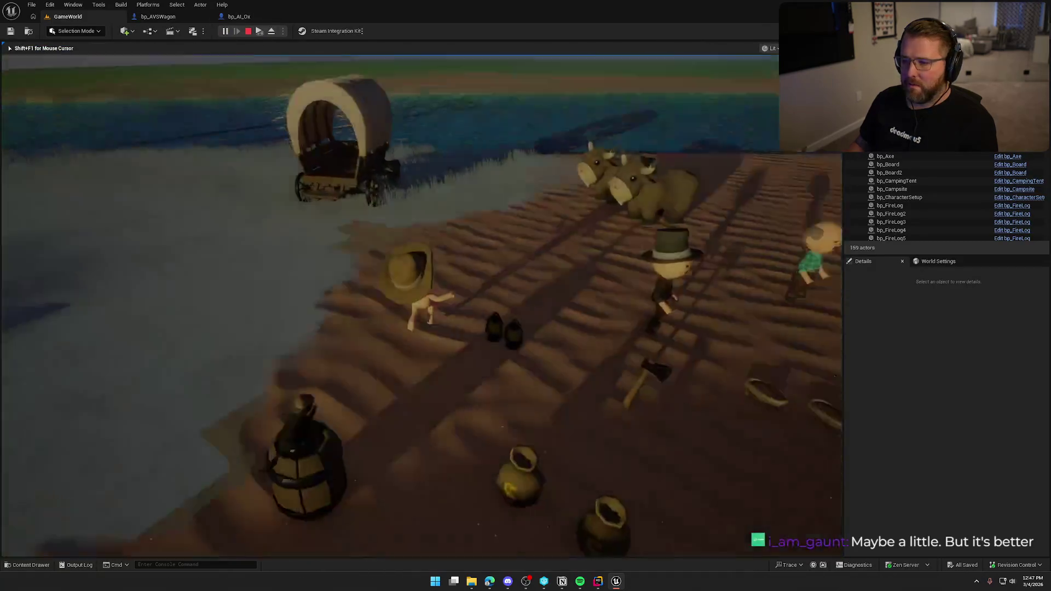
key("s")
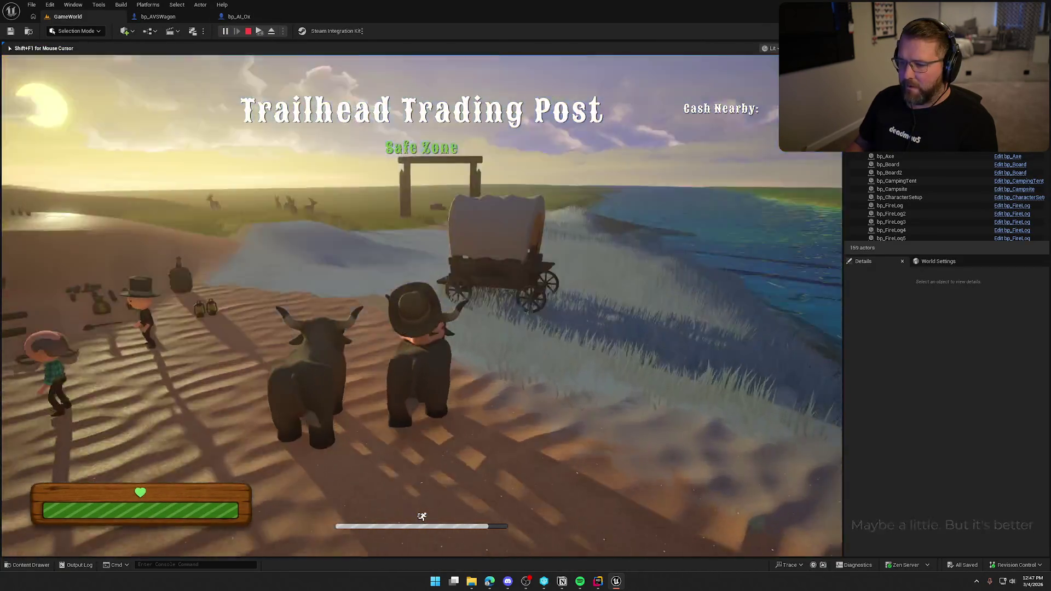
key("w")
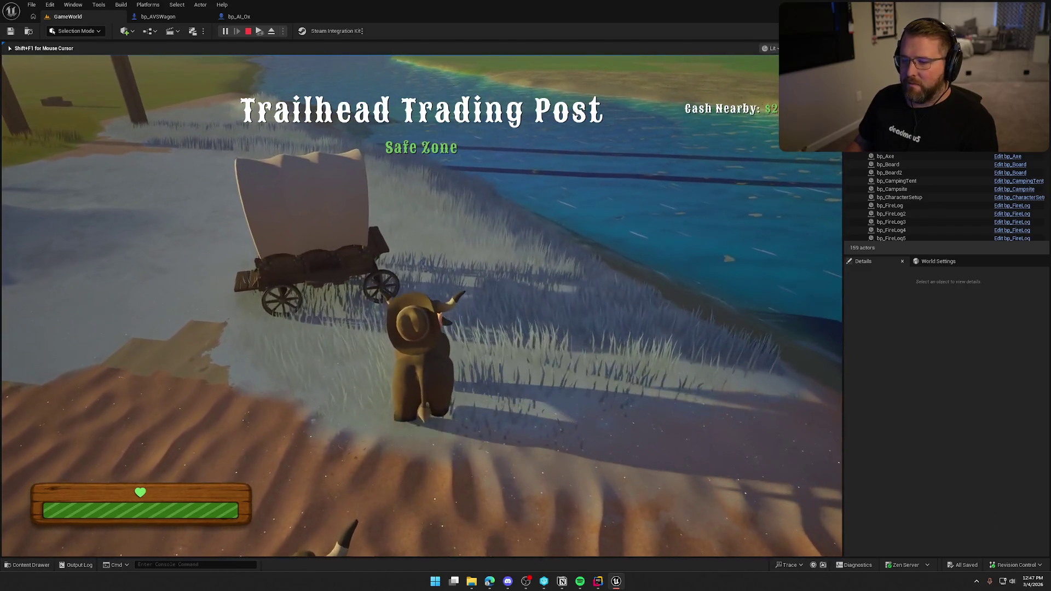
key("s")
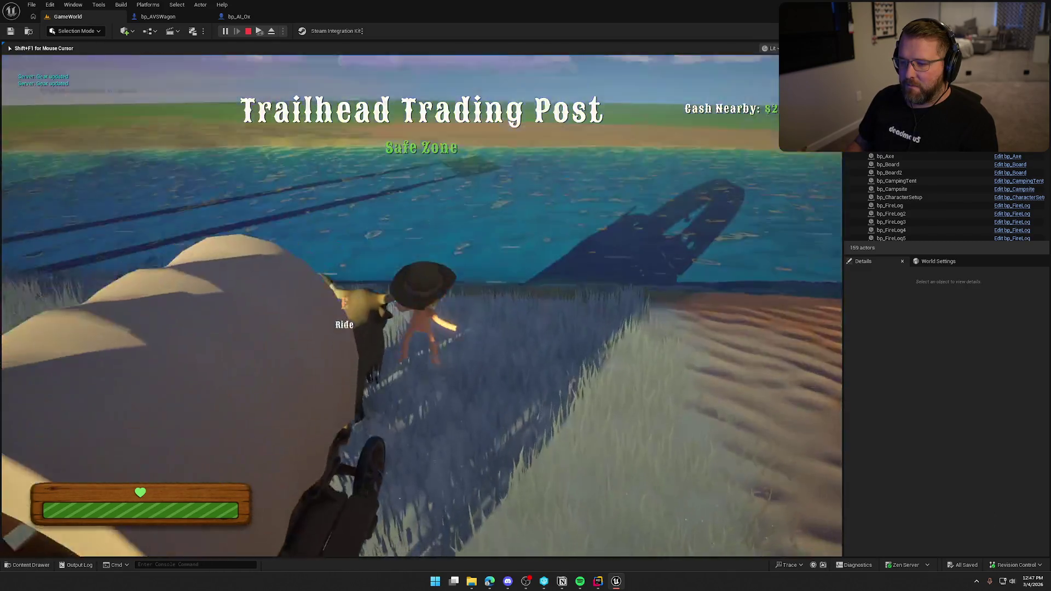
key("e")
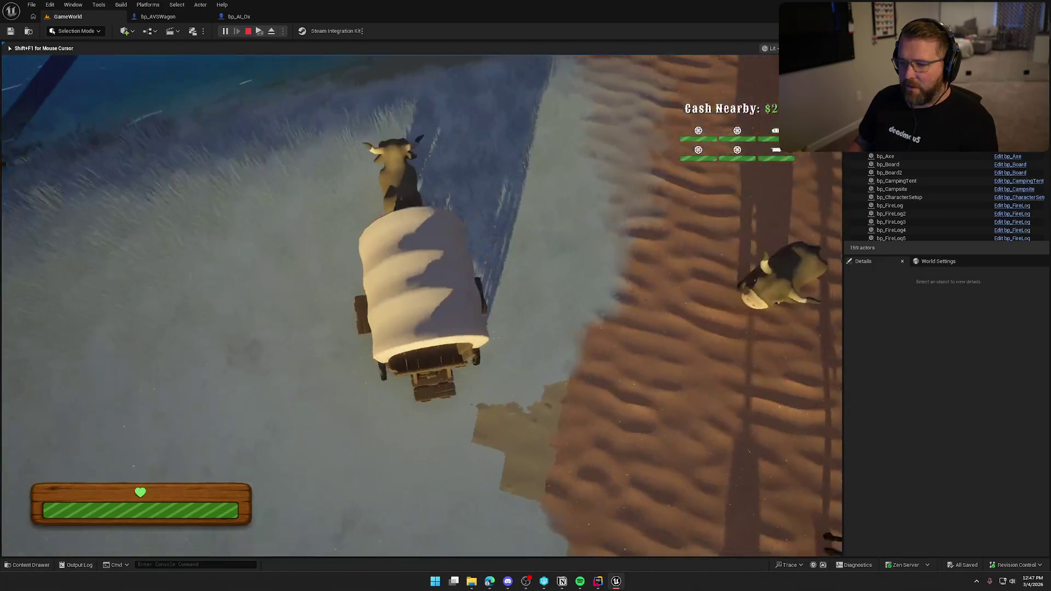
key("w")
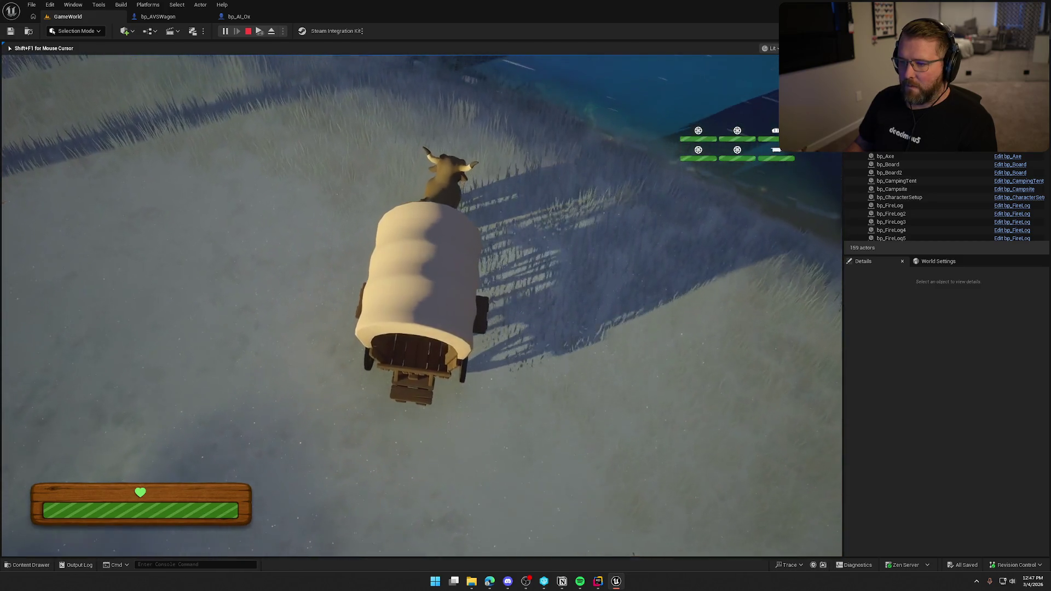
key("Escape")
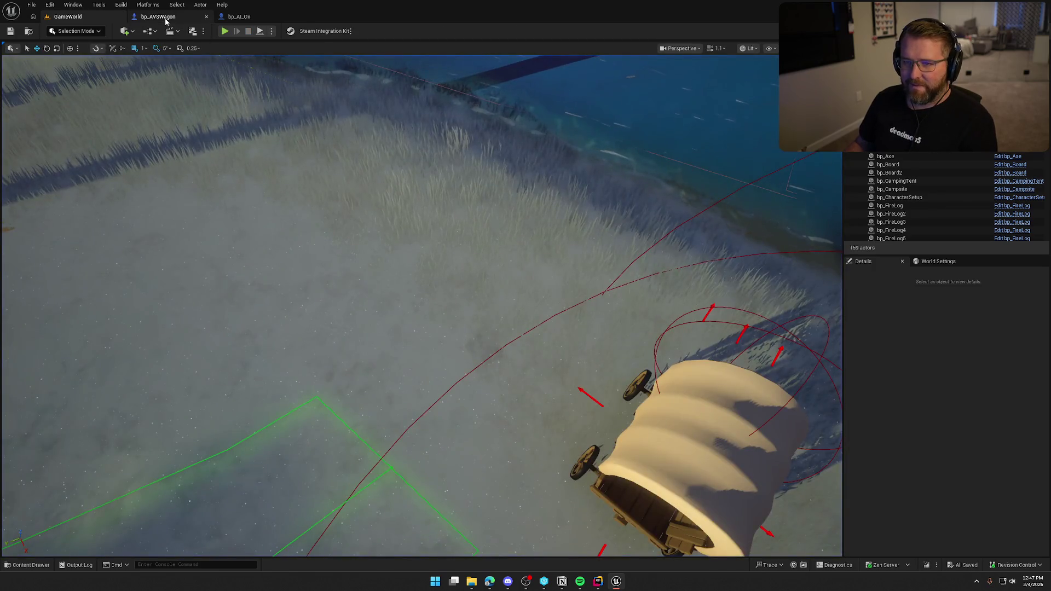
Change the multiplier to 0.25 and delete the unused Get Velocity node
left_click(238, 18)
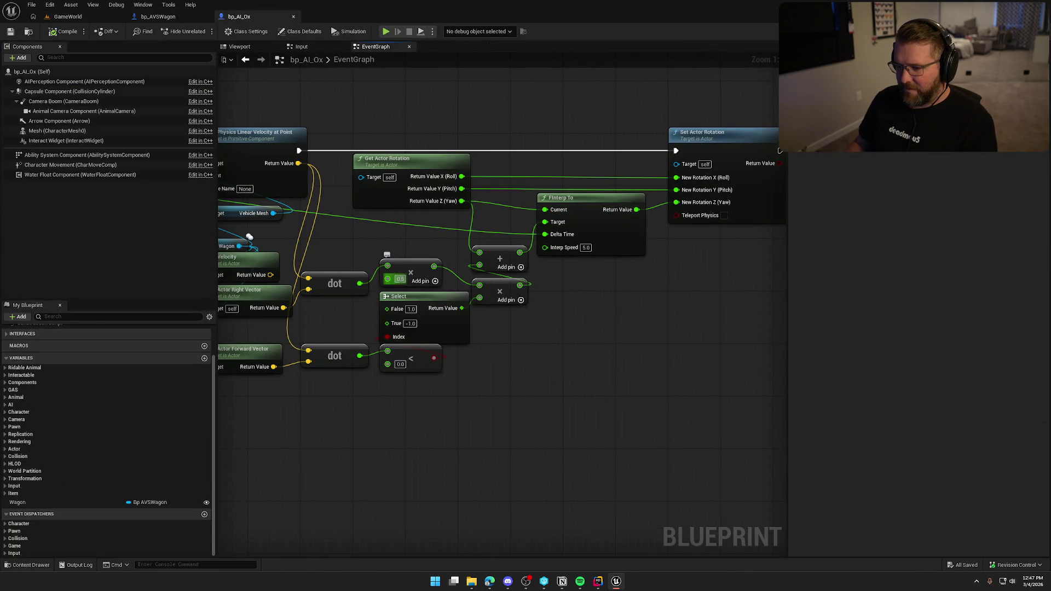
type("2")
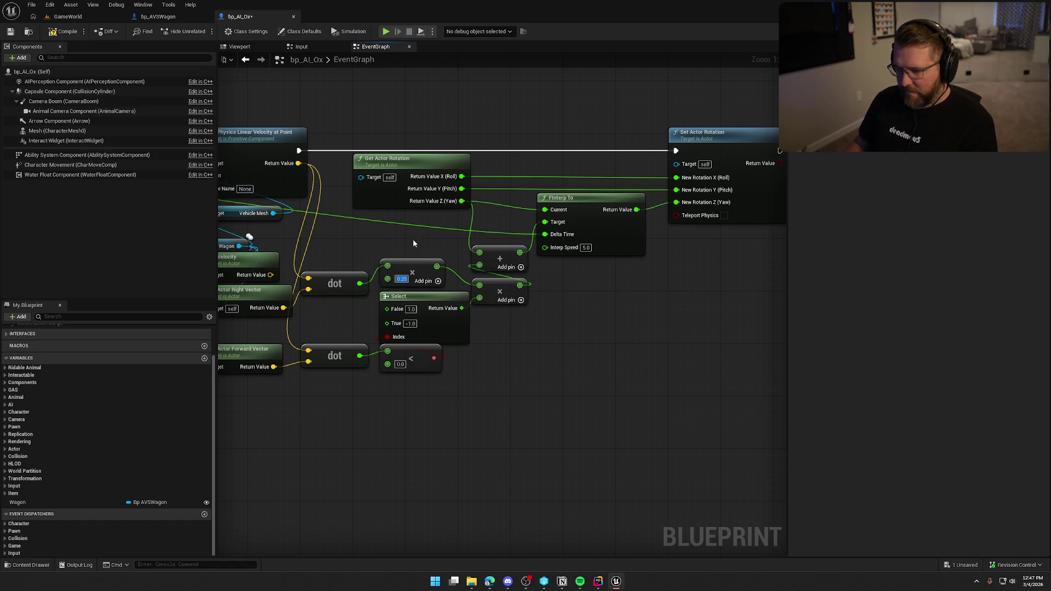
left_click_drag(413, 239, 511, 242)
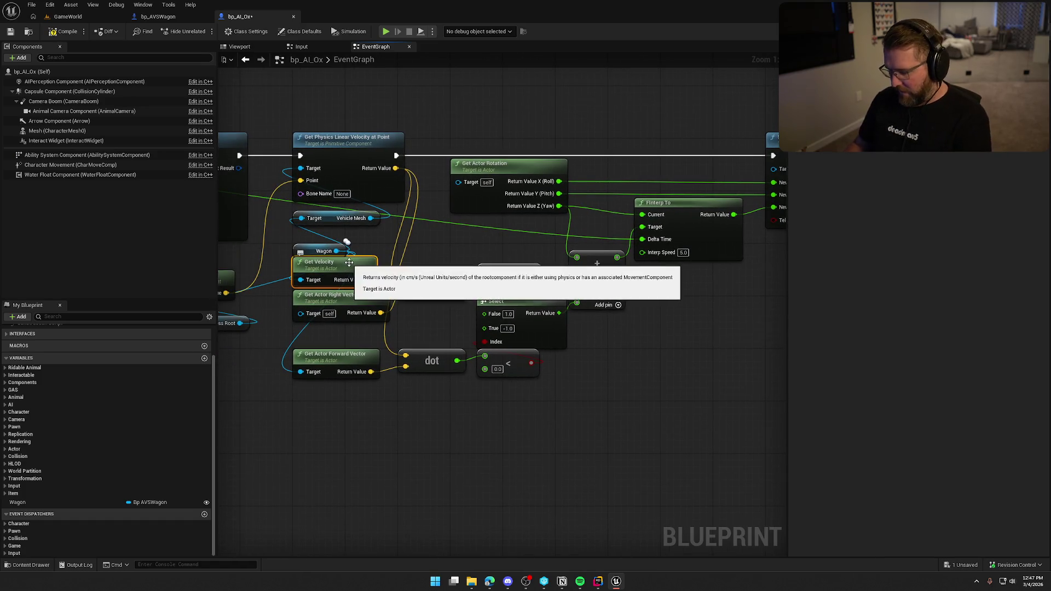
key("Delete")
Arrange Get World Location, Harness Root and Wagon neatly beside the Vehicle Mesh getter
left_click_drag(343, 265, 414, 217)
mouse_move(274, 237)
left_mouse_down()
mouse_move(370, 247)
mouse_move(405, 197)
mouse_move(329, 225)
left_mouse_up()
mouse_move(272, 280)
left_mouse_down()
mouse_move(408, 208)
mouse_move(402, 193)
mouse_move(356, 200)
mouse_move(253, 278)
left_mouse_up()
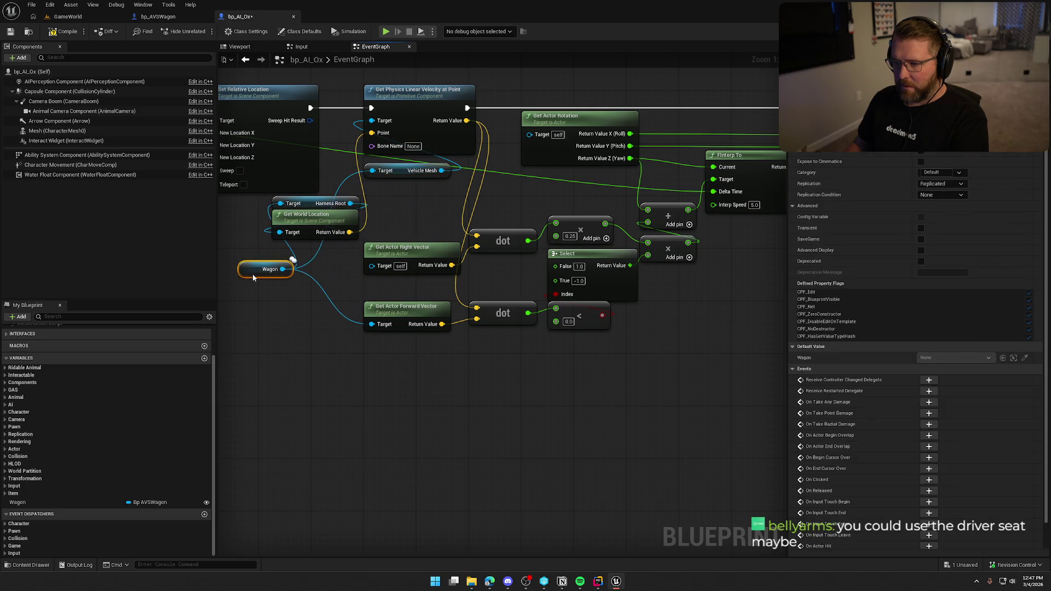
left_click_drag(319, 285, 375, 296)
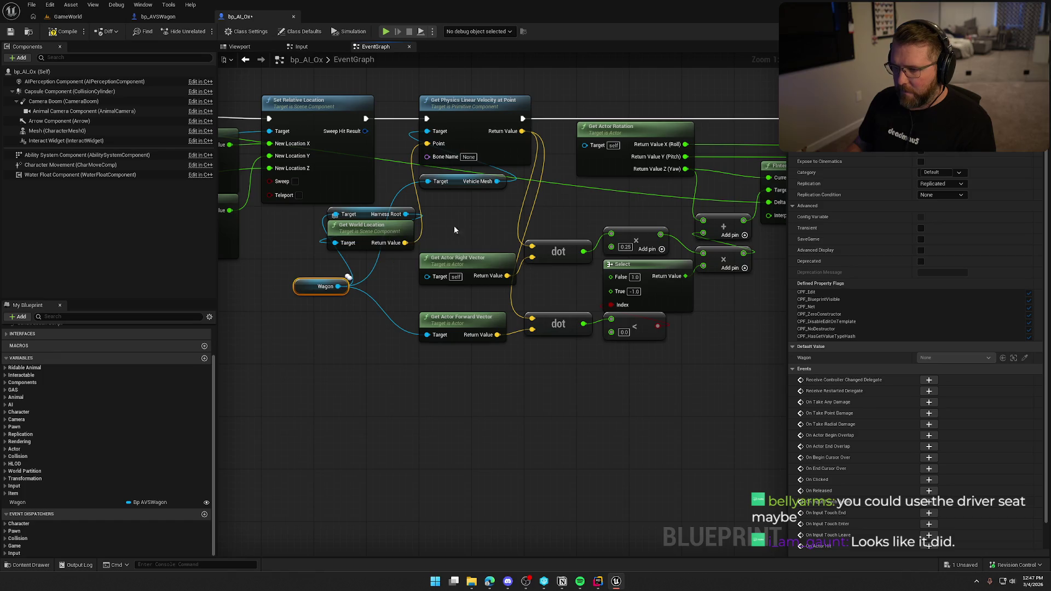
left_click_drag(371, 233, 449, 212)
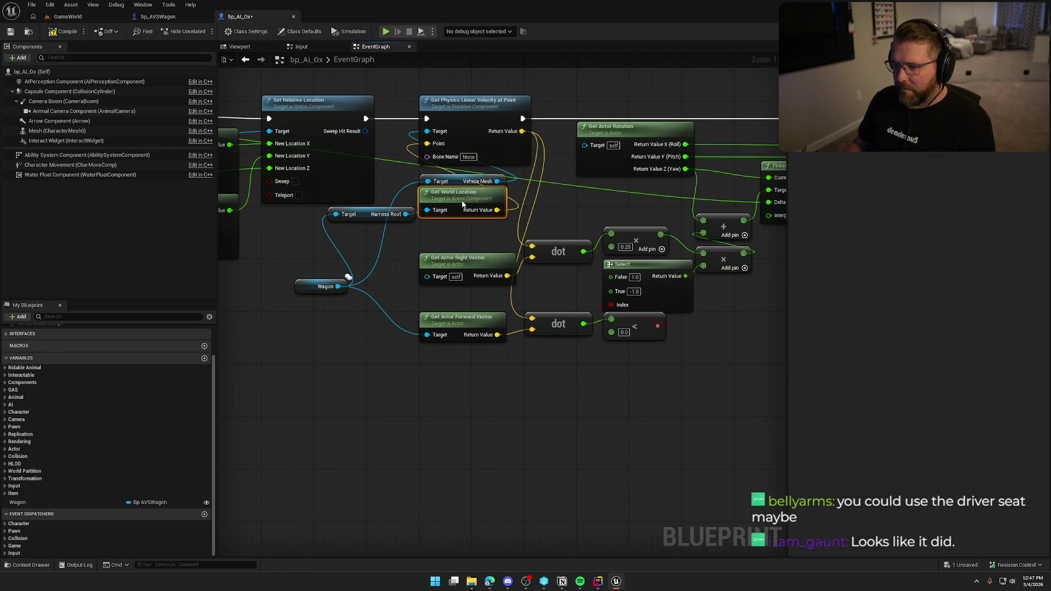
left_click_drag(361, 216, 458, 229)
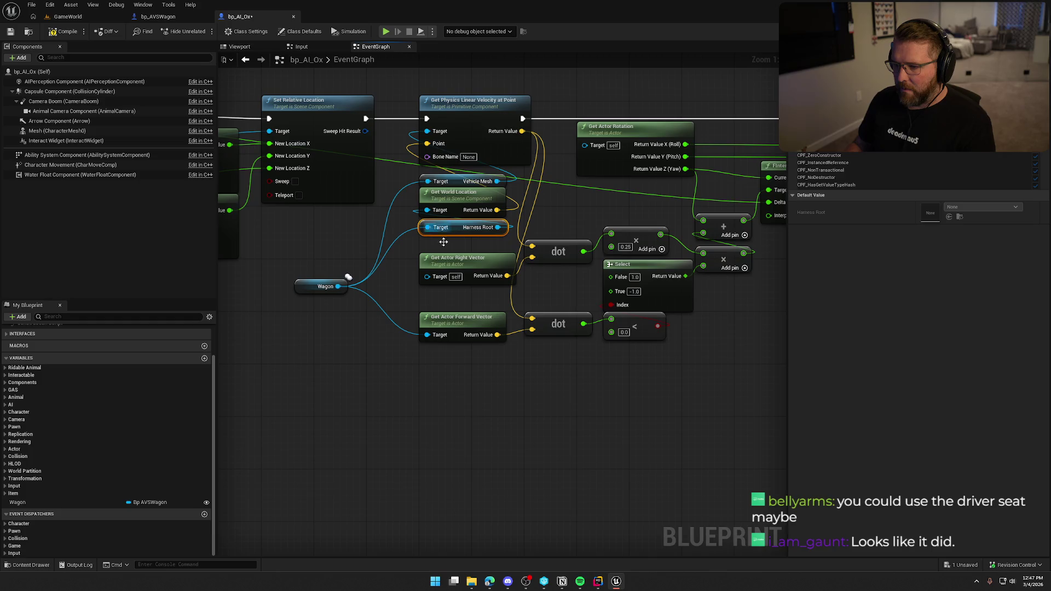
left_click_drag(308, 287, 326, 273)
left_click(385, 297)
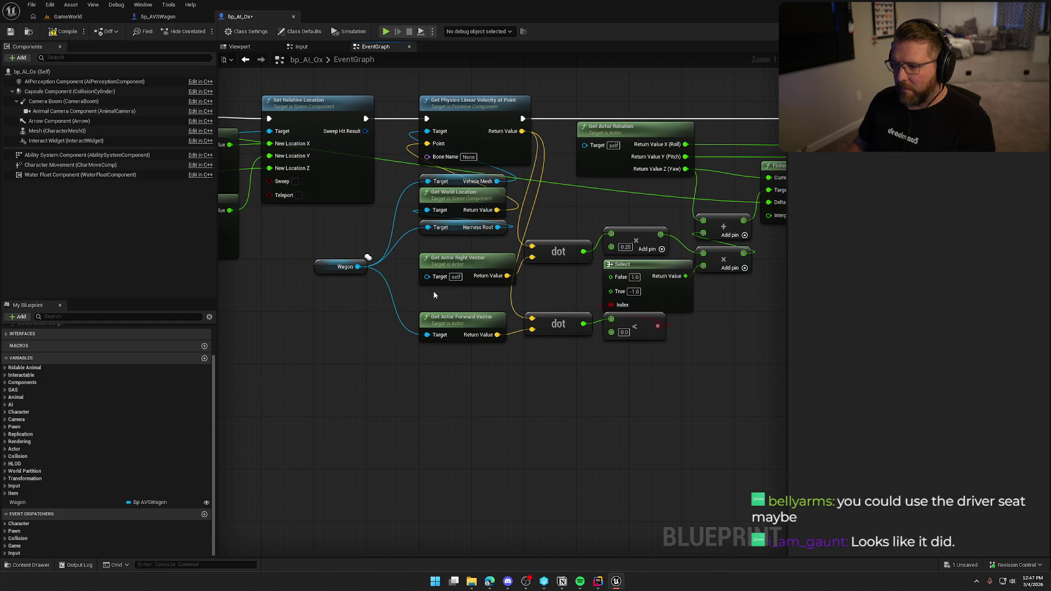
left_click_drag(454, 295, 386, 296)
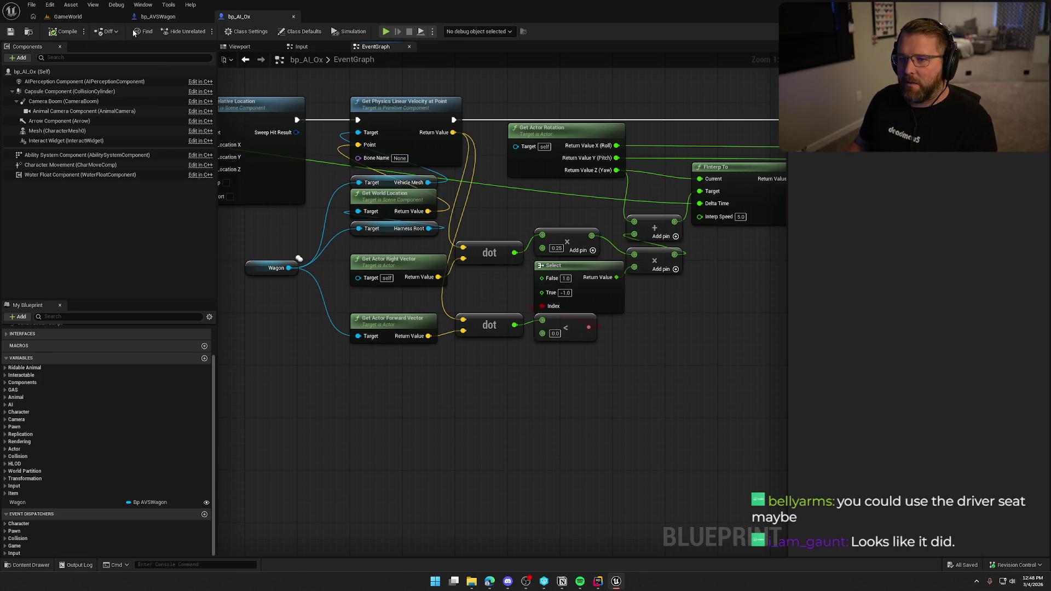
Play GameWorld, walk to the ox, drive the wagon, then stop the session
left_click(77, 17)
left_click(224, 31)
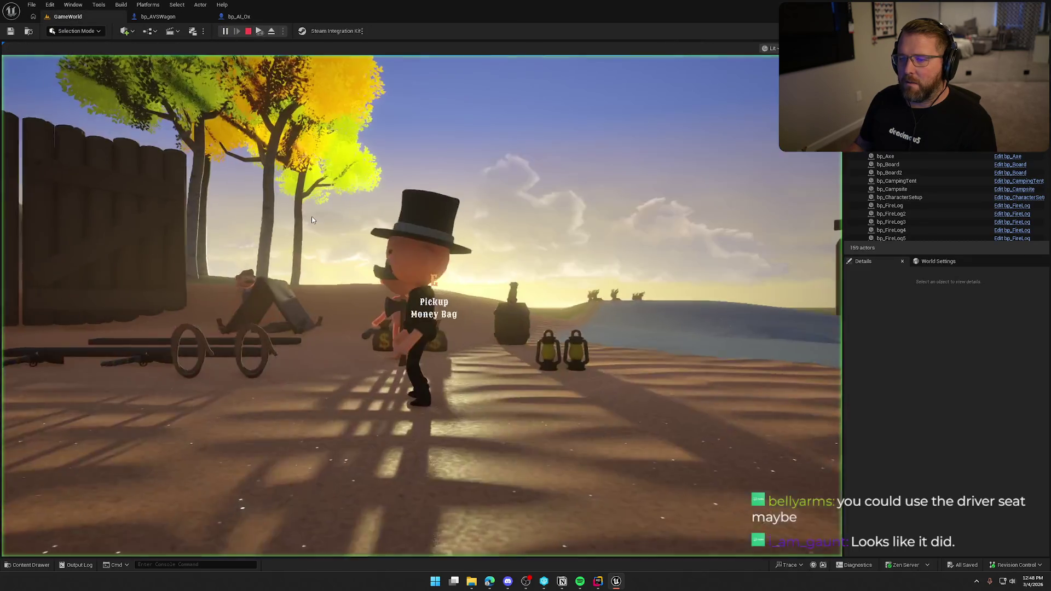
key("w")
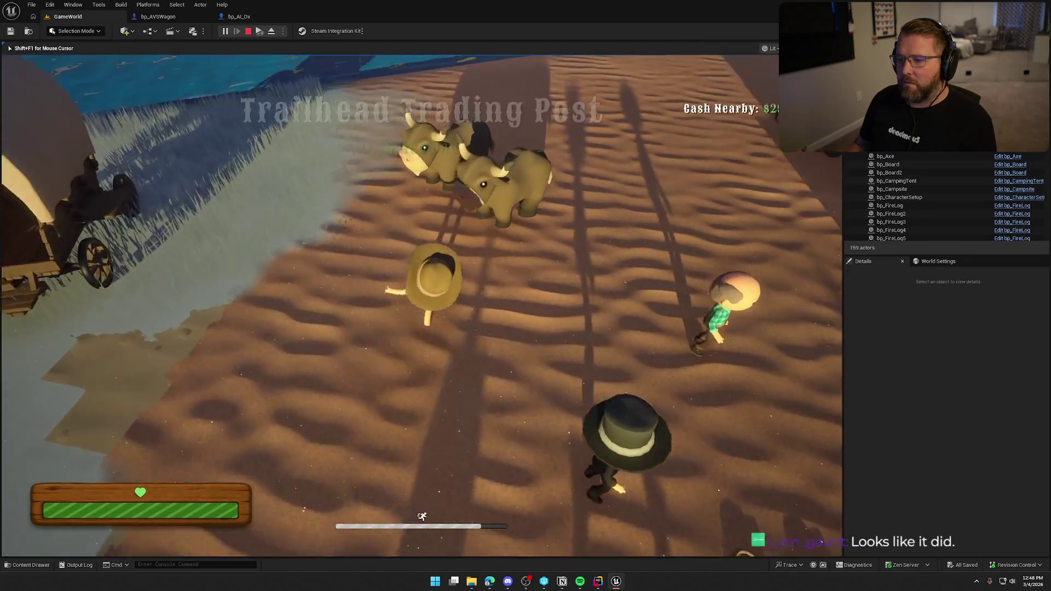
key("w")
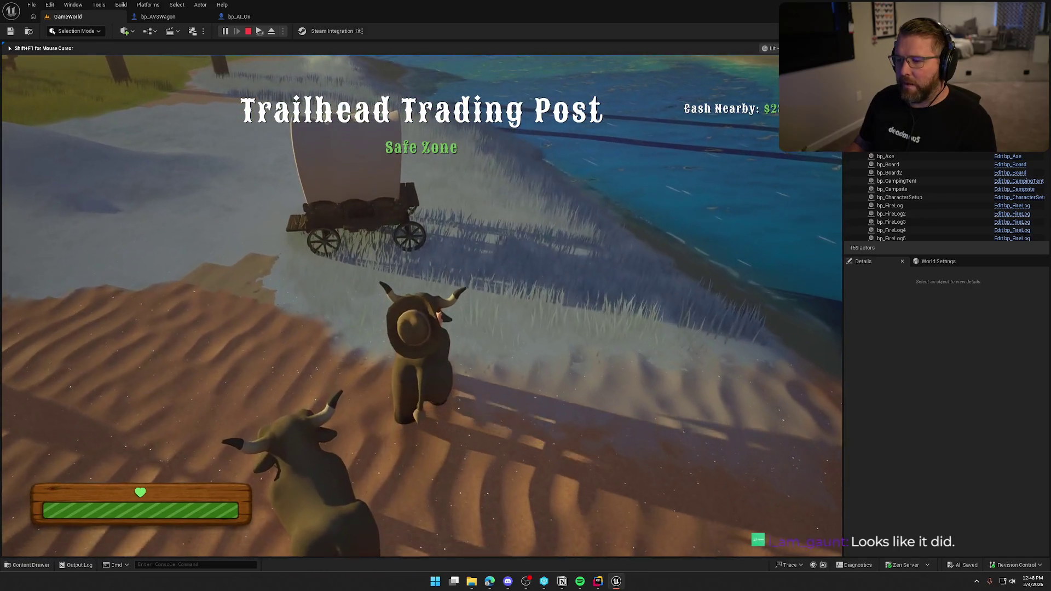
key("w")
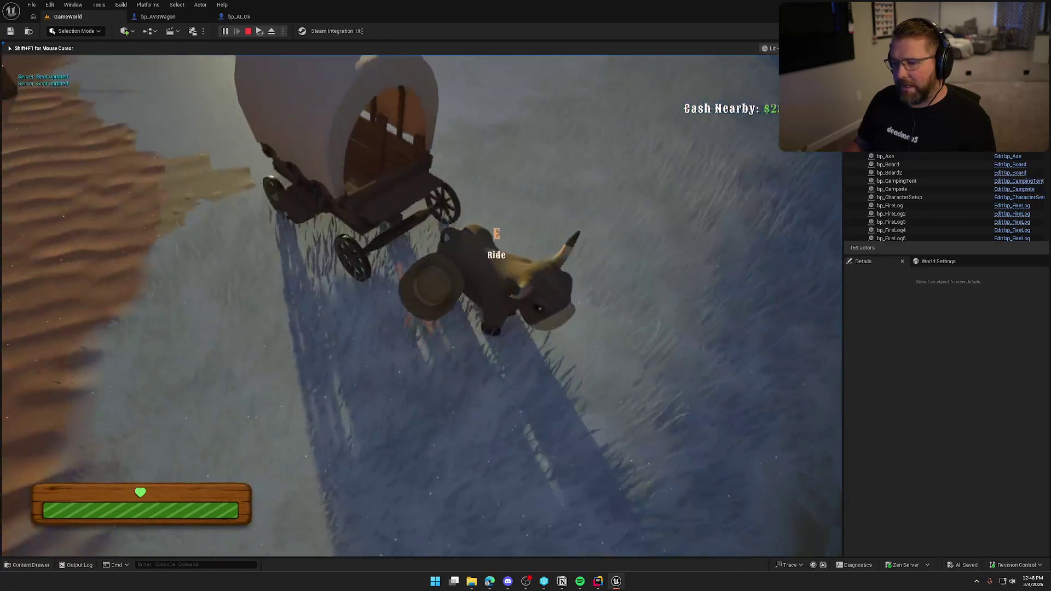
key("e")
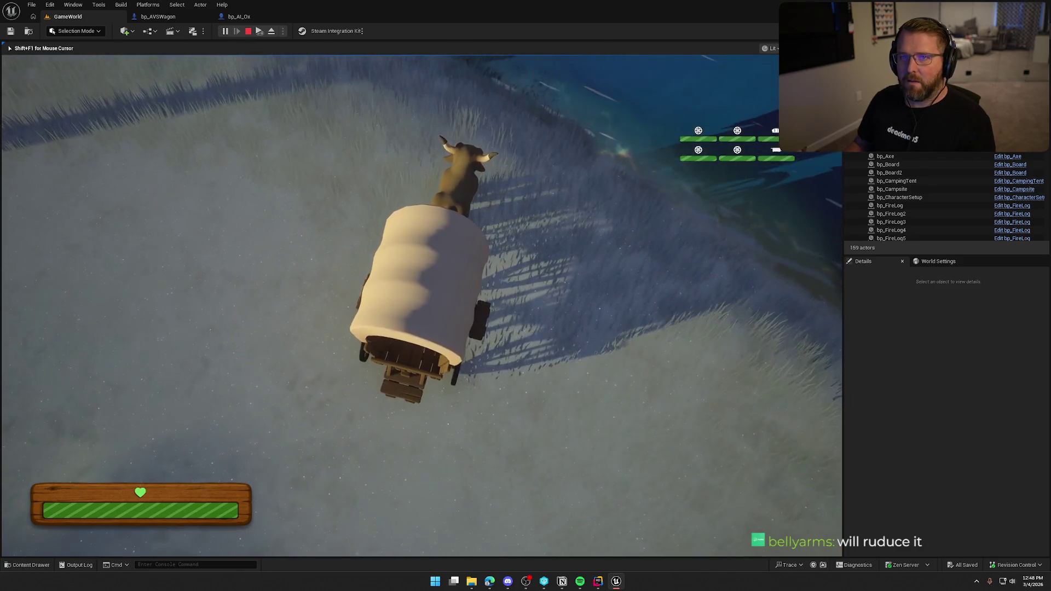
key("Escape")
Delete the 0.25 Multiply node and wire the dot product result straight onward
left_click(158, 17)
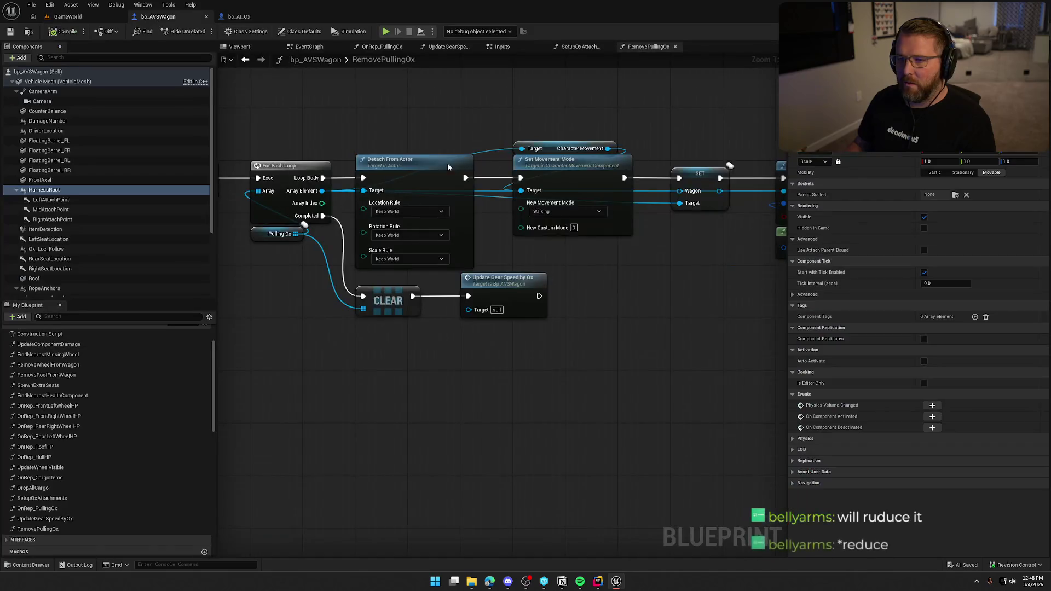
left_click(245, 15)
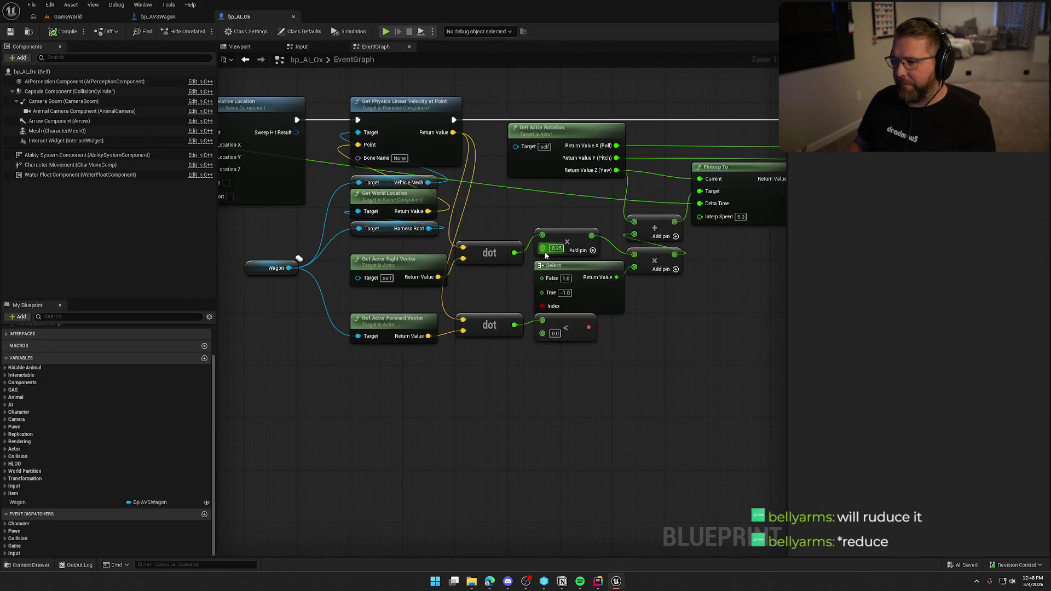
left_click_drag(514, 252, 521, 256)
left_click_drag(638, 257, 635, 255)
left_click(566, 241)
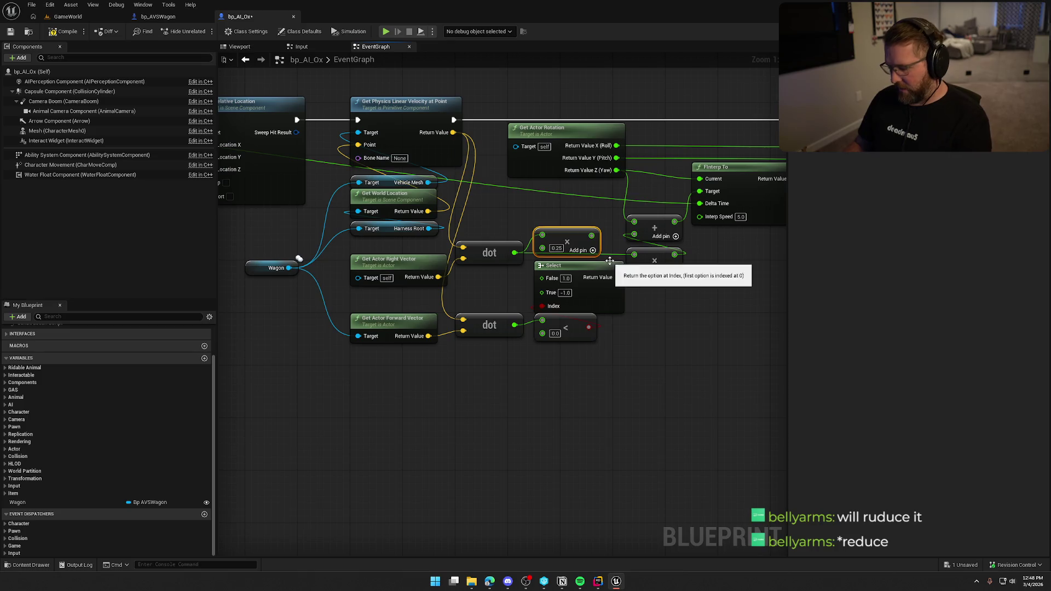
key("Delete")
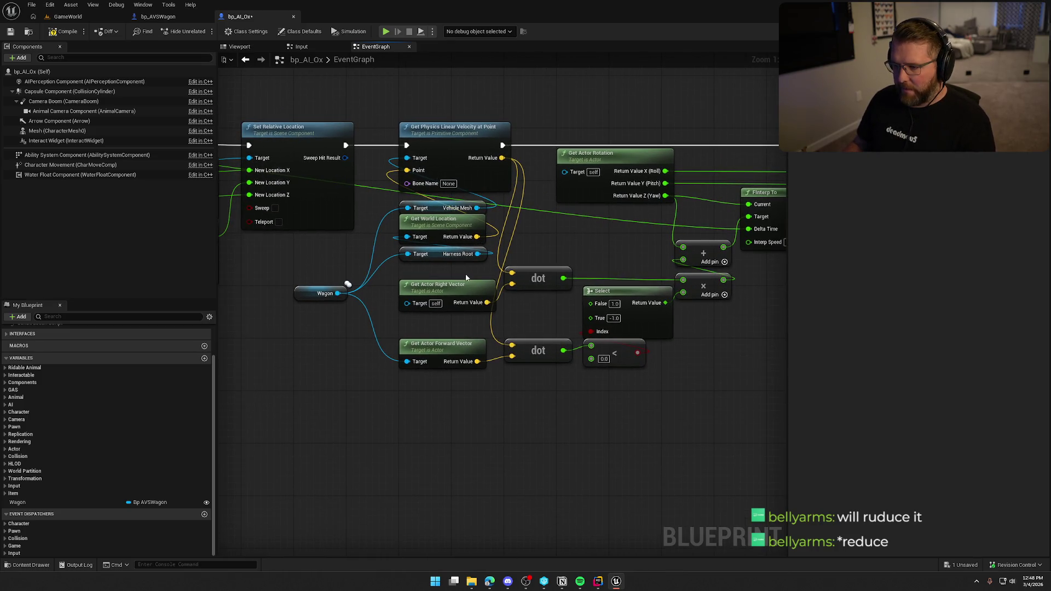
left_click_drag(467, 278, 438, 241)
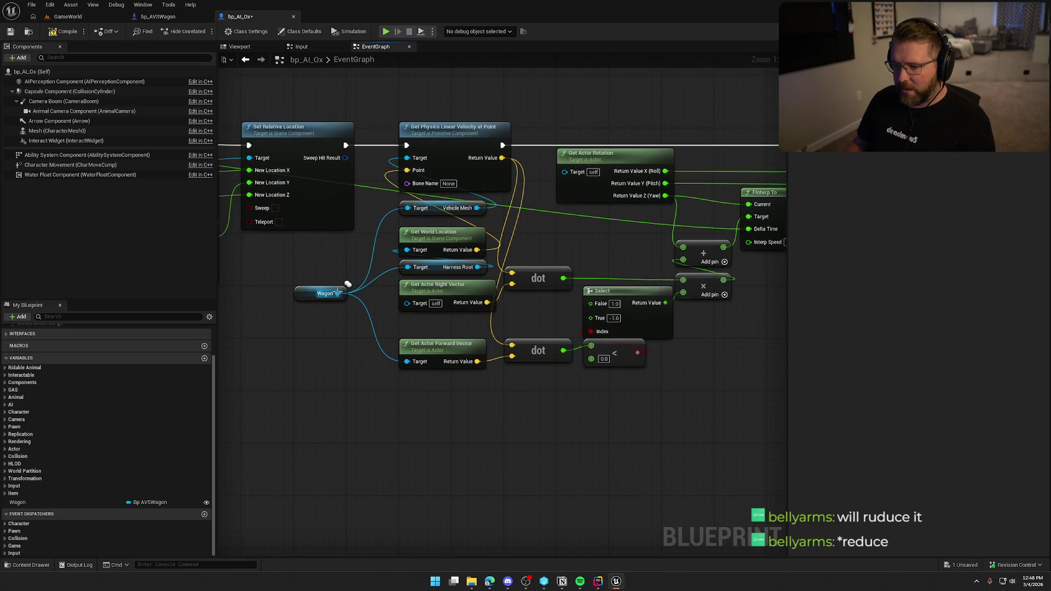
Locate the FrontAxel component in bp_AVSWagon's viewport
left_click(158, 16)
left_click(239, 47)
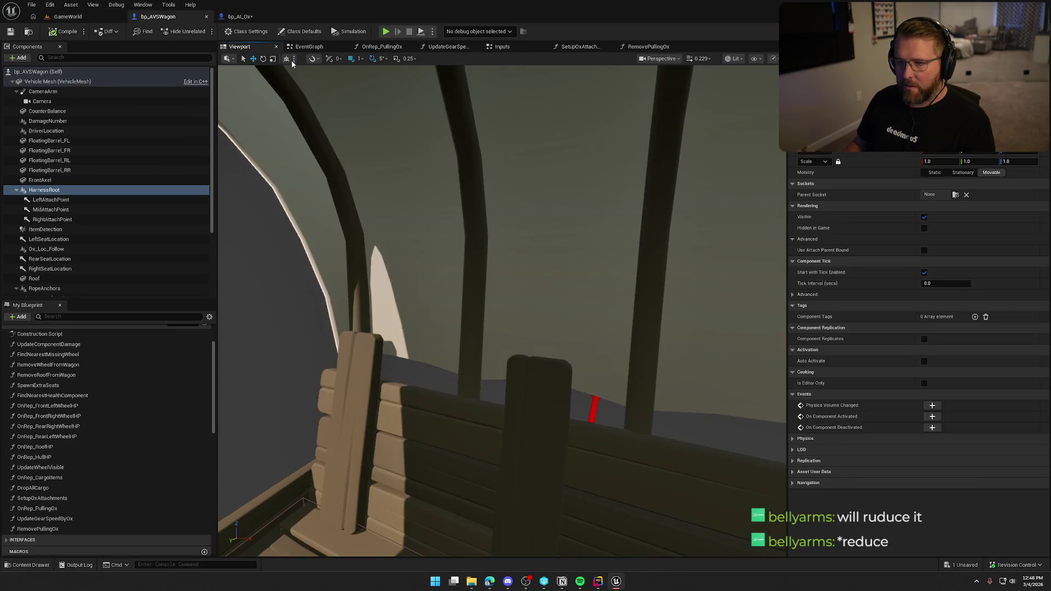
key("f")
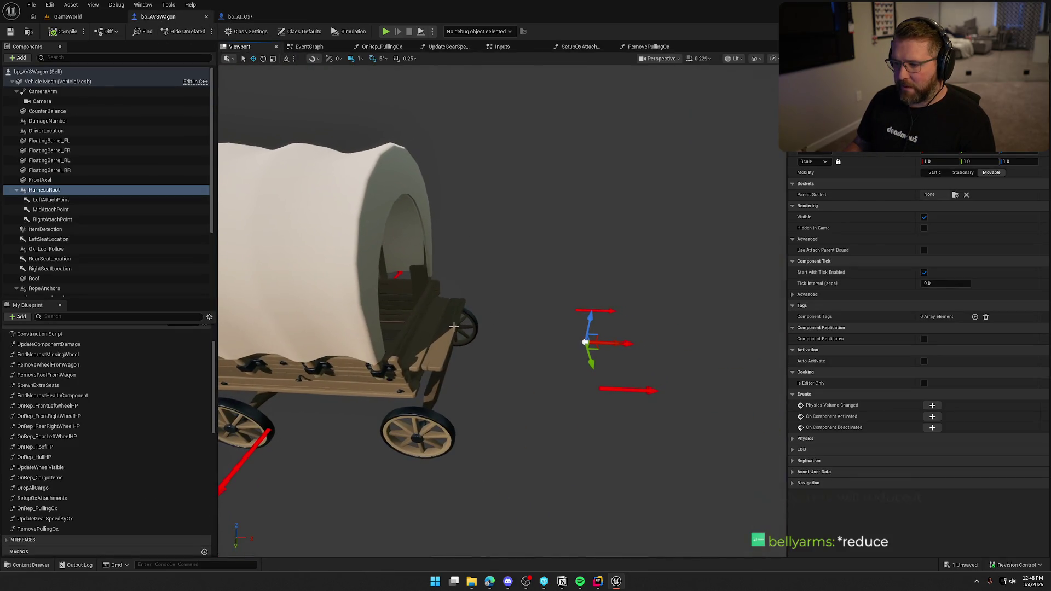
left_click(40, 180)
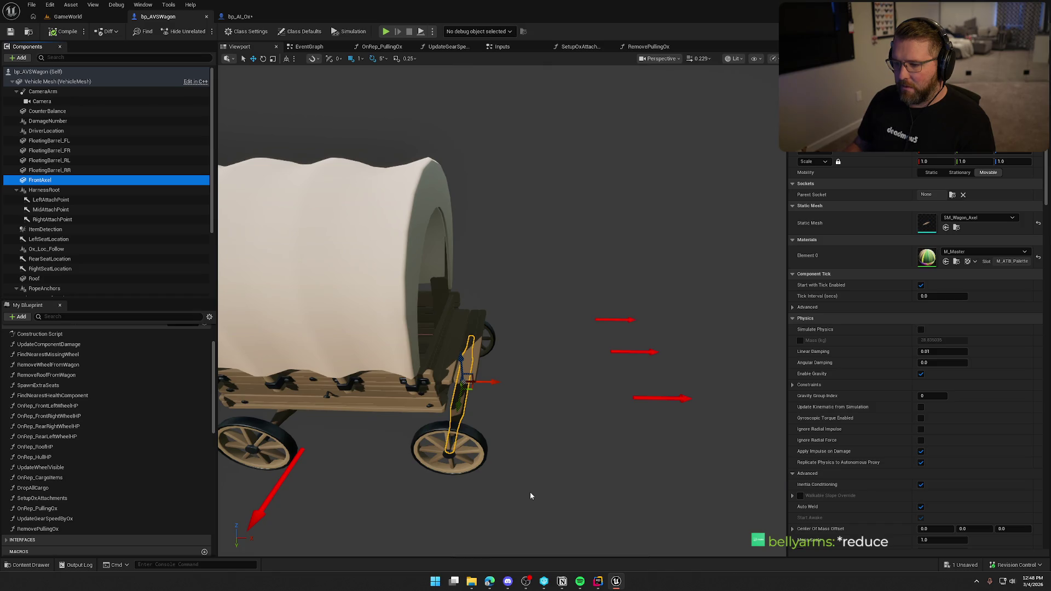
Add Get Front Axel off Wagon as Get World Location's target, then compile and save
left_click(236, 16)
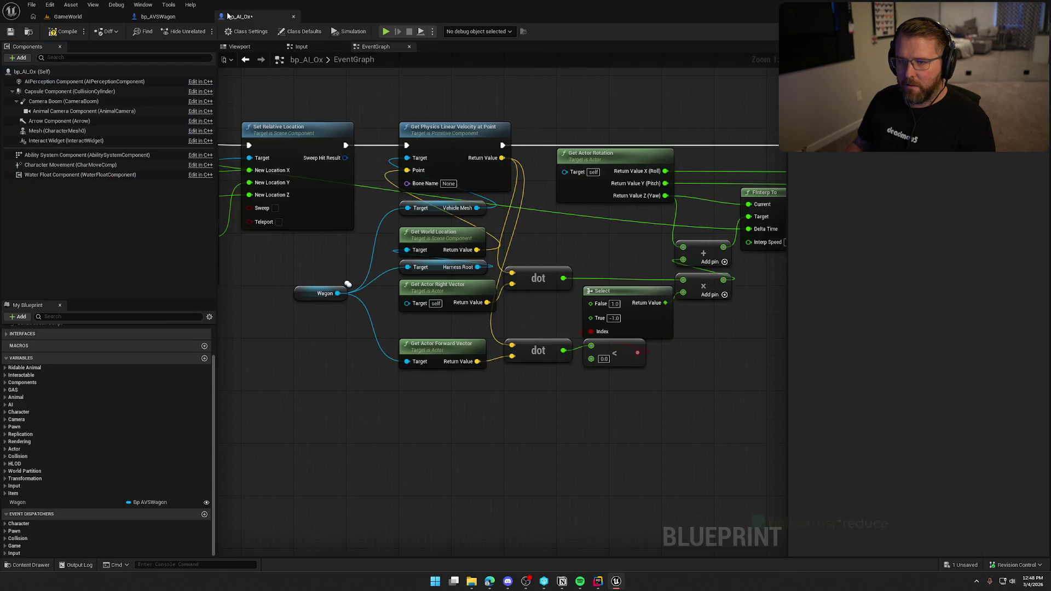
left_click_drag(336, 294, 353, 344)
type("f")
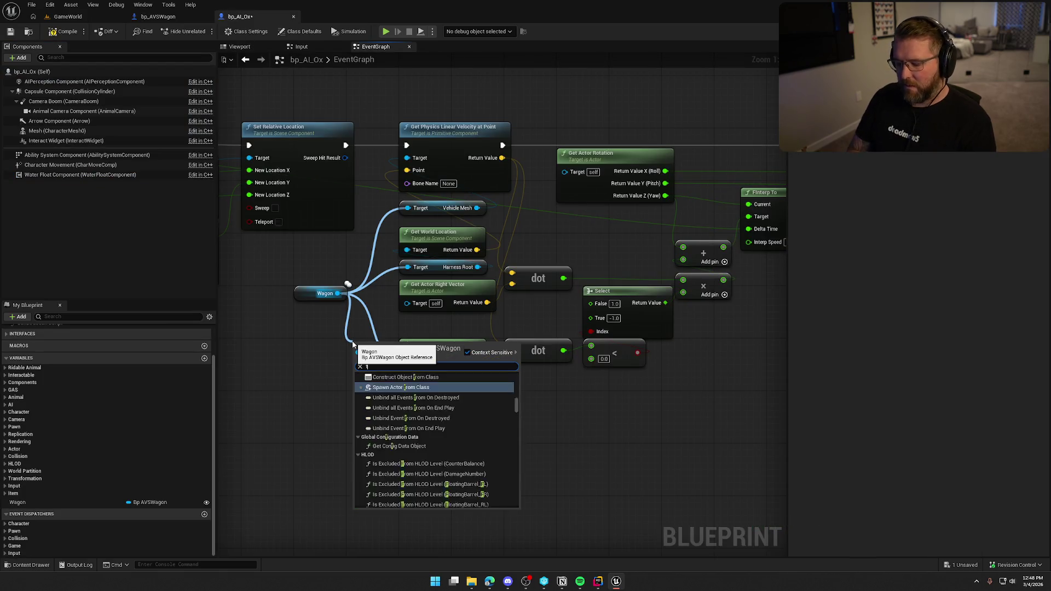
key("BackSpace")
type("get front axel")
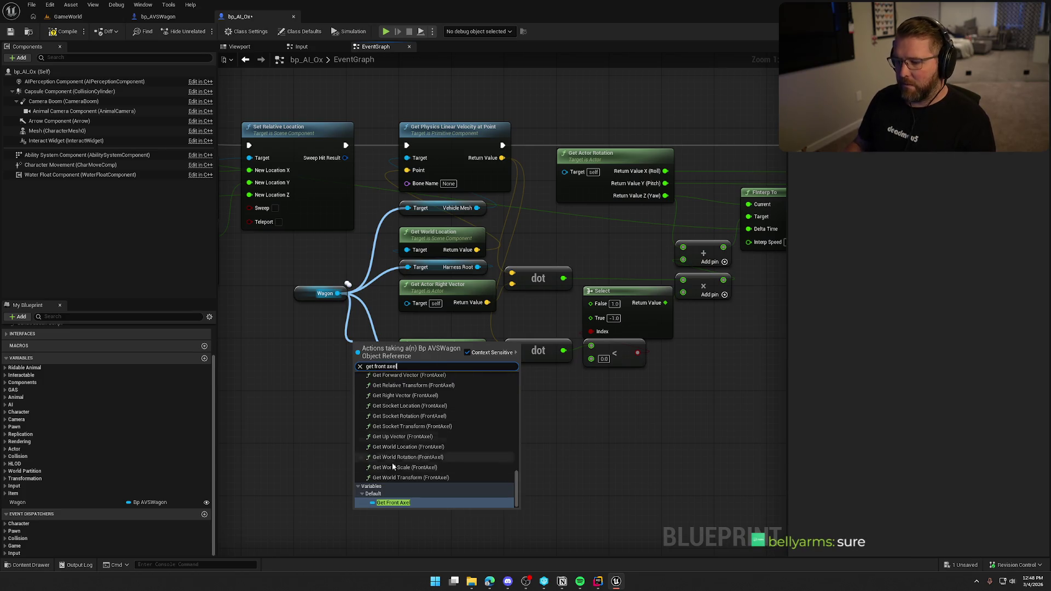
left_click(394, 501)
mouse_move(368, 293)
left_mouse_down()
mouse_move(342, 262)
mouse_move(407, 249)
left_mouse_up()
left_click(525, 218)
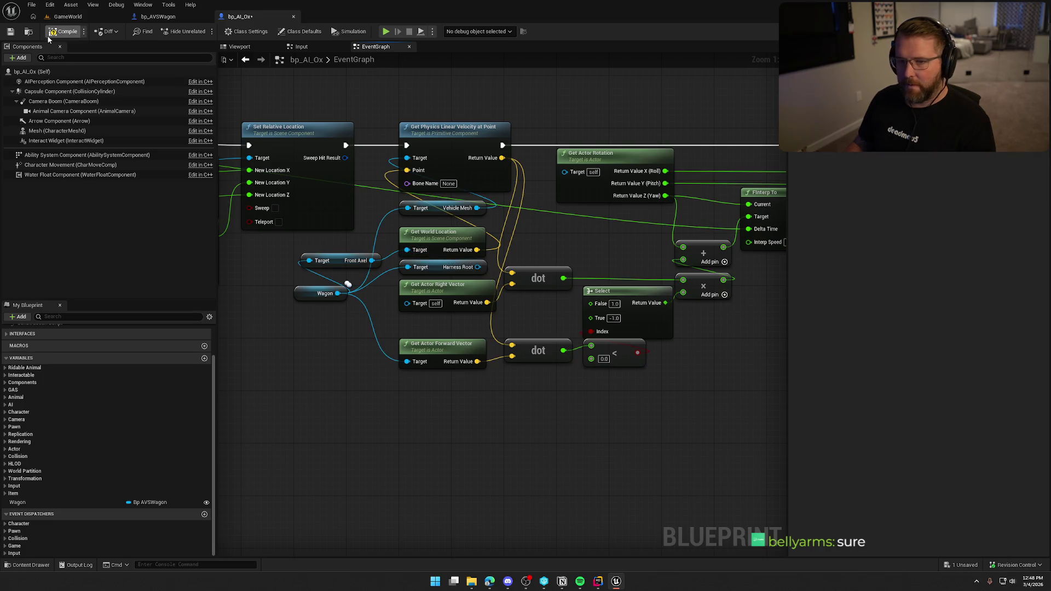
key("ctrl+s")
Play-test mounting the ox, riding to the wagon and driving it, then stop the session
key("alt+p")
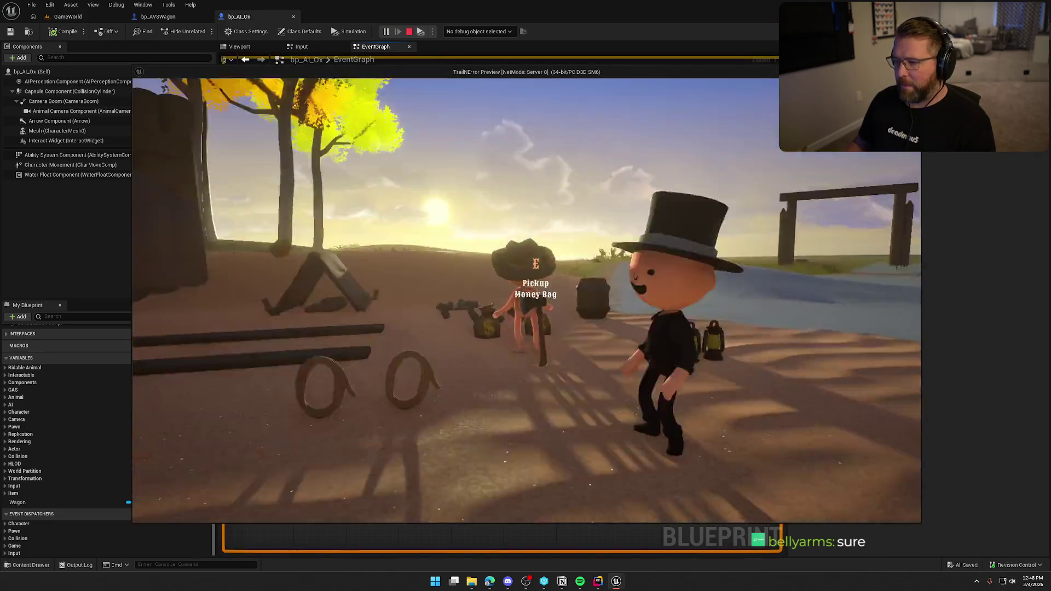
key("e")
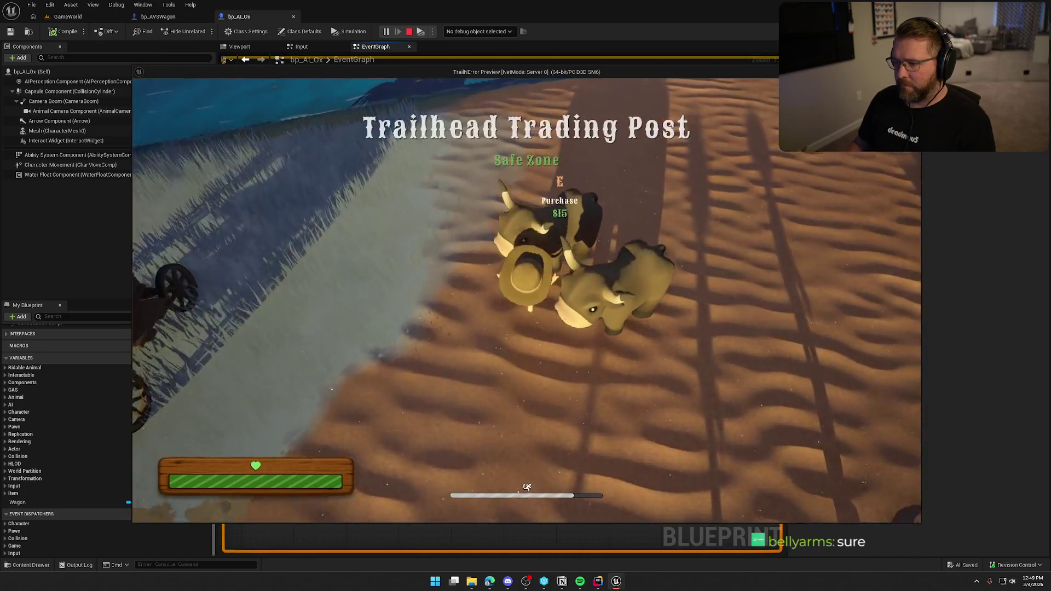
key("w")
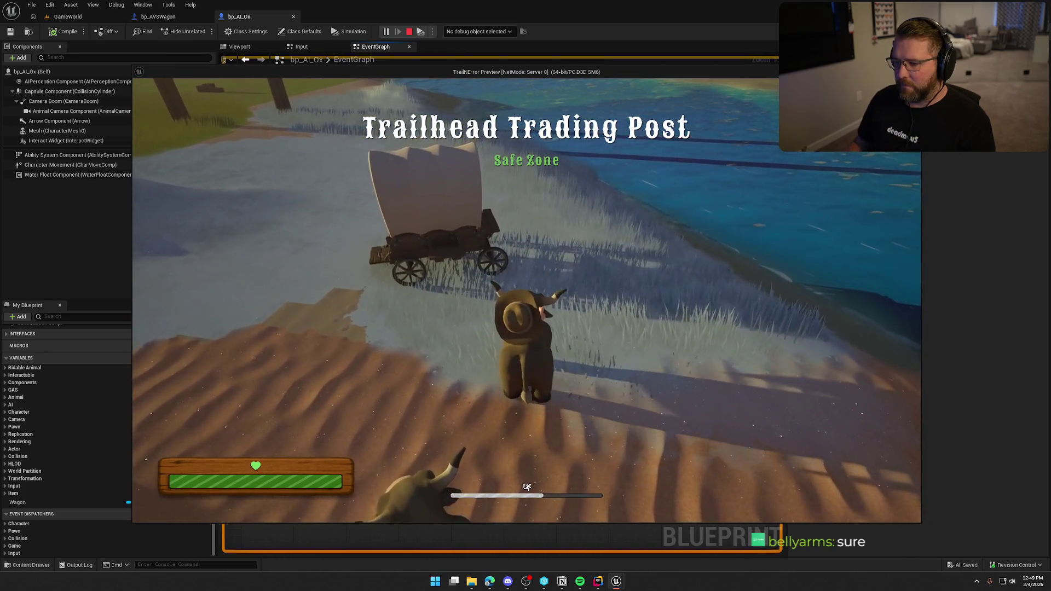
key("e")
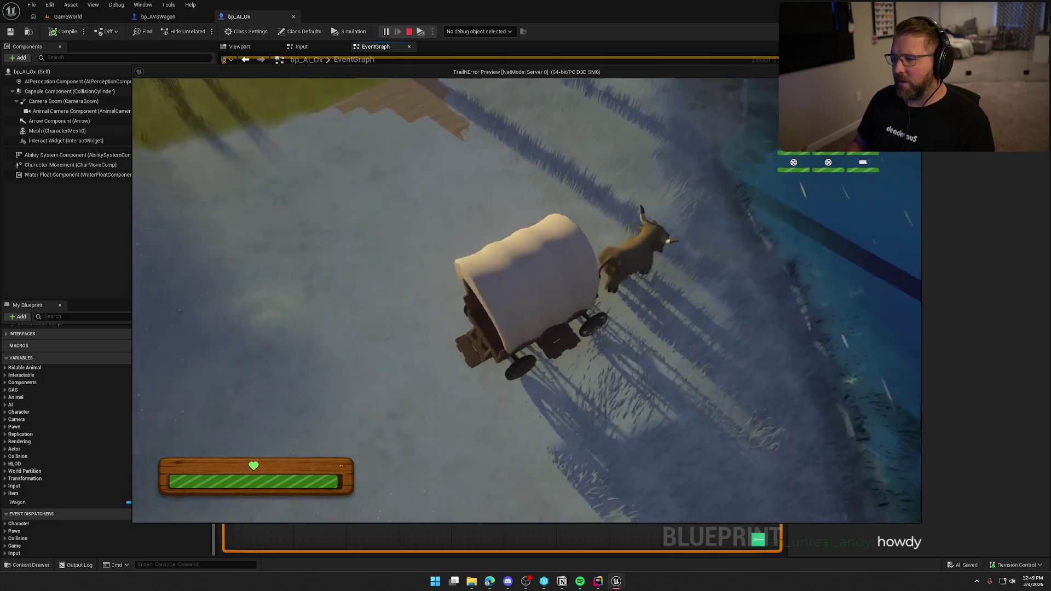
key("Escape")
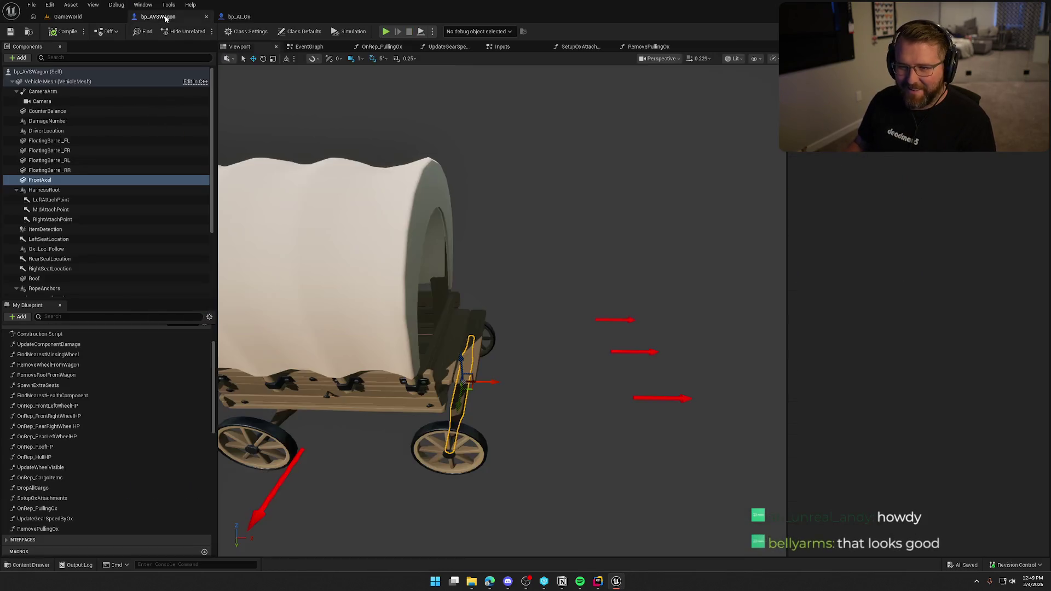
Inspect the wagon's DriverLocation and ItemDetection components and their settings
left_click_drag(394, 166, 494, 332)
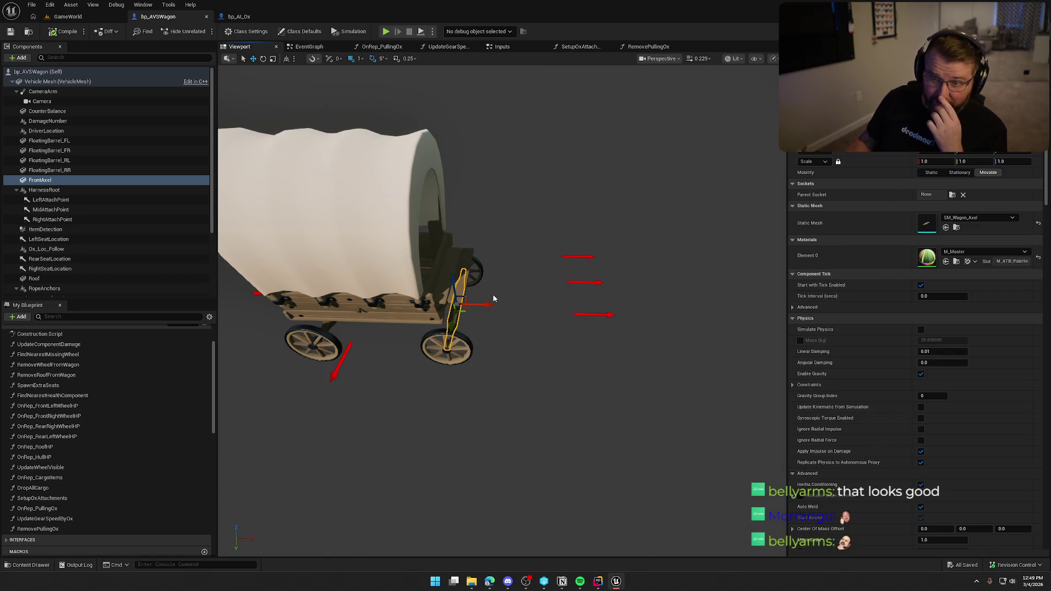
left_click(70, 133)
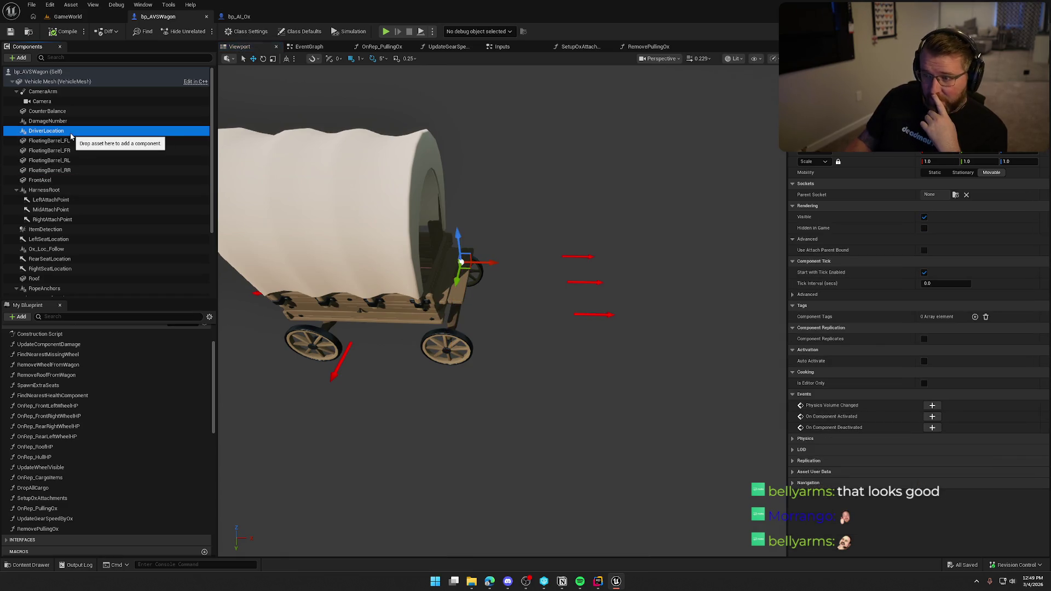
left_click_drag(516, 364, 515, 348)
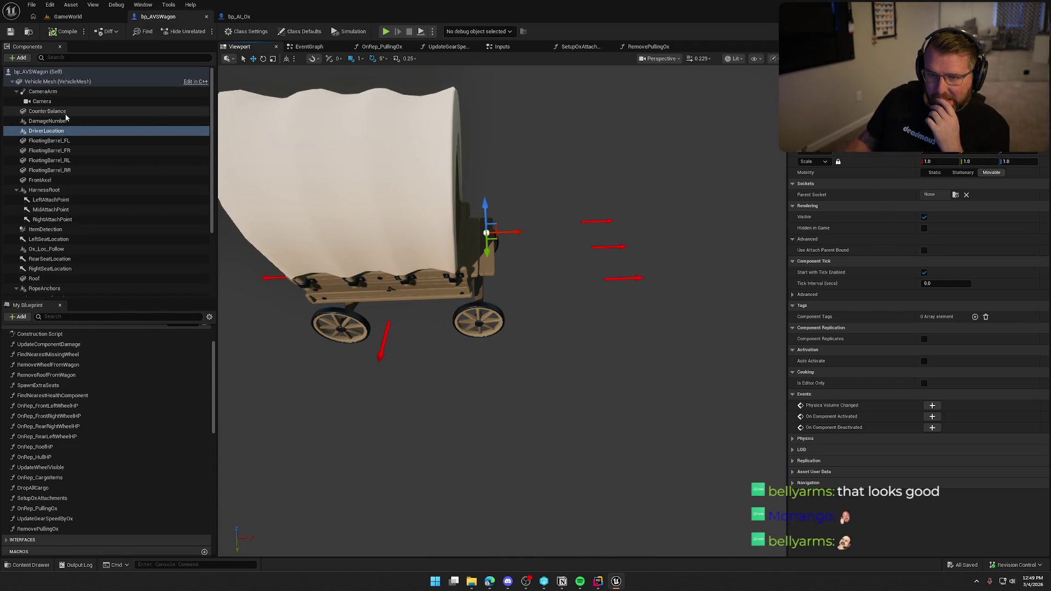
scroll(71, 182, "down", 3)
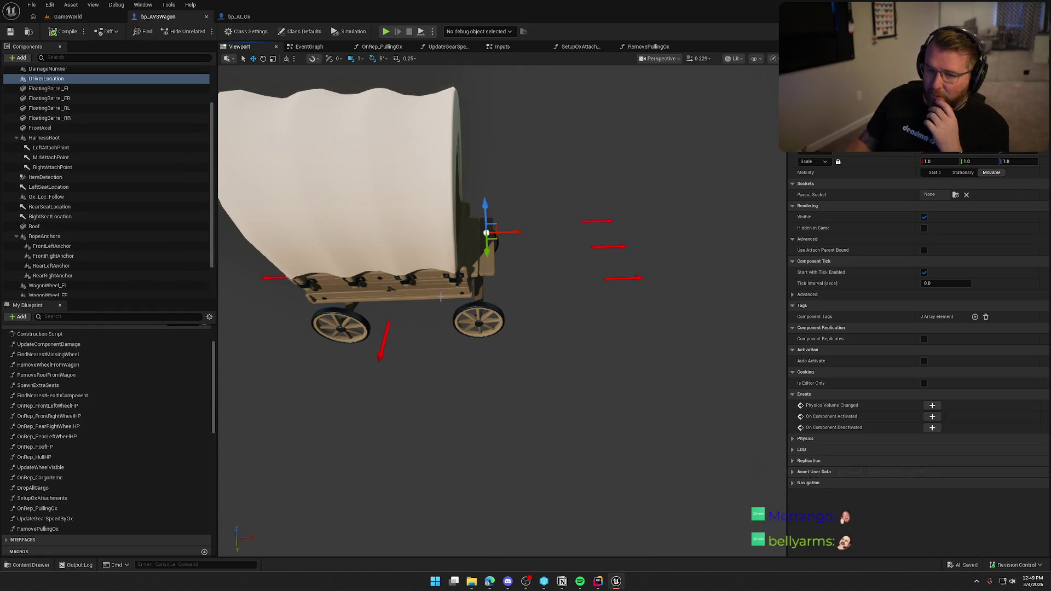
left_click(66, 178)
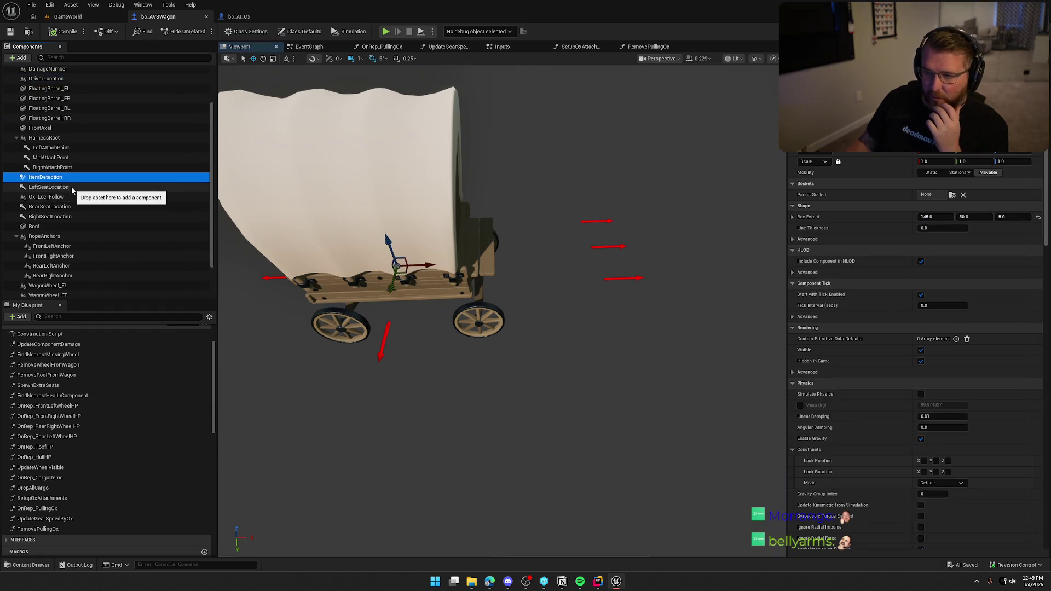
scroll(72, 189, "down", 2)
scroll(74, 190, "down", 1)
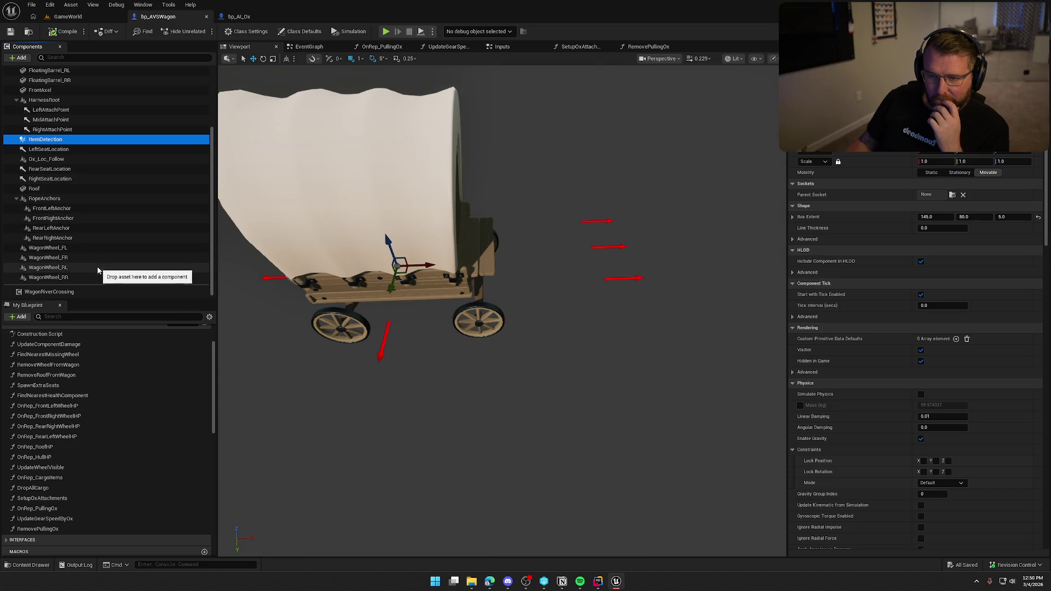
scroll(112, 227, "up", 5)
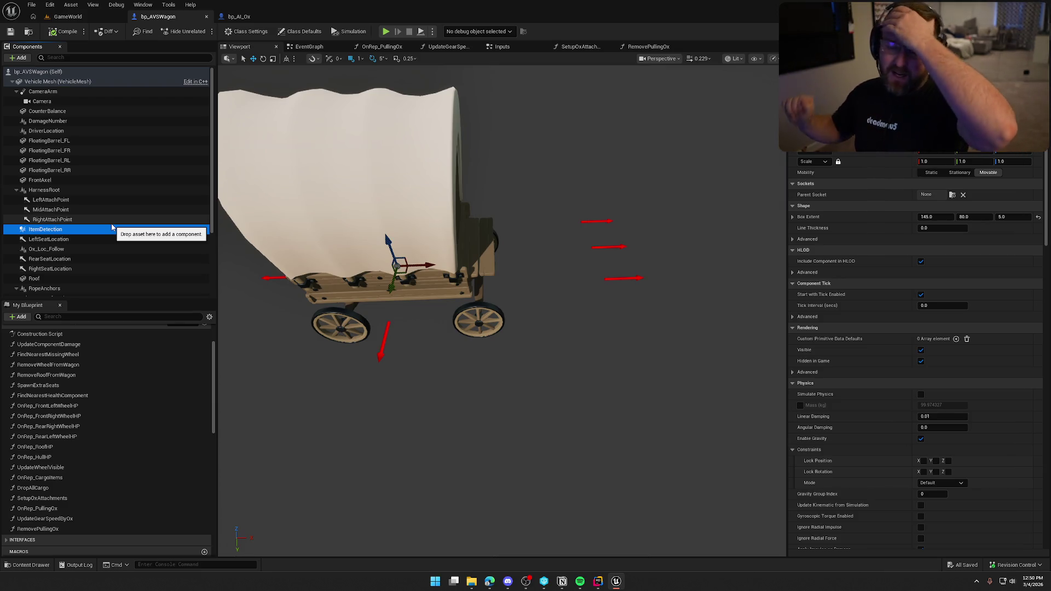
Check FrontAxel, then bring up the Add component list under Vehicle Mesh
left_click(93, 181)
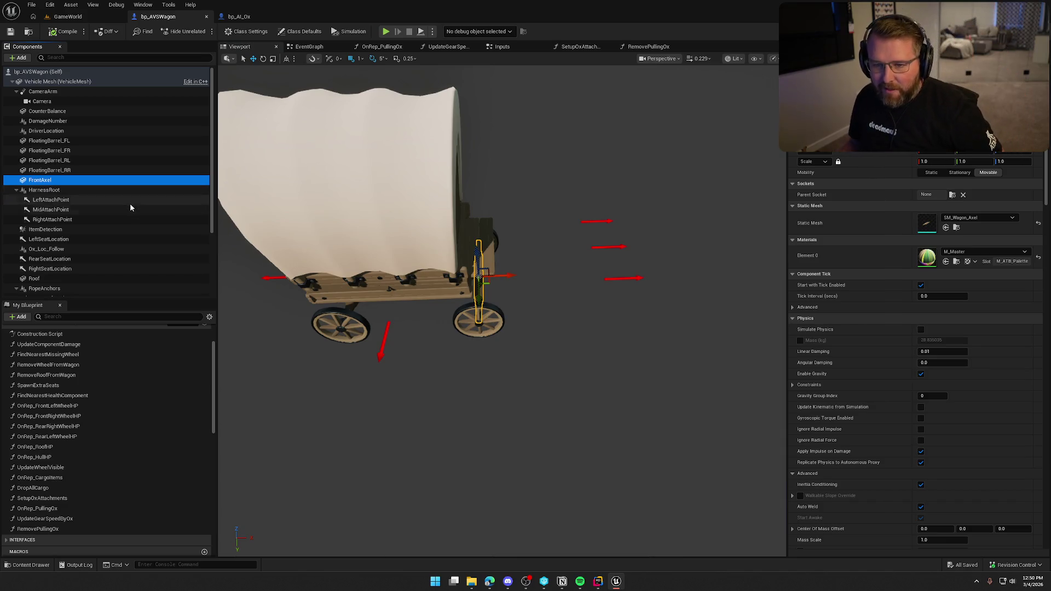
left_click(47, 82)
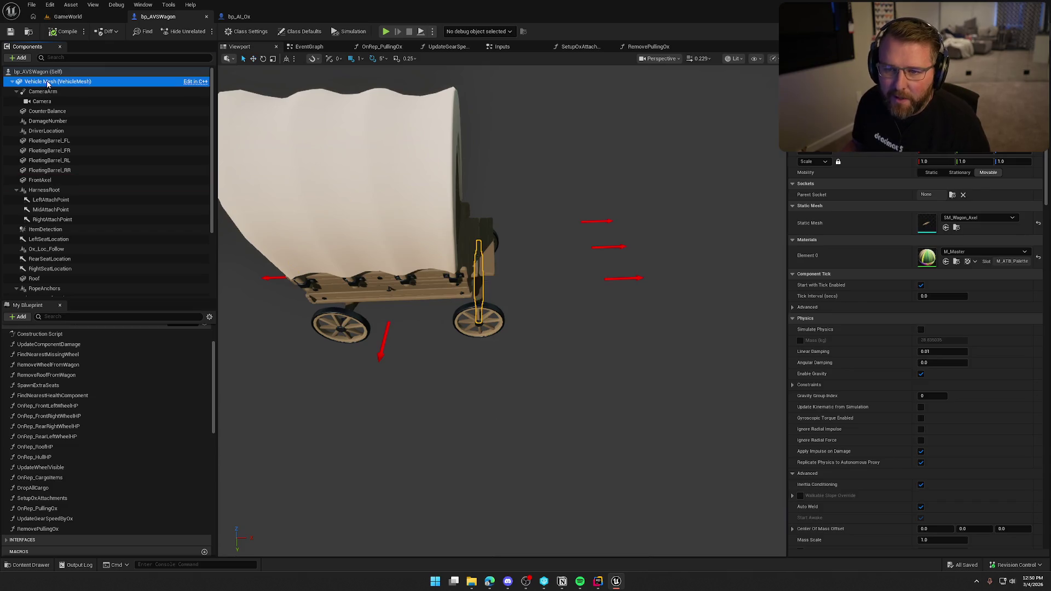
left_click(20, 58)
type("scen")
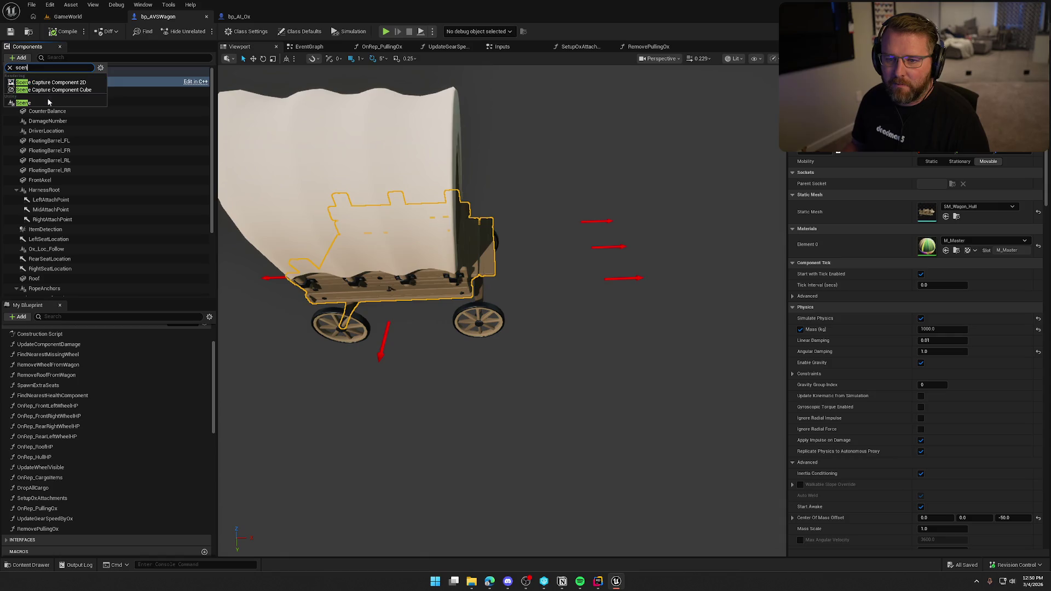
Add a Scene component named OxSteerLocation and check it sits ahead of the wagon's front
left_click(49, 102)
type("A")
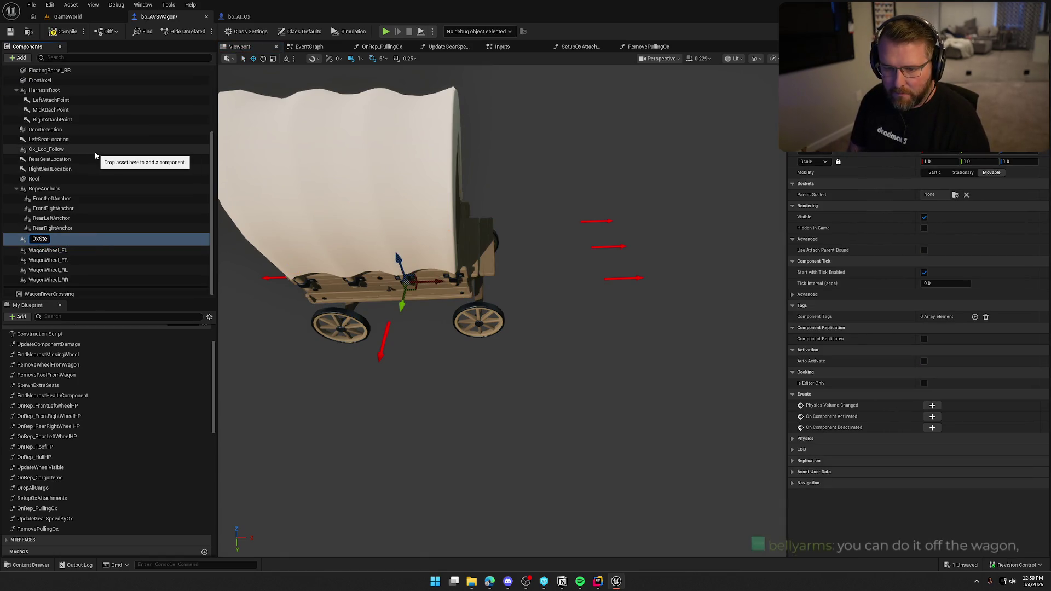
type("erLocation")
key("Return")
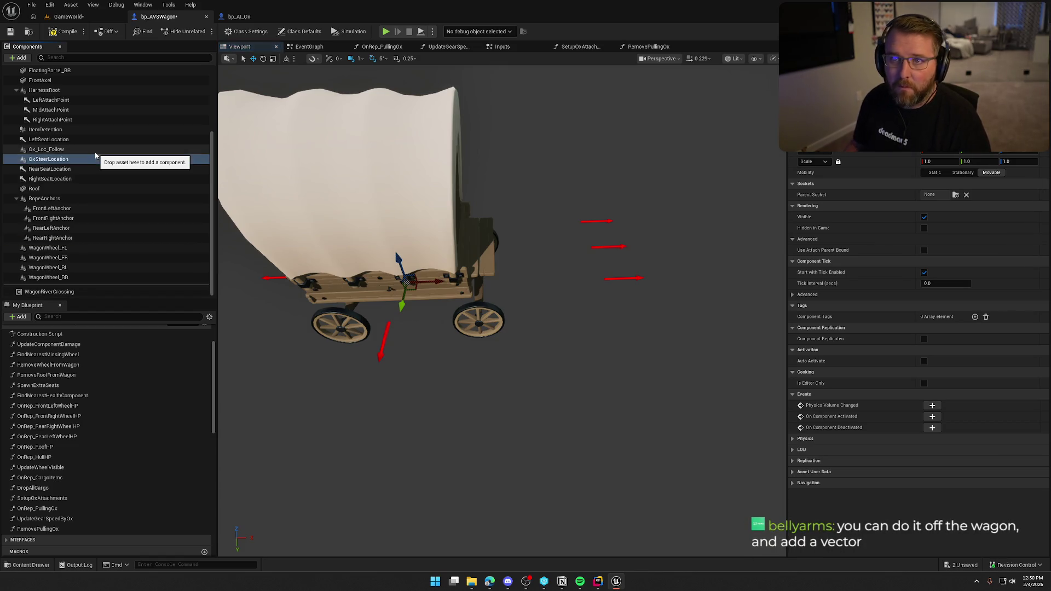
left_click_drag(508, 415, 422, 318)
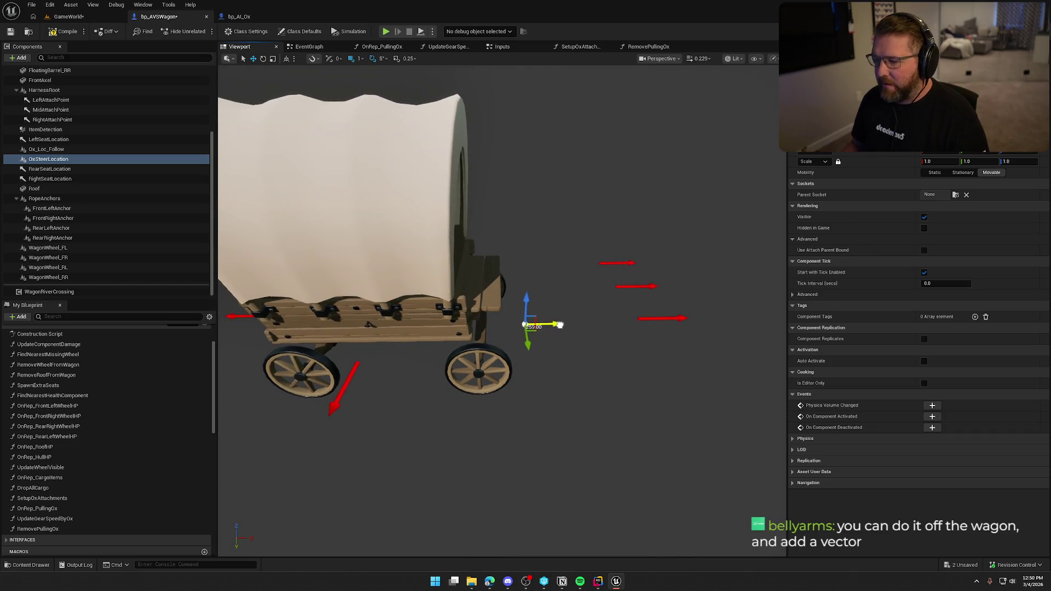
left_click_drag(533, 323, 510, 224)
mouse_move(498, 153)
left_mouse_down()
mouse_move(547, 212)
mouse_move(549, 238)
left_mouse_up()
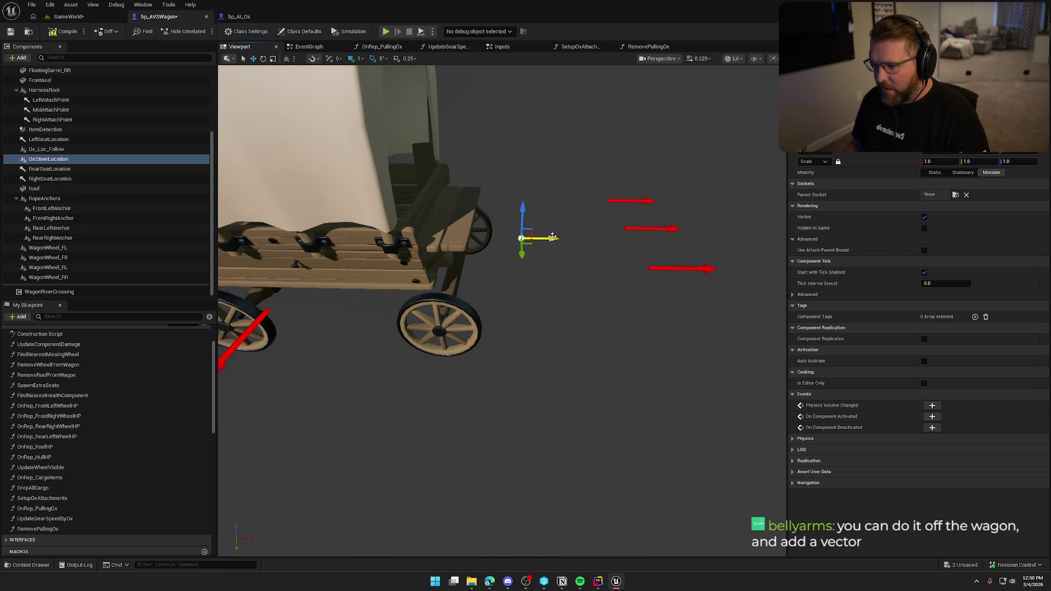
In bp_AI_Ox, place a Get Ox Steer Location node from the Wagon reference
left_click(238, 18)
left_click_drag(338, 294, 362, 368)
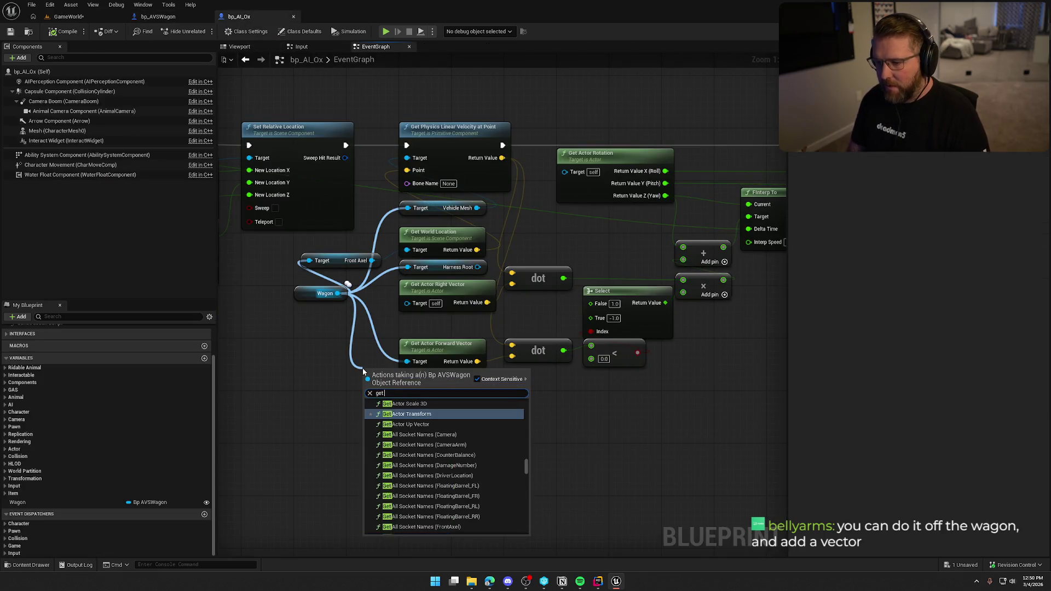
type("get ox se")
key("BackSpace")
type("teer")
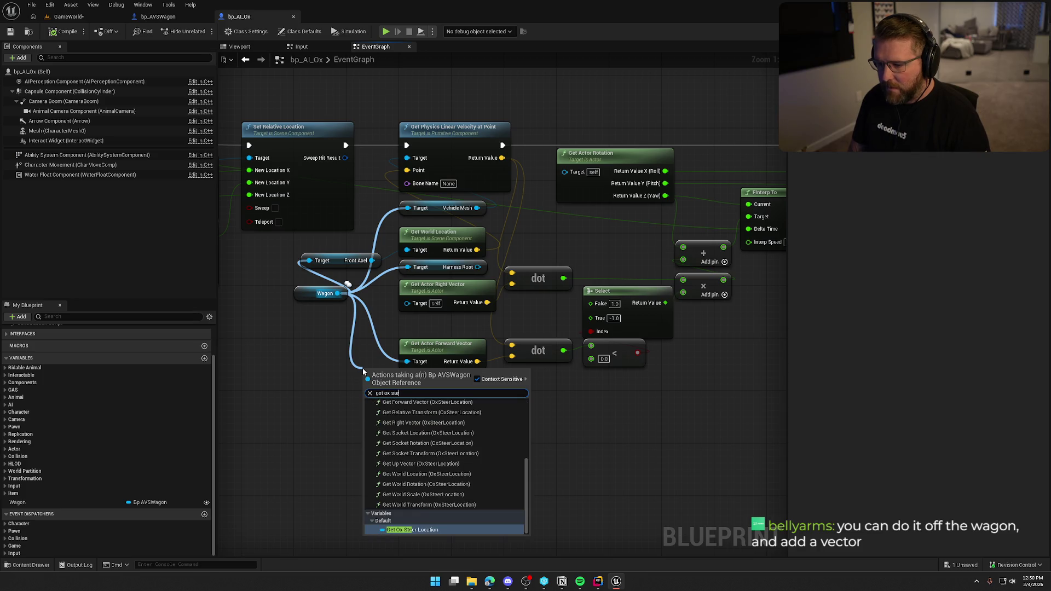
left_click(416, 529)
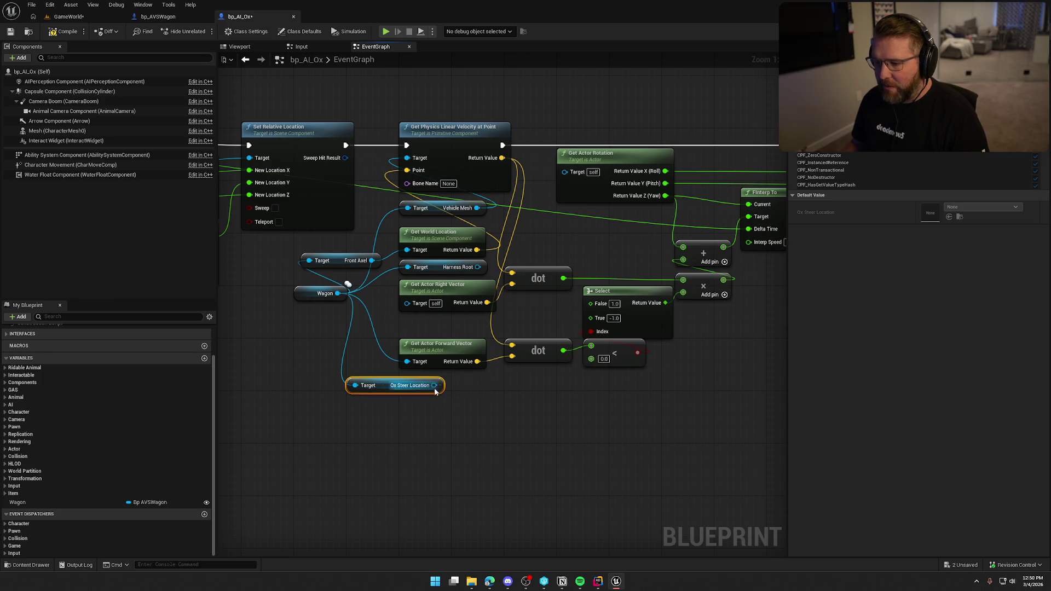
Wire Ox Steer Location into Get World Location's Target, replacing the old getter
left_click_drag(436, 390, 435, 268)
key("Delete")
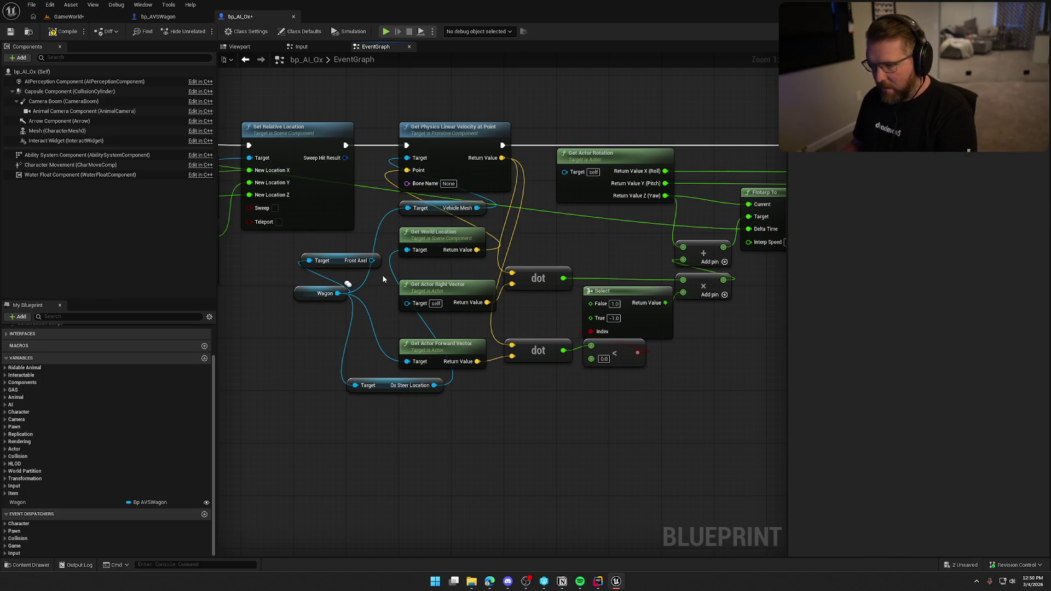
left_click_drag(344, 245, 348, 262)
left_click_drag(394, 385, 449, 267)
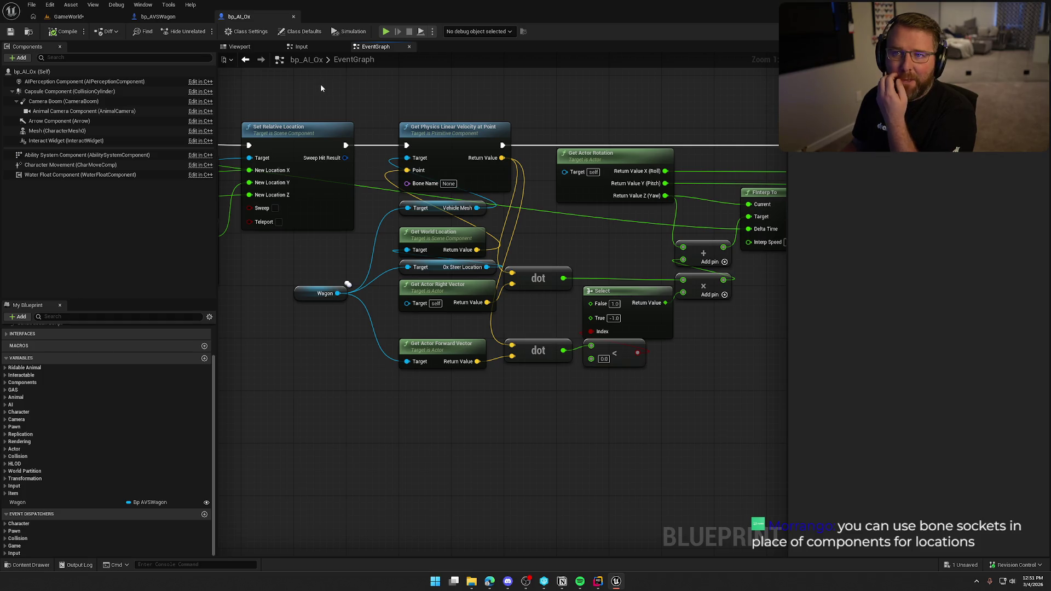
left_click_drag(353, 100, 387, 106)
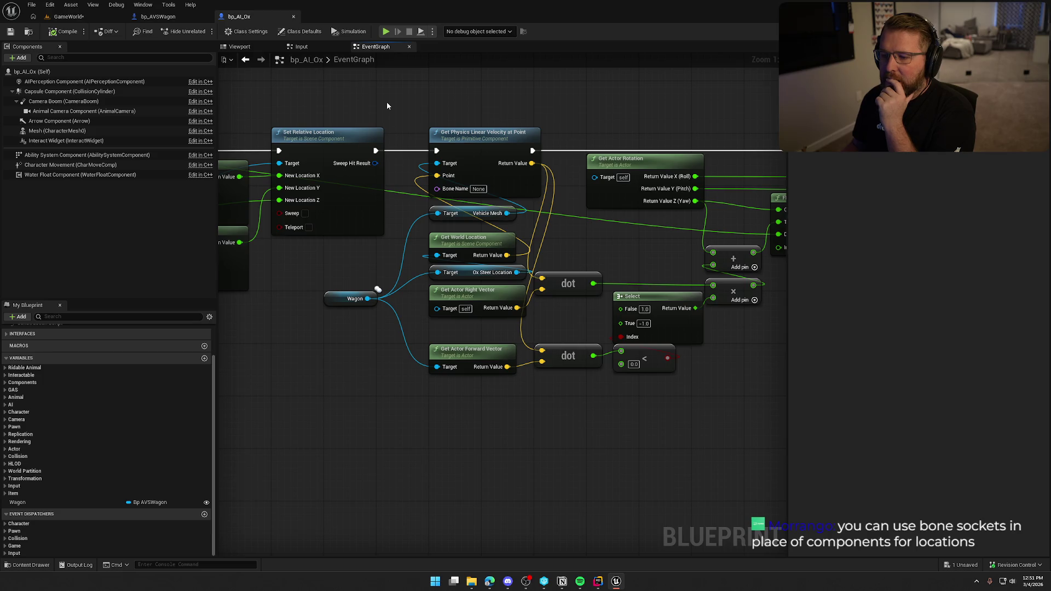
Save the GameWorld level and start a play session
left_click(62, 18)
key("ctrl+s")
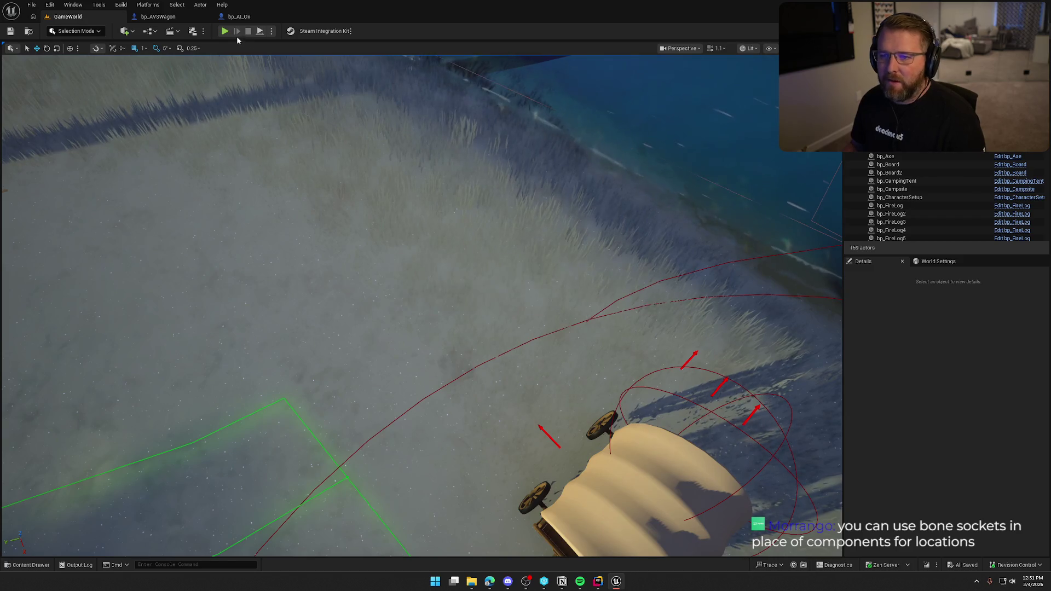
key("alt+p")
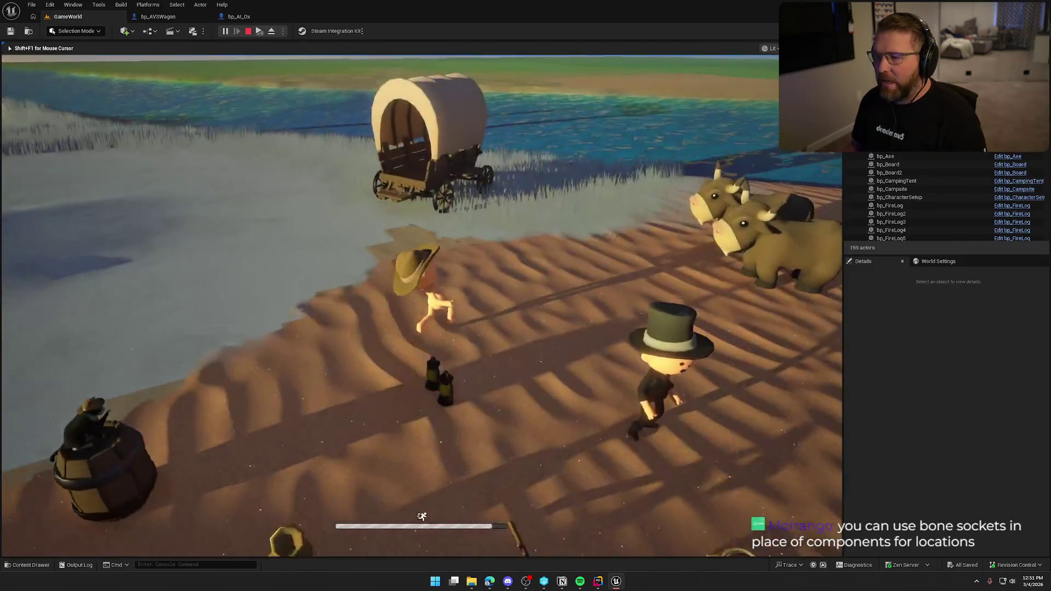
Walk to the ox, take the wagon, and drive it right along the water into Lobby Trading Post
key("w")
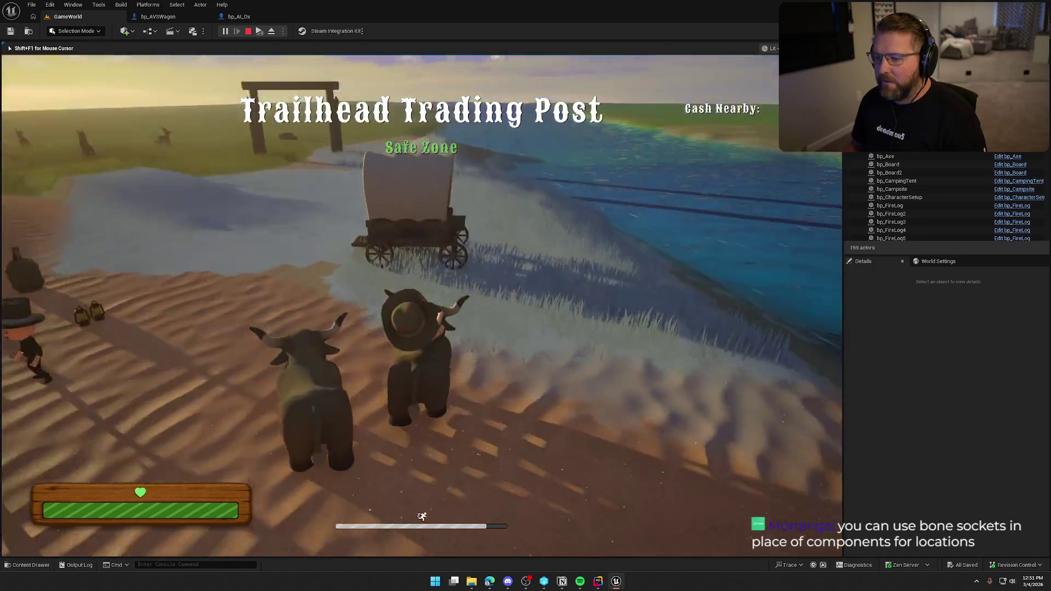
key("w")
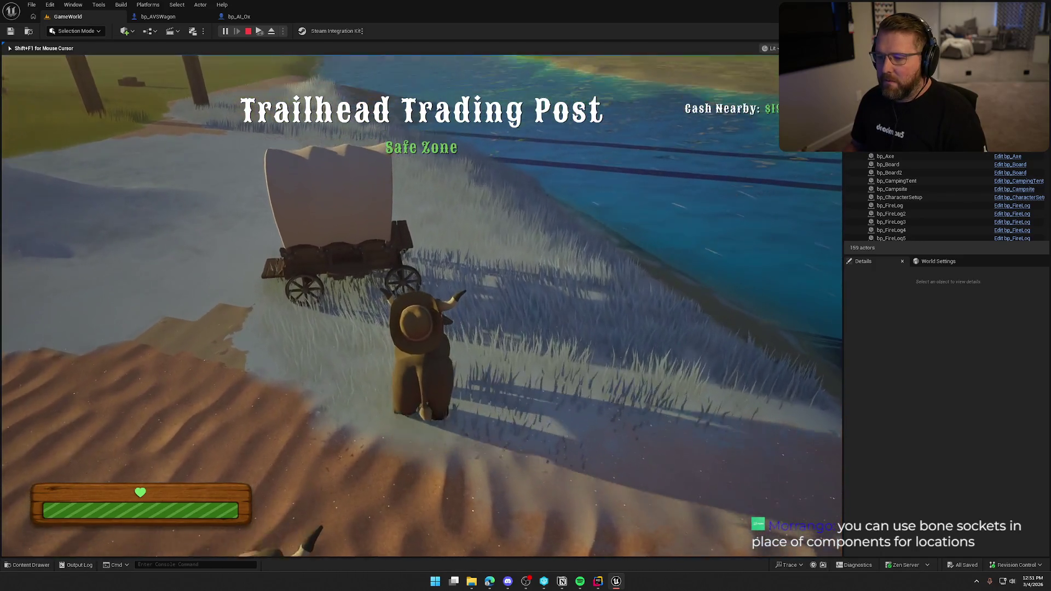
key("w")
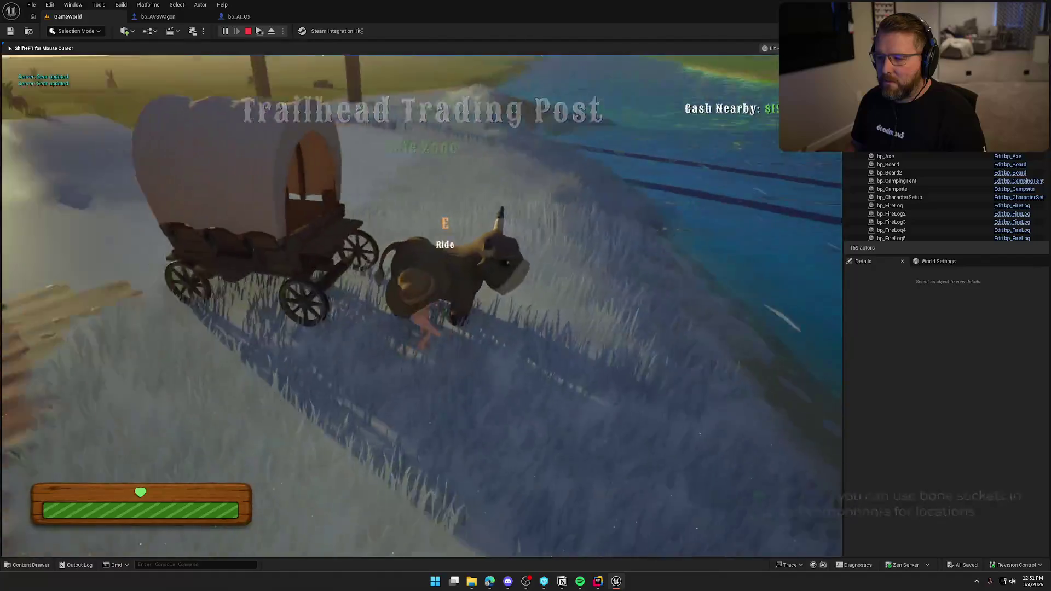
key("e")
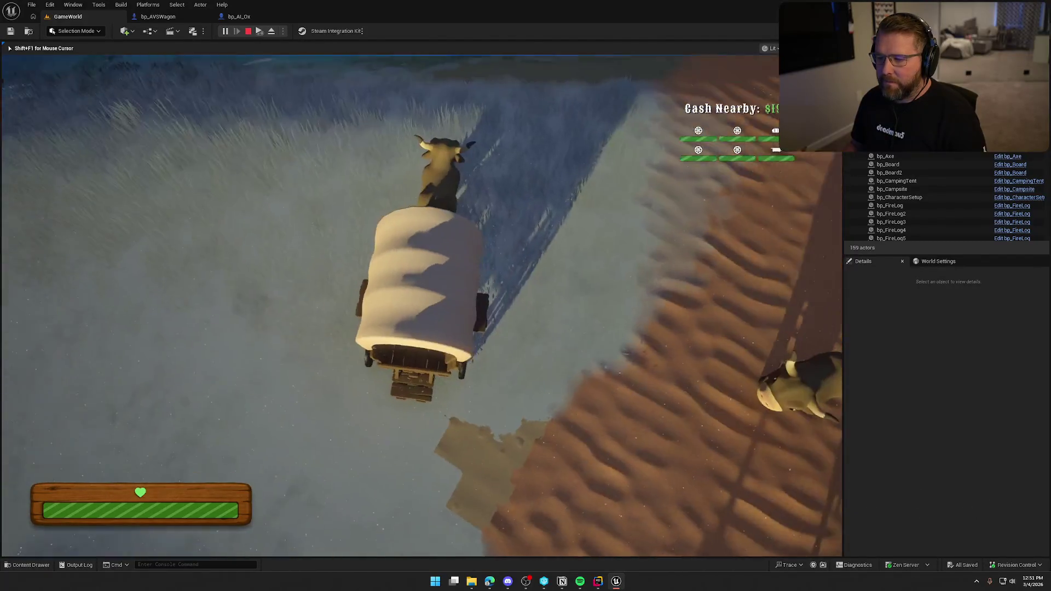
key("w")
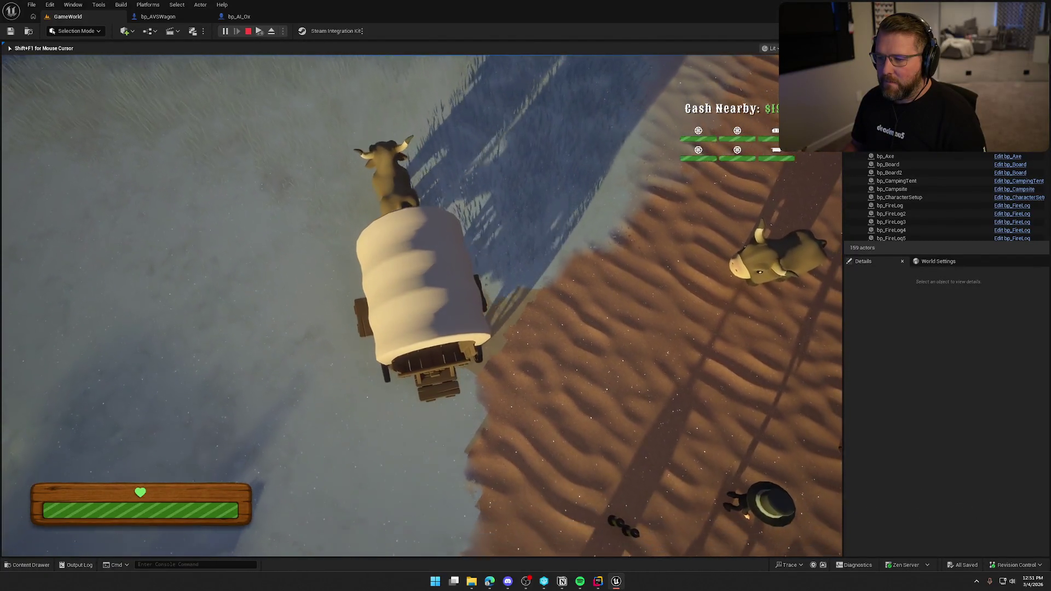
key("s")
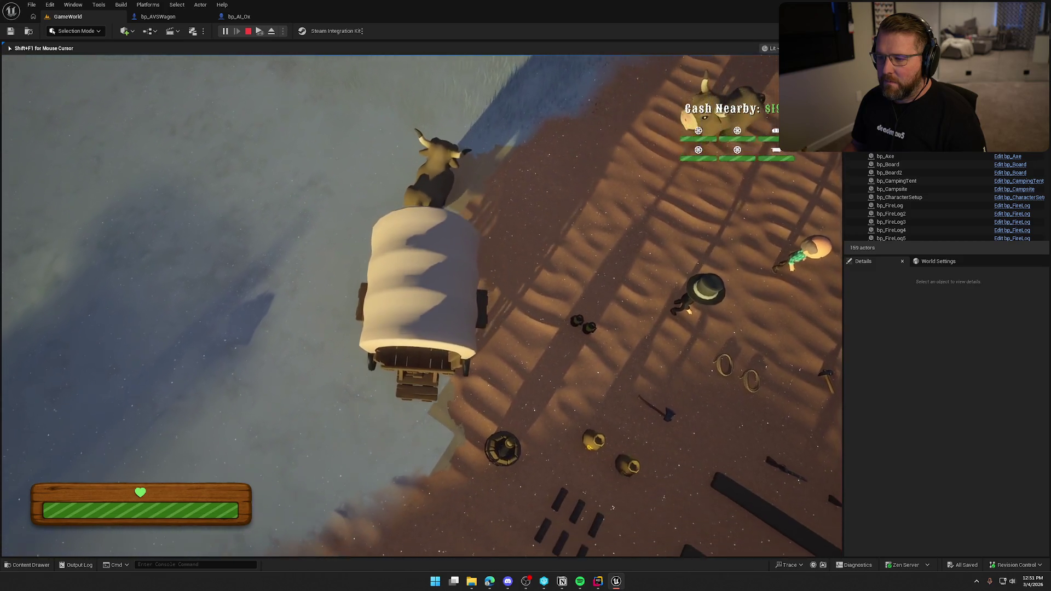
key("w")
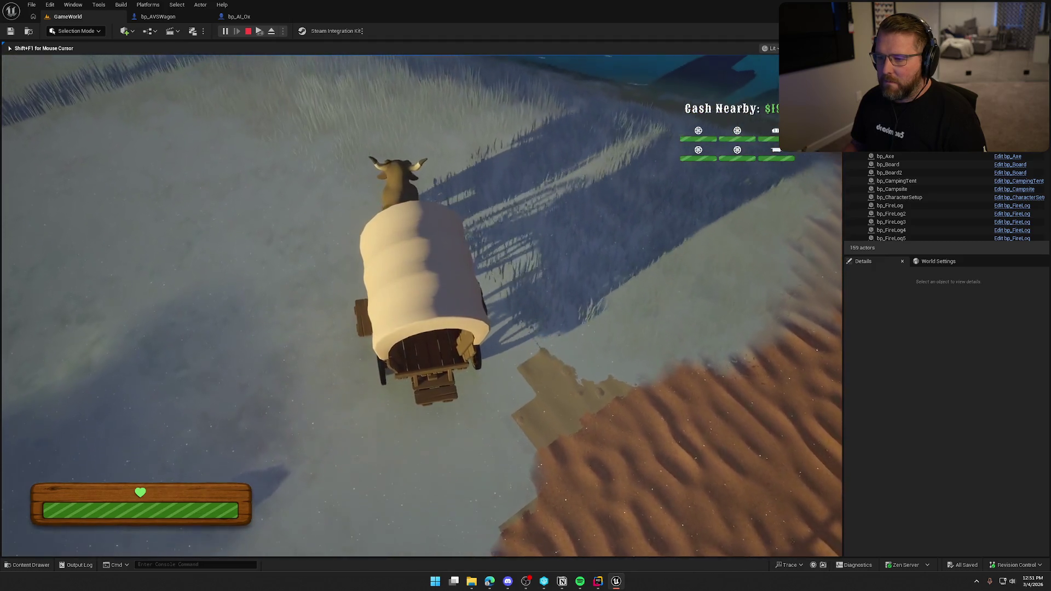
key("d")
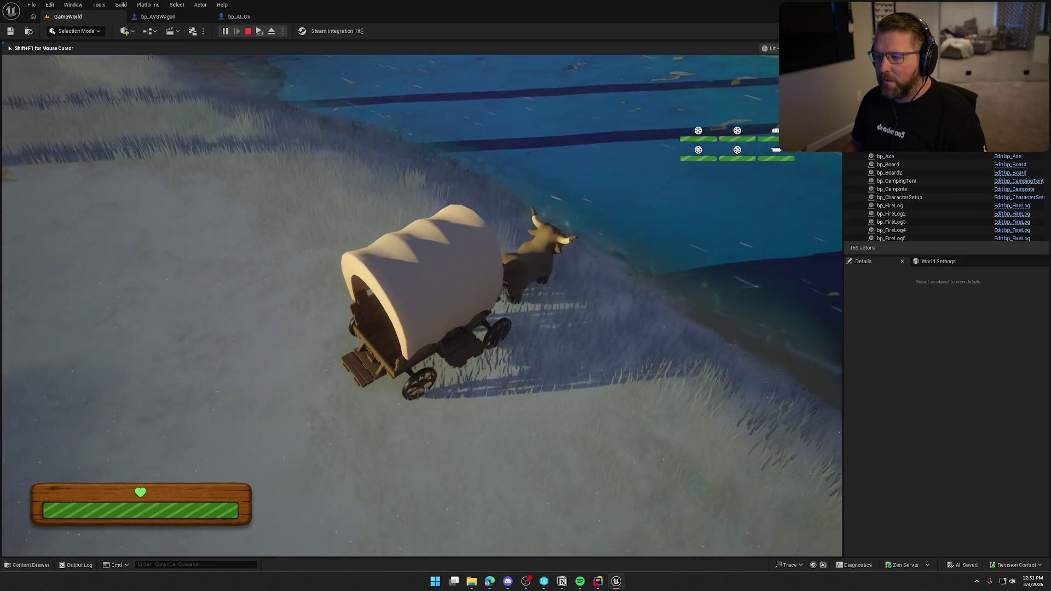
key("d")
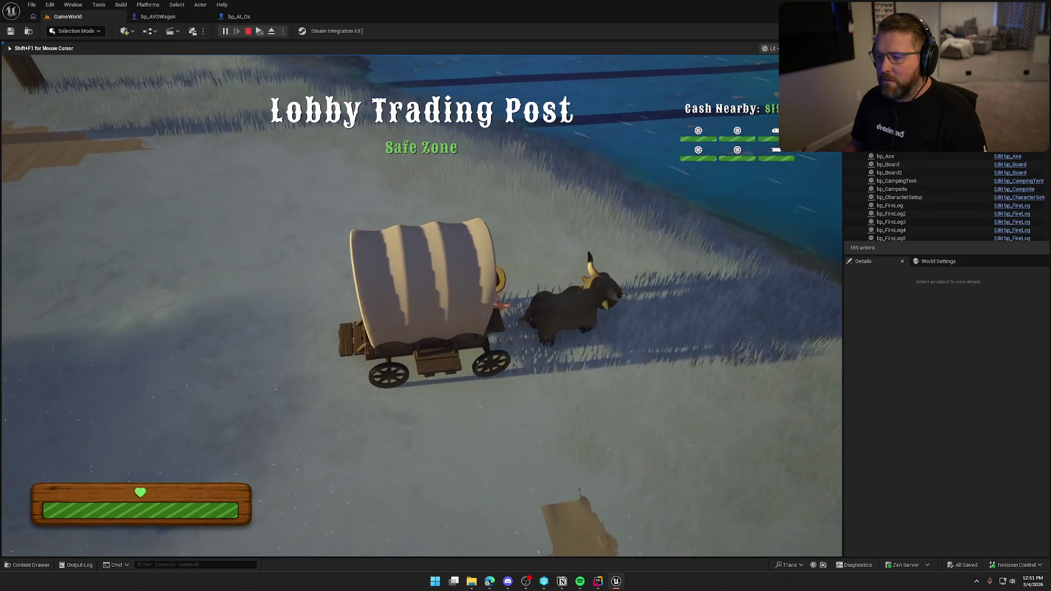
key("d")
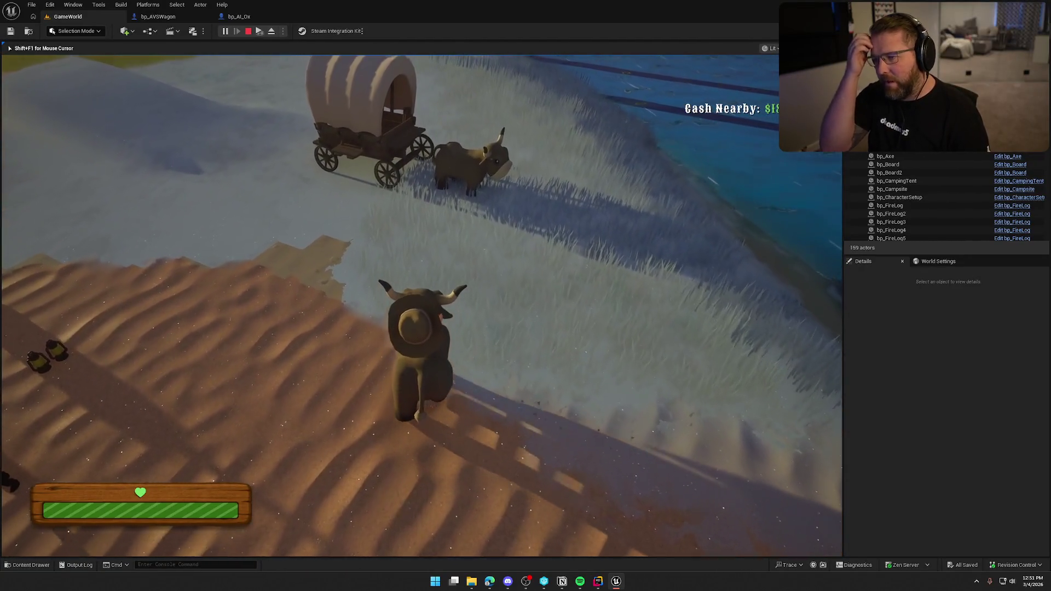
Keep driving the two-ox wagon through the shallows, then stop the play session
key("w")
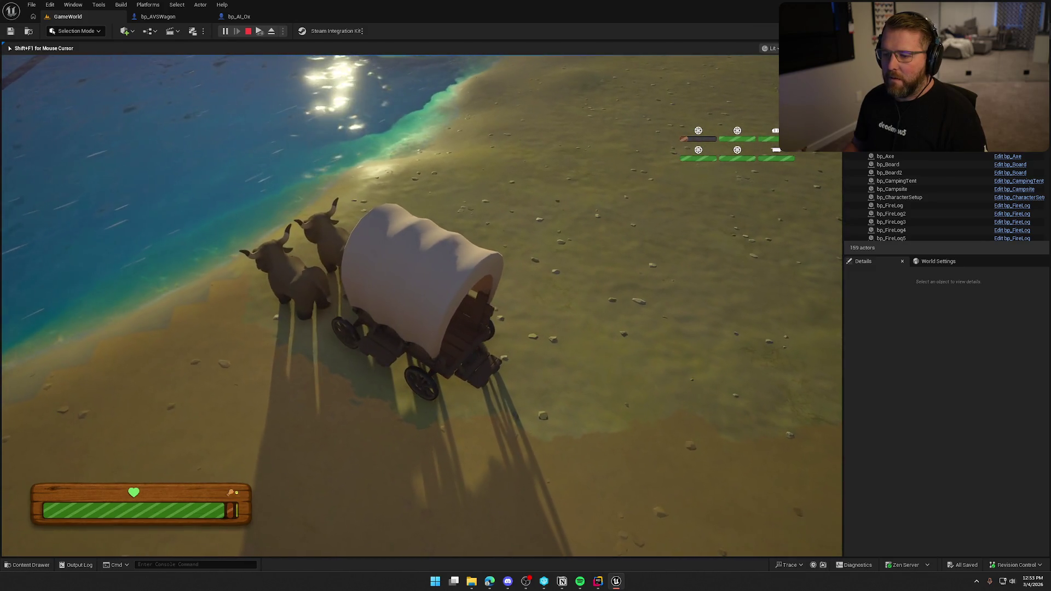
key("Escape")
Set bp_AI_Ox's FInterp To Interp Speed to 2.0 and compile
left_click(239, 17)
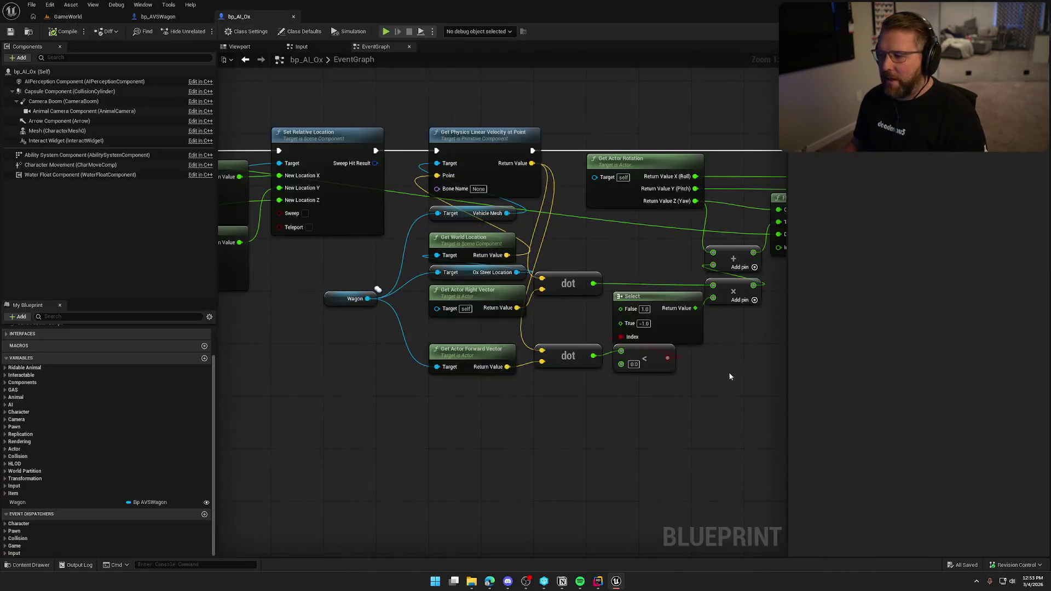
scroll(475, 337, "up", 4)
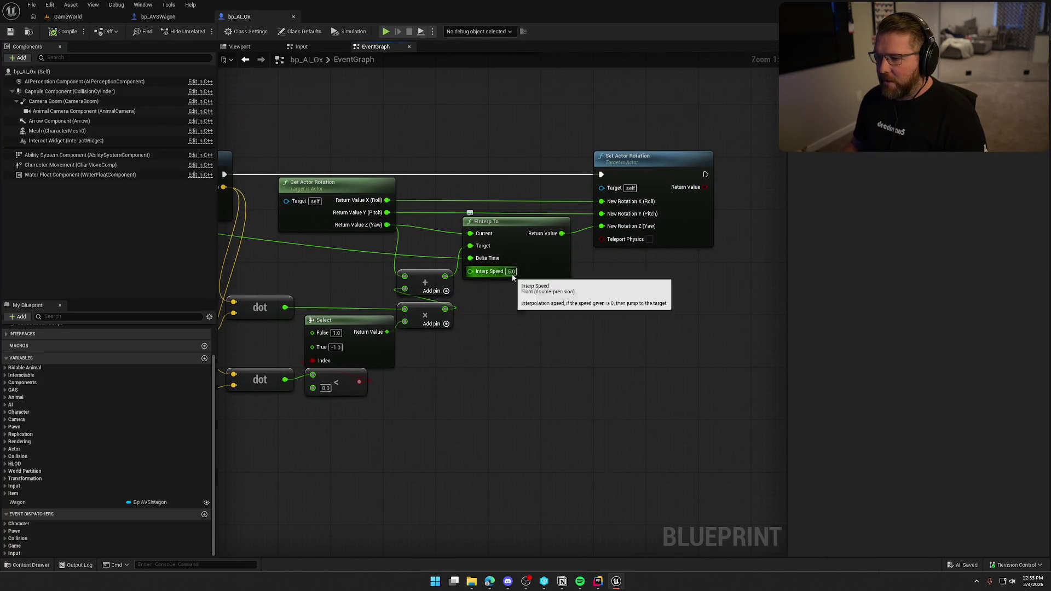
left_click(511, 271)
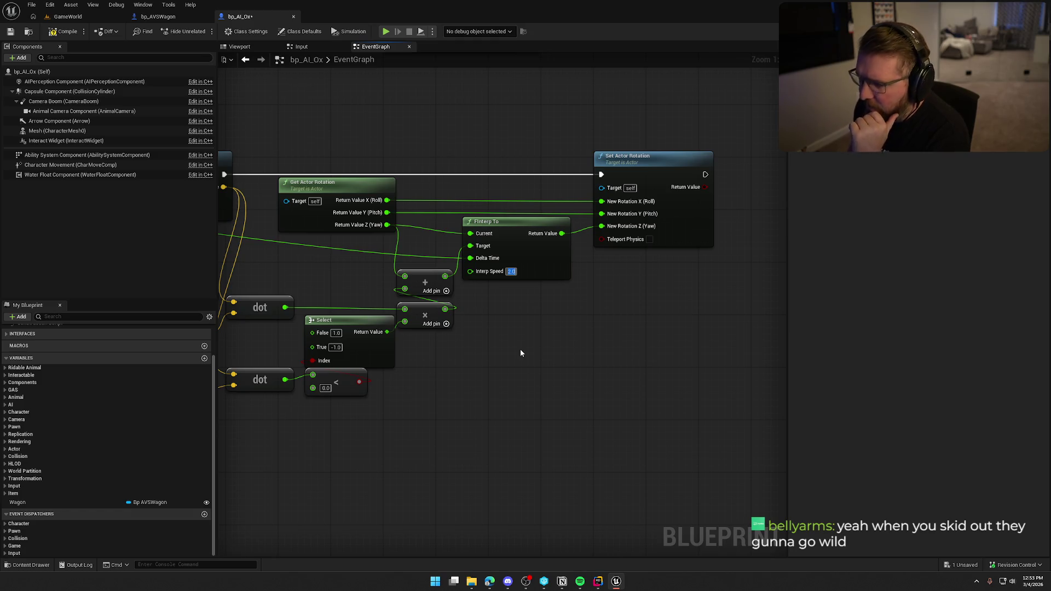
type("2")
key("Return")
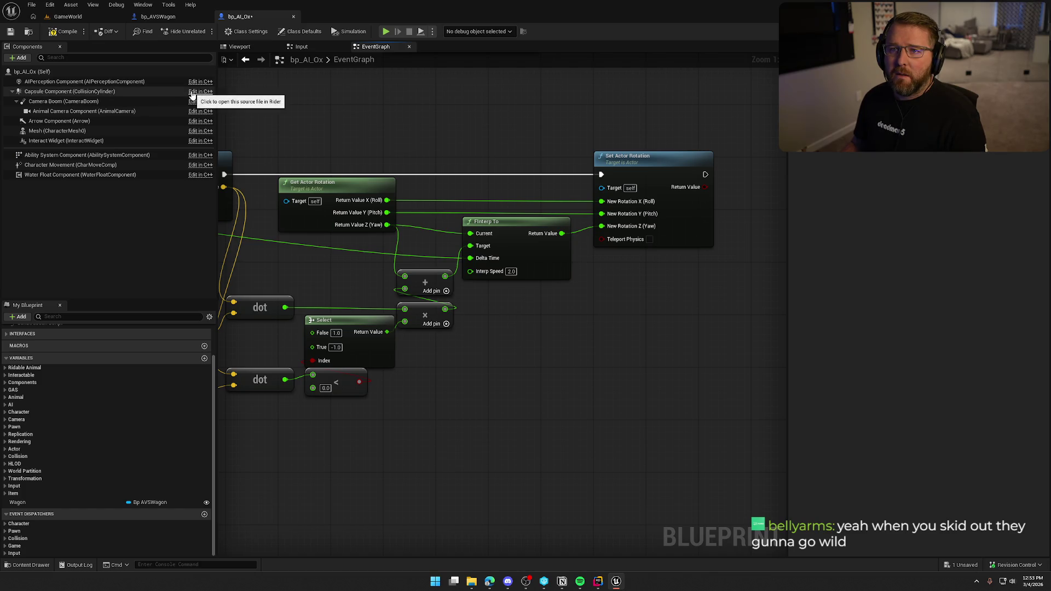
left_click(65, 32)
left_click(68, 16)
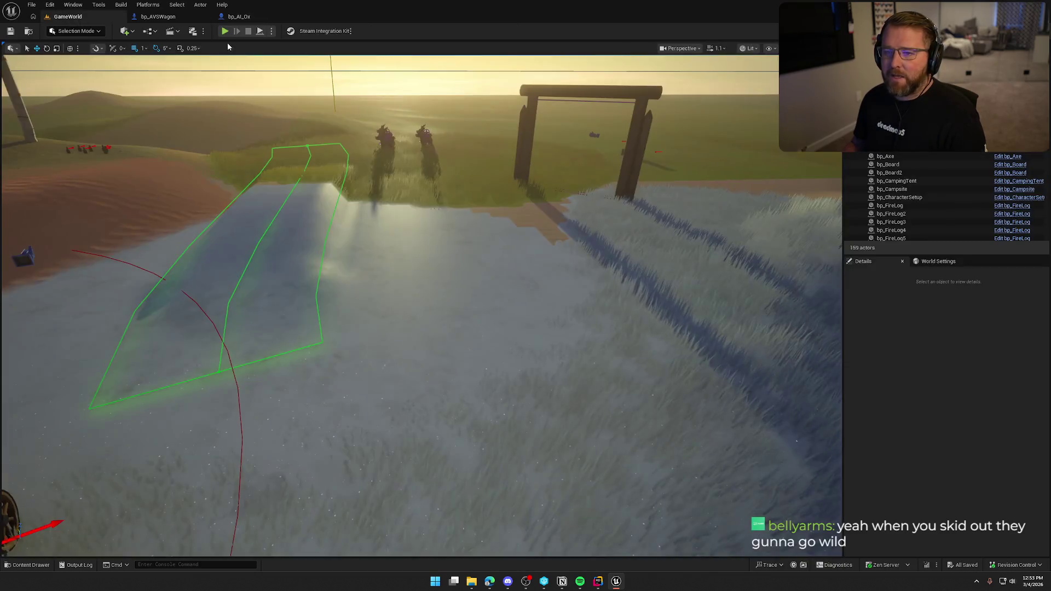
key("alt+p")
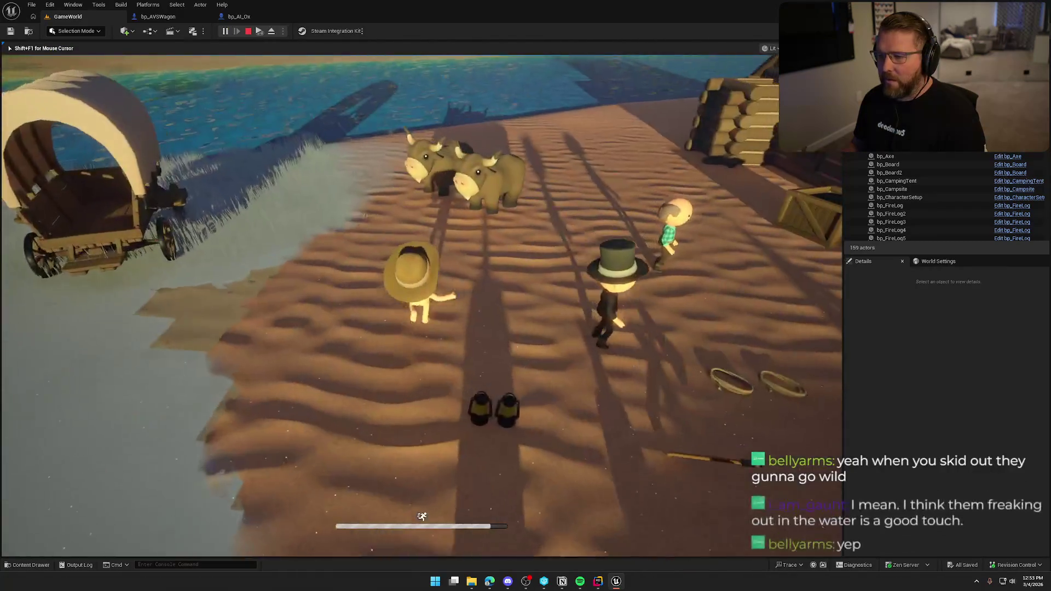
key("w")
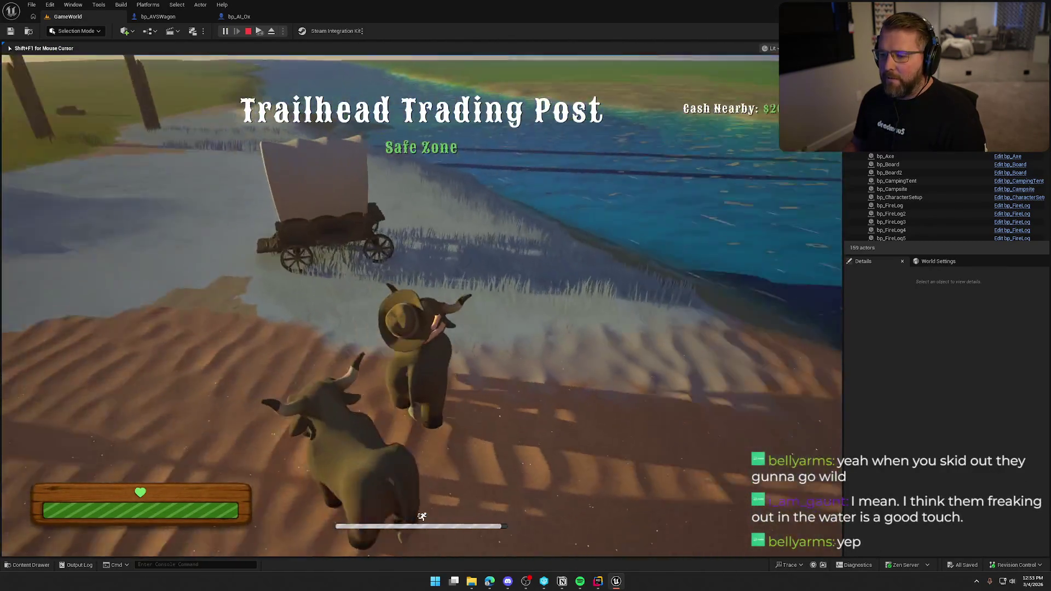
key("w")
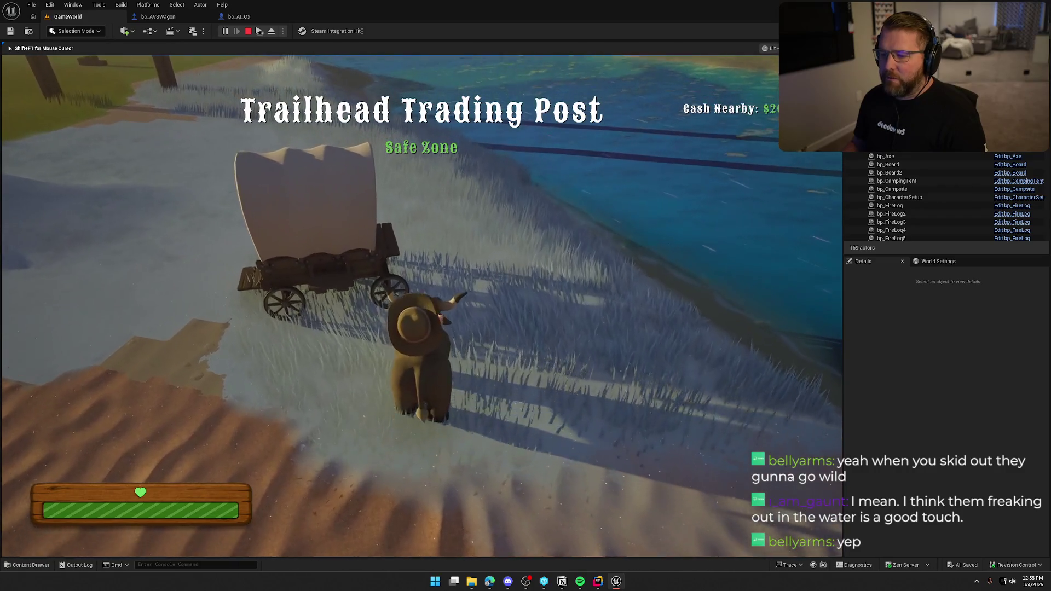
key("w")
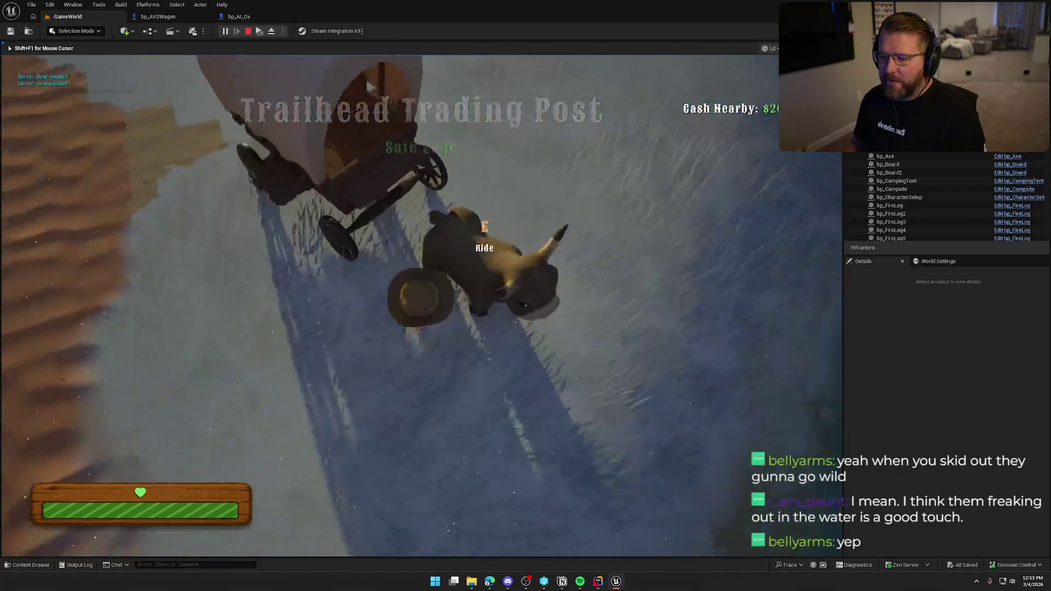
key("e")
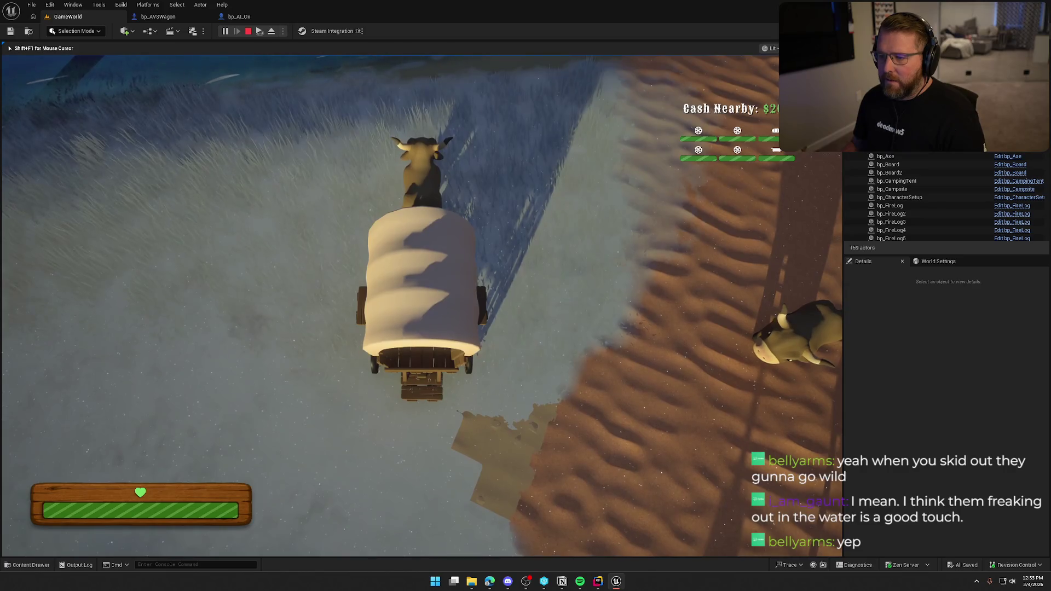
key("w")
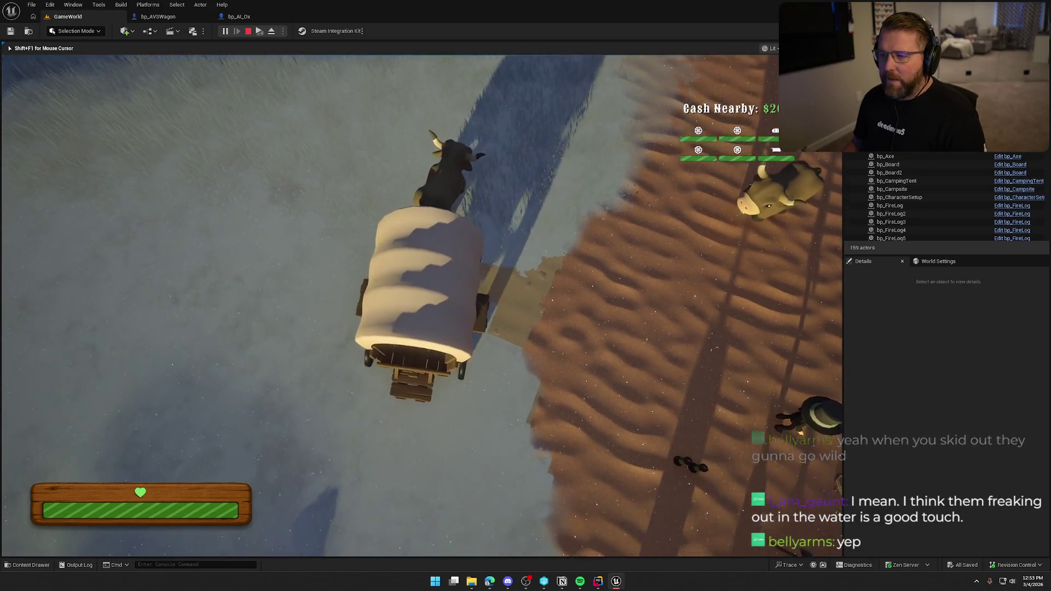
key("w")
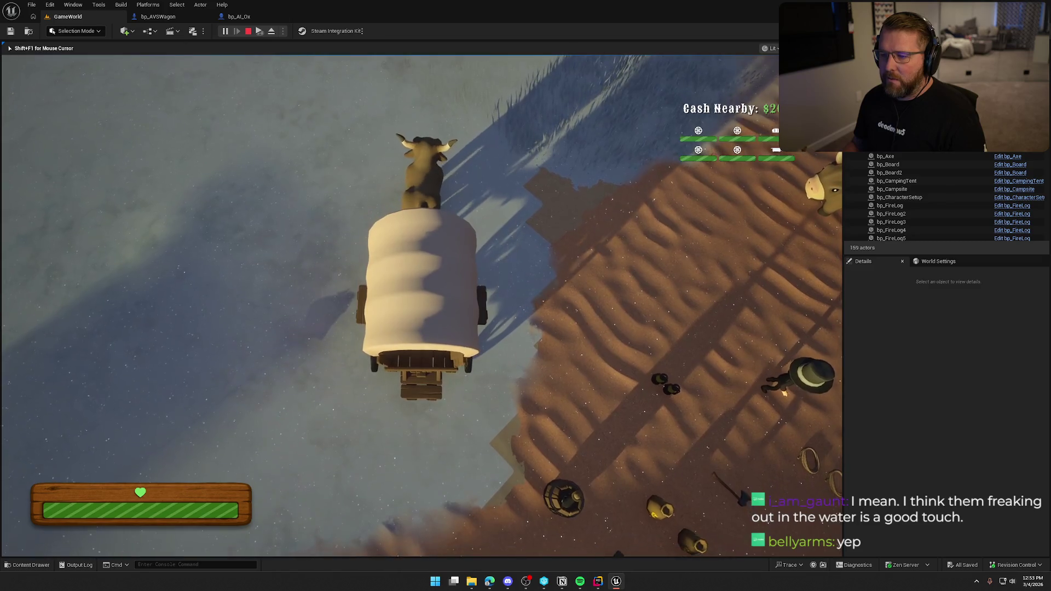
key("d")
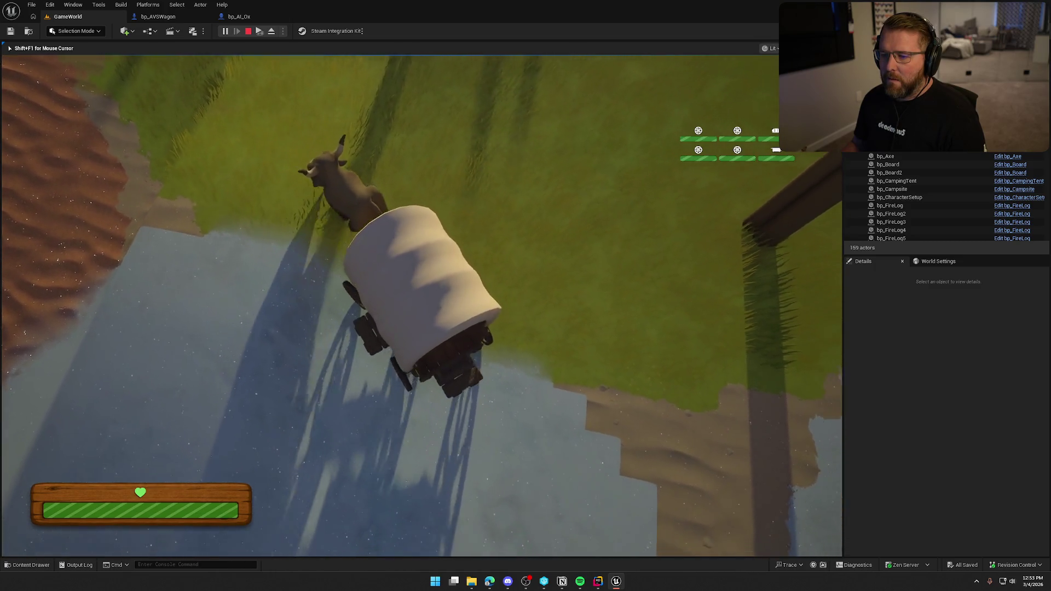
Stop play, lower FInterp To Interp Speed to 1.0, and recompile bp_AI_Ox
key("shift+F1")
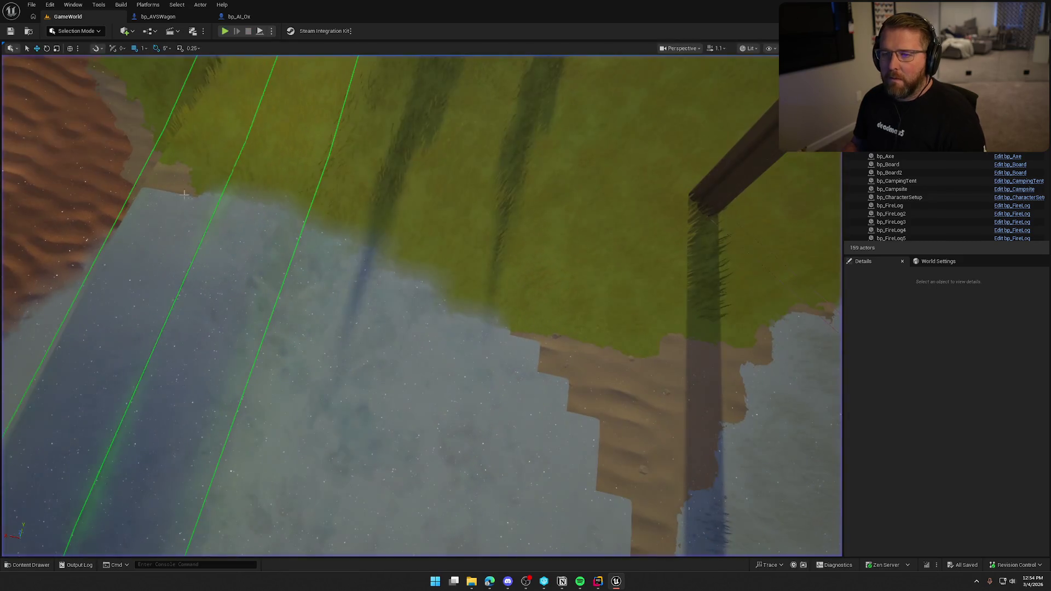
left_click(239, 17)
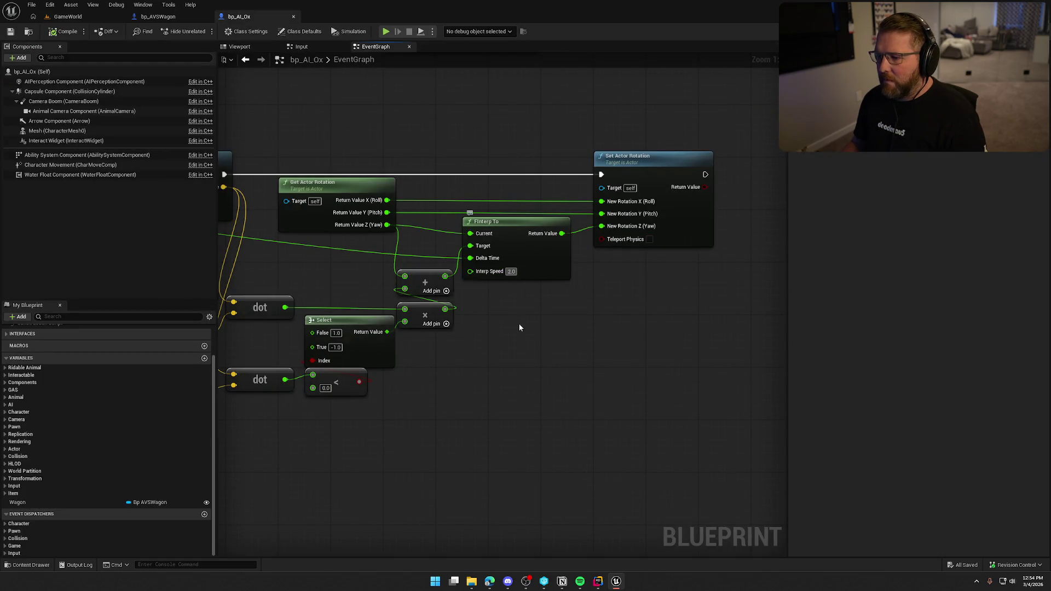
type("1")
key("Return")
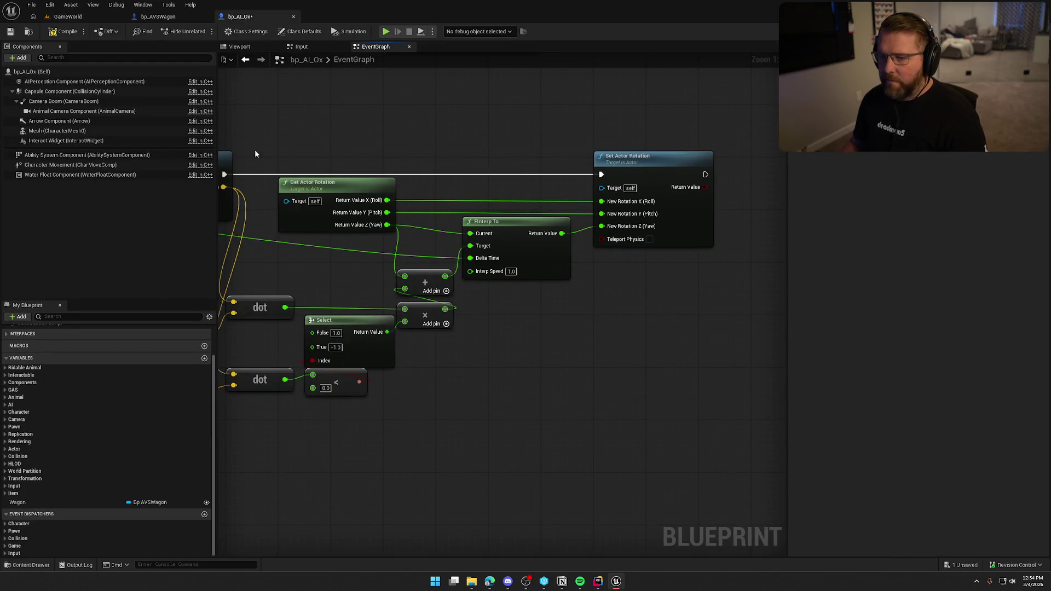
left_click(76, 31)
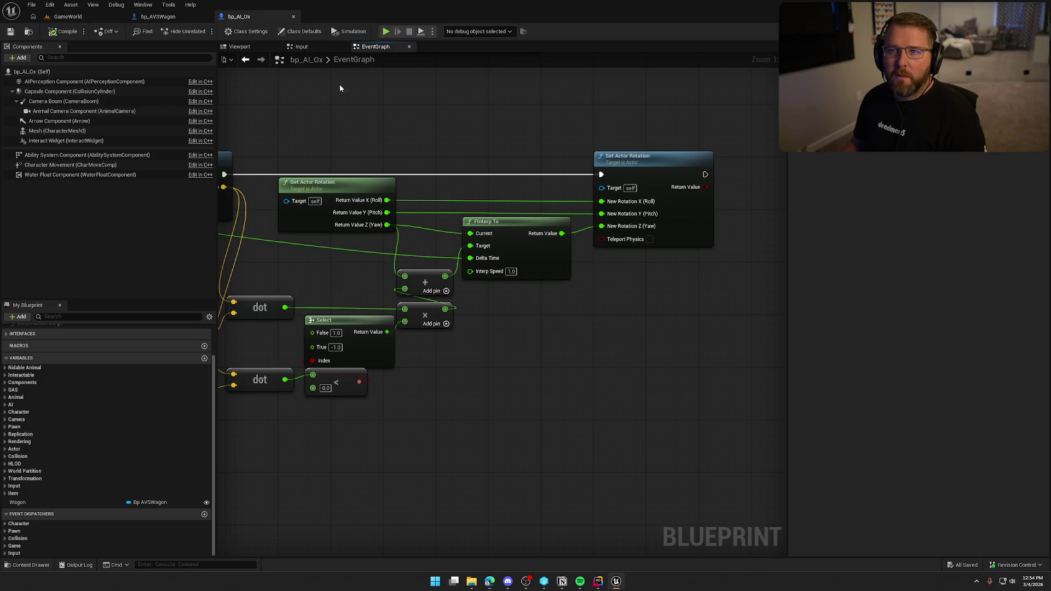
Start a GameWorld play session and walk the character up beside the ox and wagon
left_click(83, 16)
left_click(225, 31)
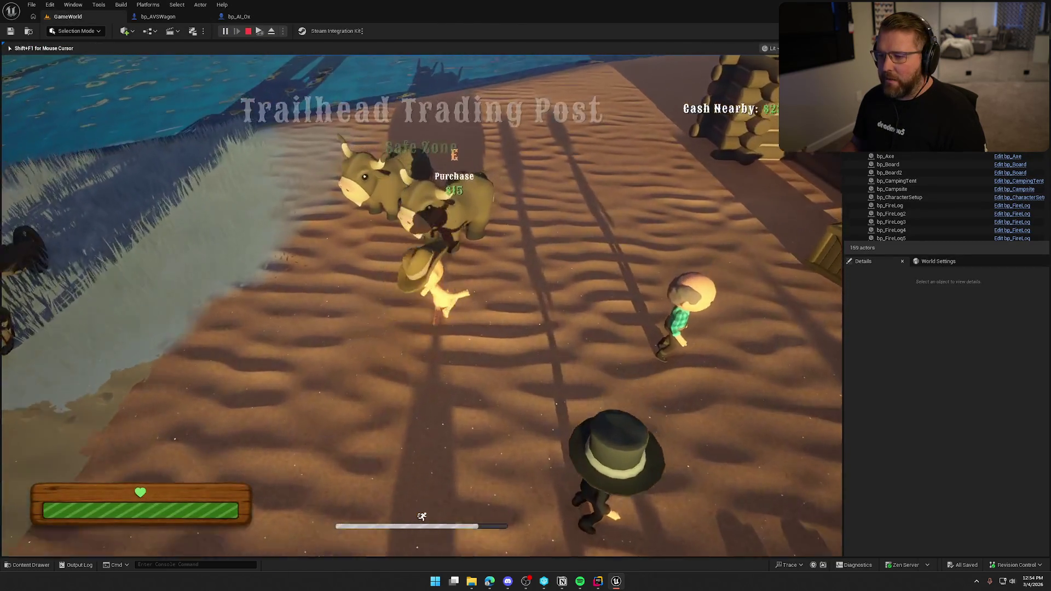
key("w")
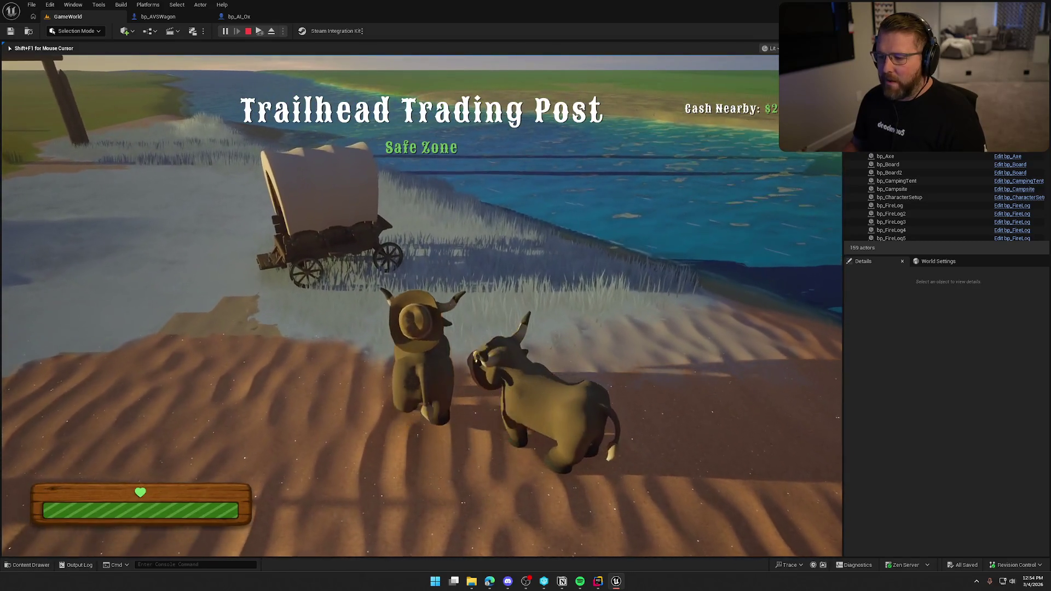
key("w")
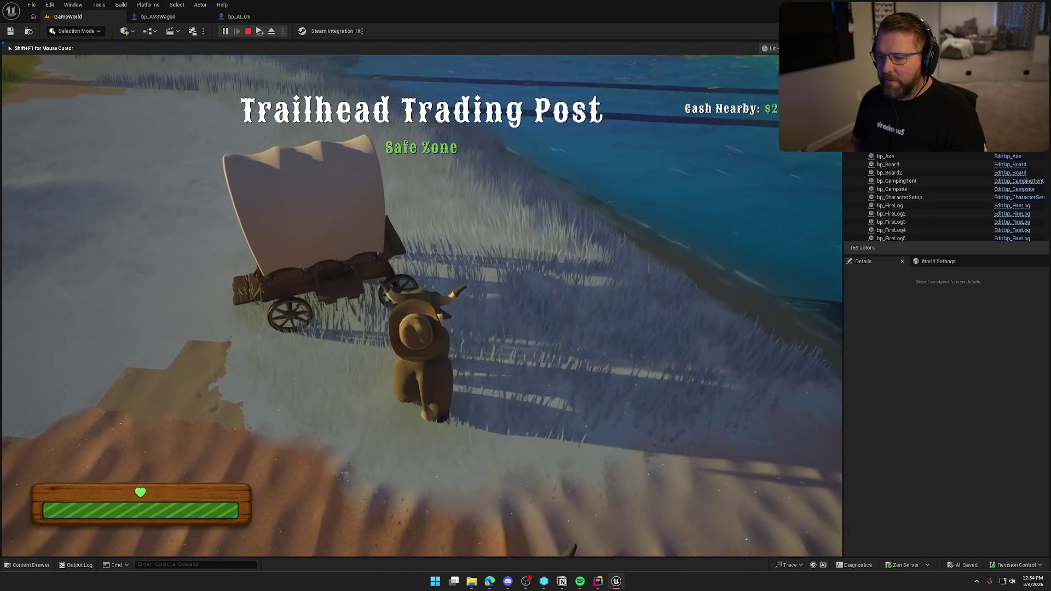
key("w")
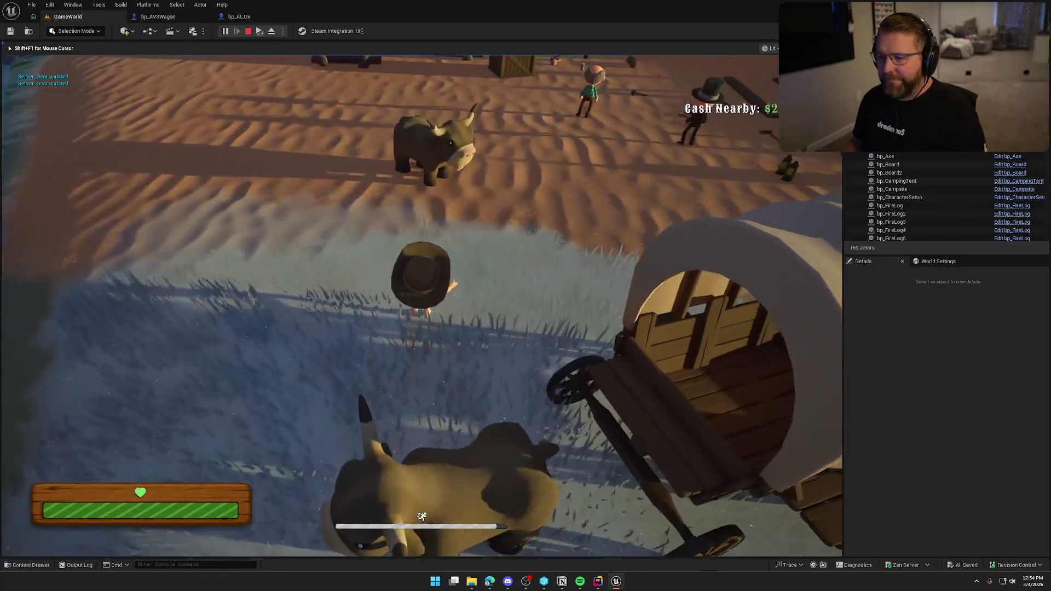
key("w")
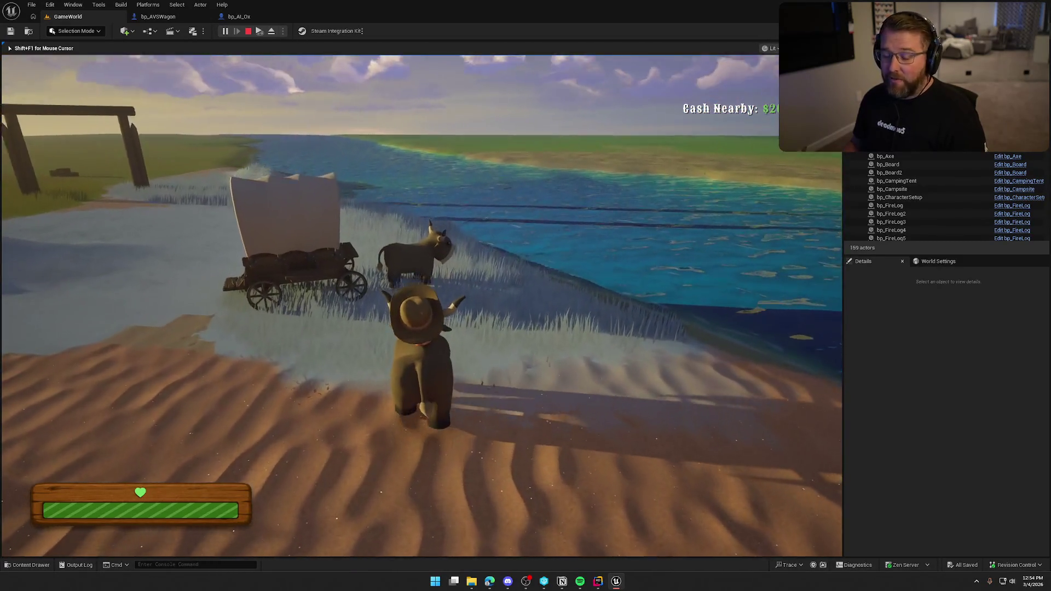
key("w")
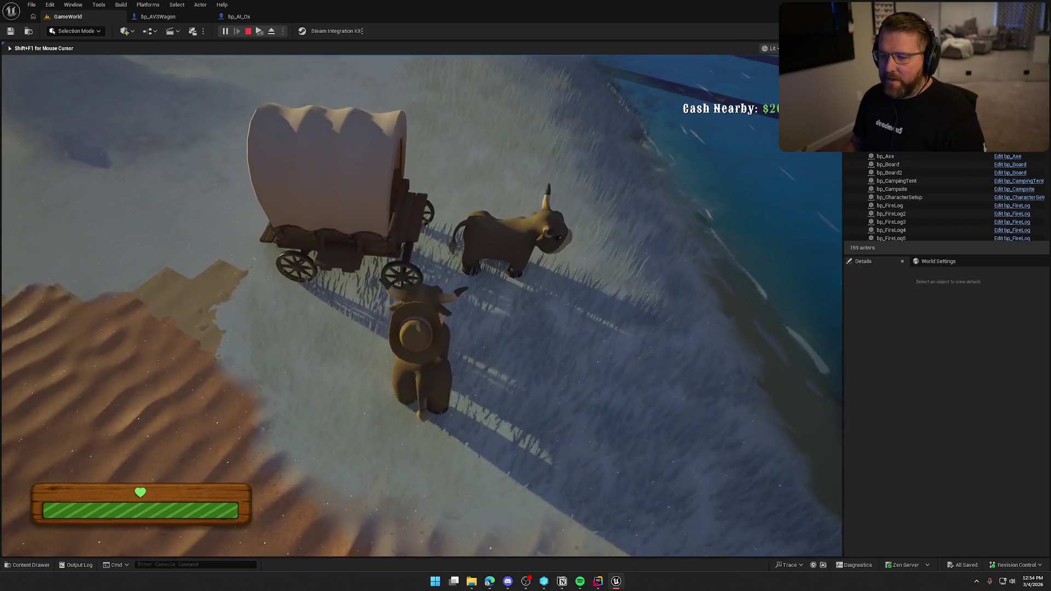
key("w")
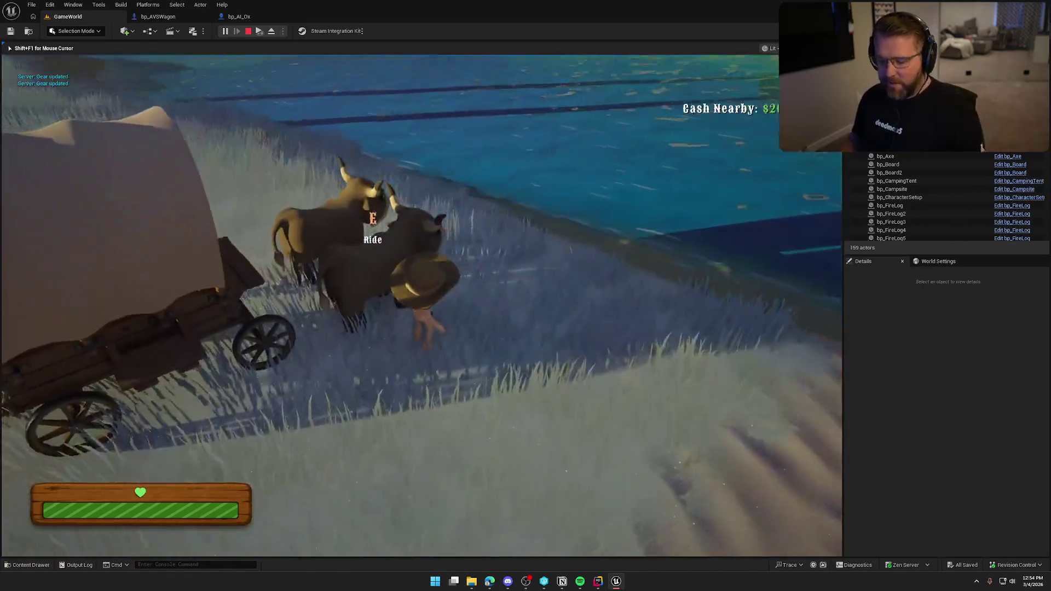
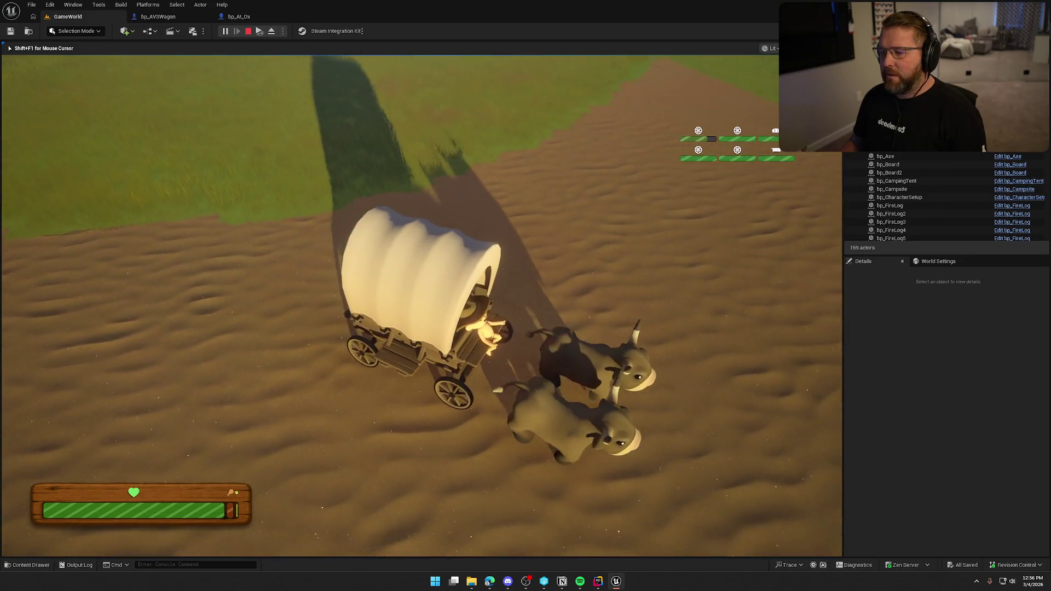
Stop the play test and open the BS_Ox blend space from Art > Anims > Animals > Buffalo_Ox
key("Escape")
left_click(27, 564)
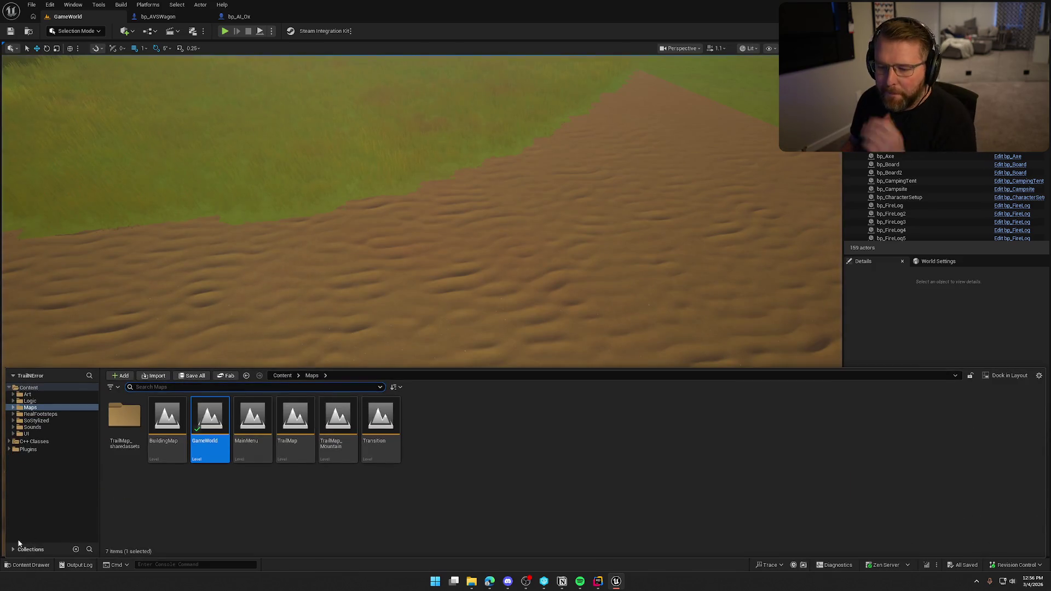
left_click(53, 393)
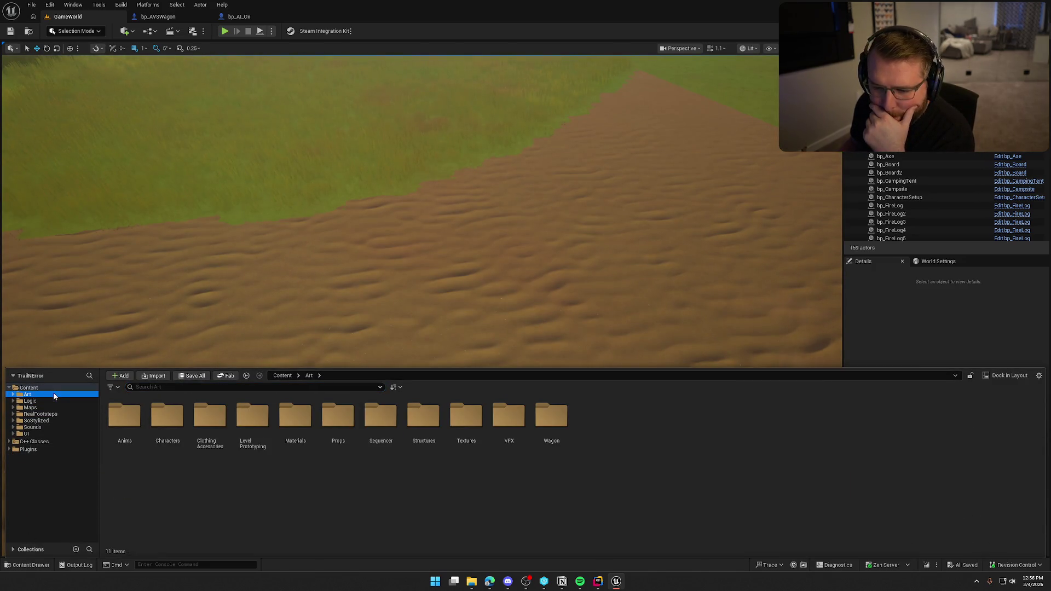
double_click(126, 416)
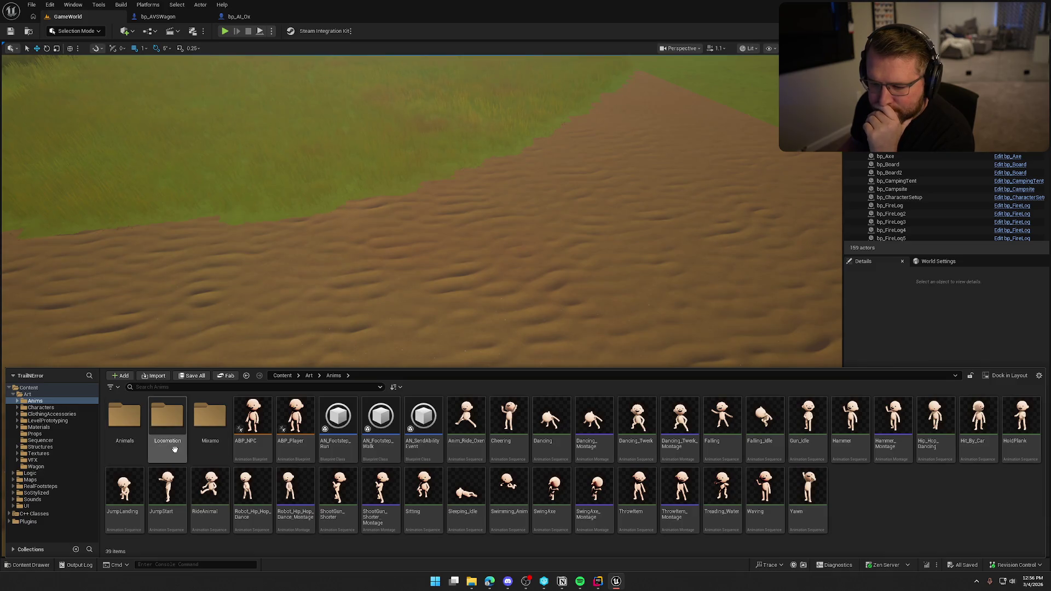
double_click(117, 413)
double_click(167, 416)
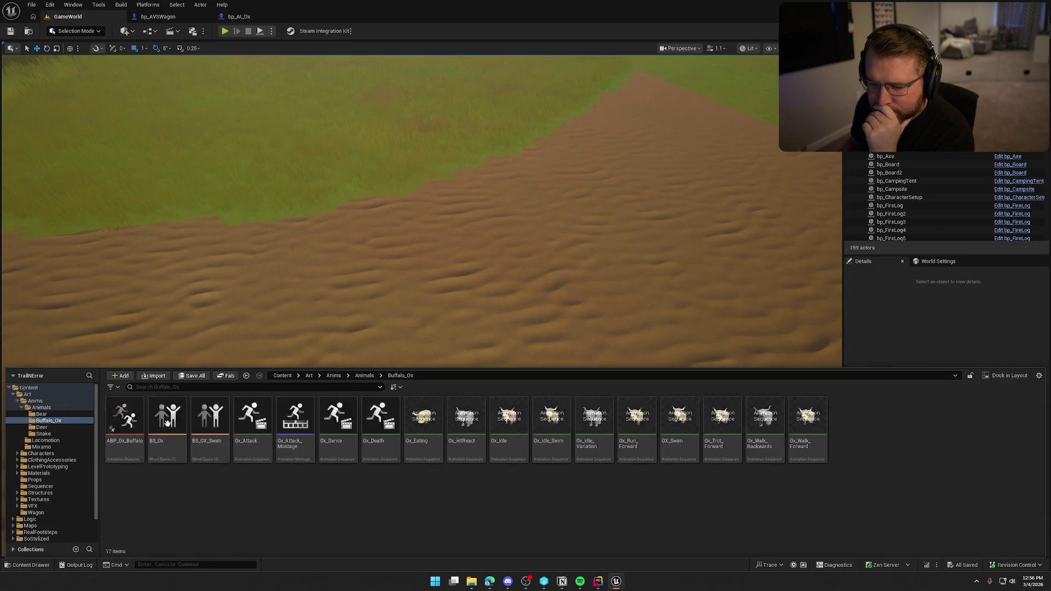
left_click(167, 421)
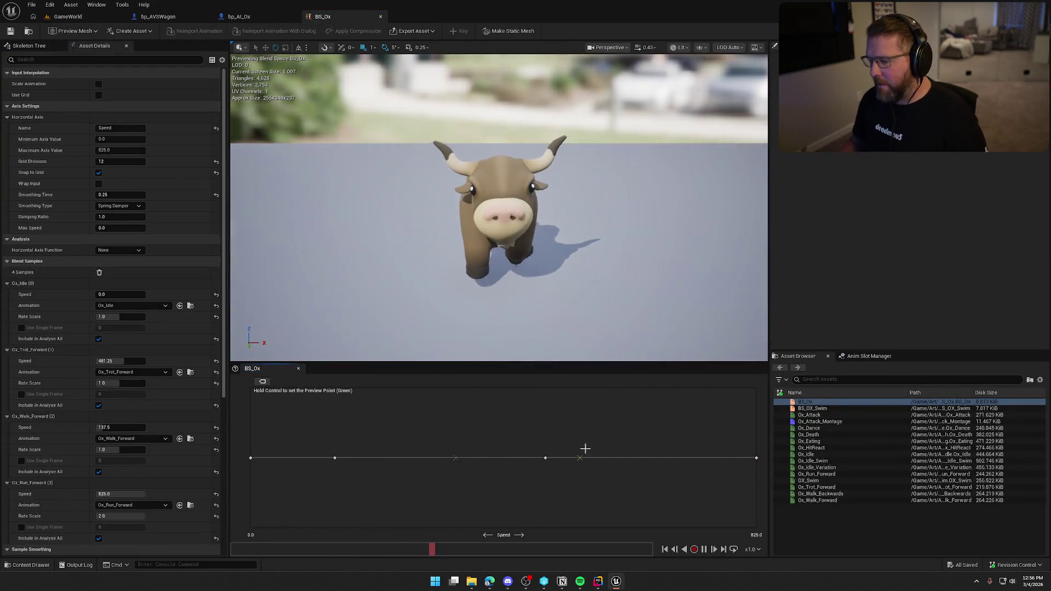
Set the 825-speed Ox_Run_Forward sample's Rate Scale to 1.25, then check out and save BS_Ox
left_click_drag(578, 259, 684, 328)
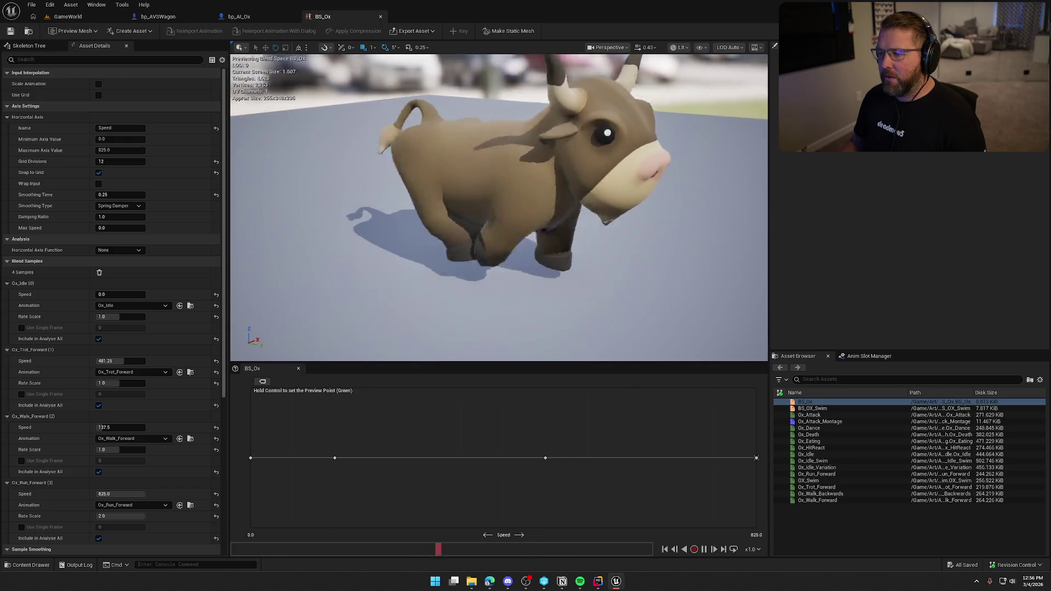
left_click(755, 458)
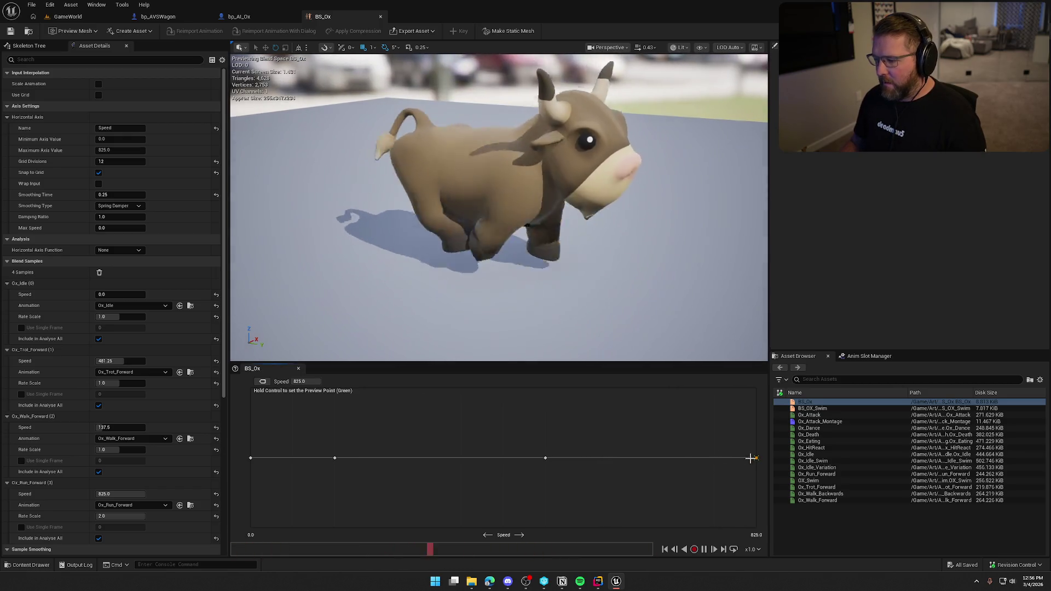
scroll(159, 412, "down", 2)
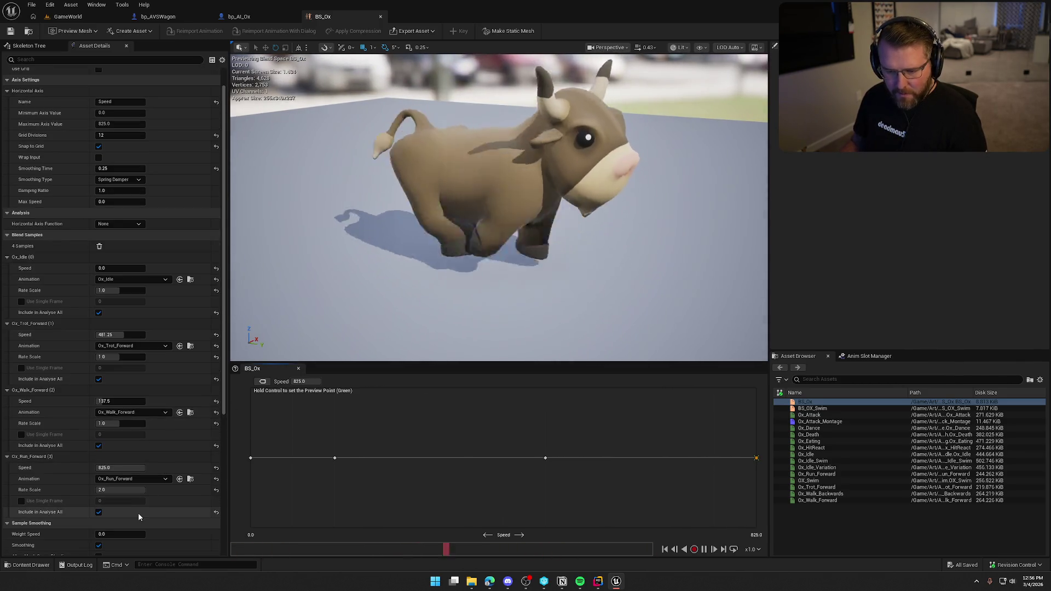
left_click_drag(116, 494, 118, 491)
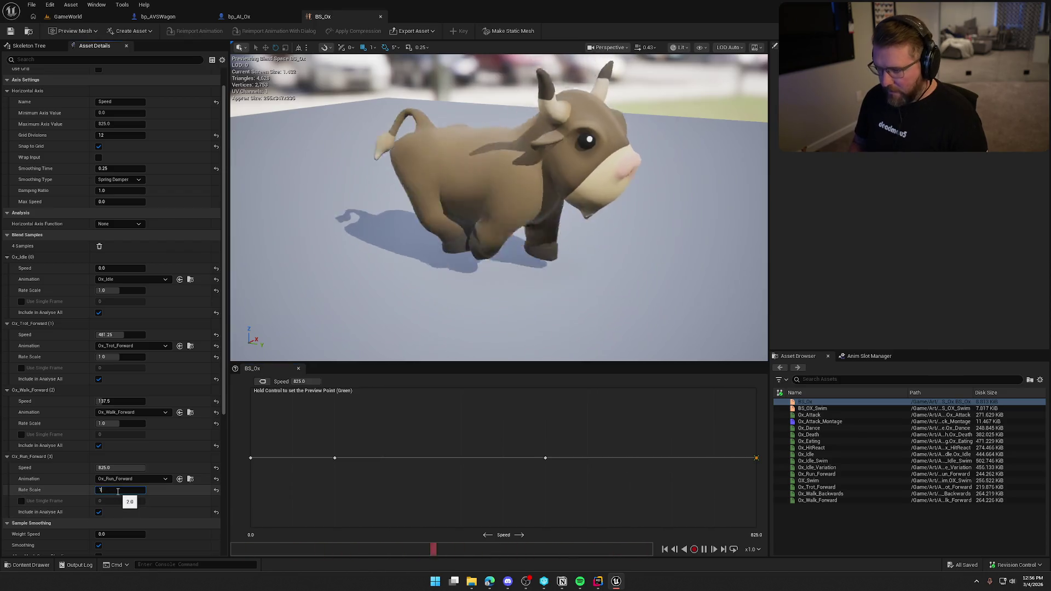
type("1.25")
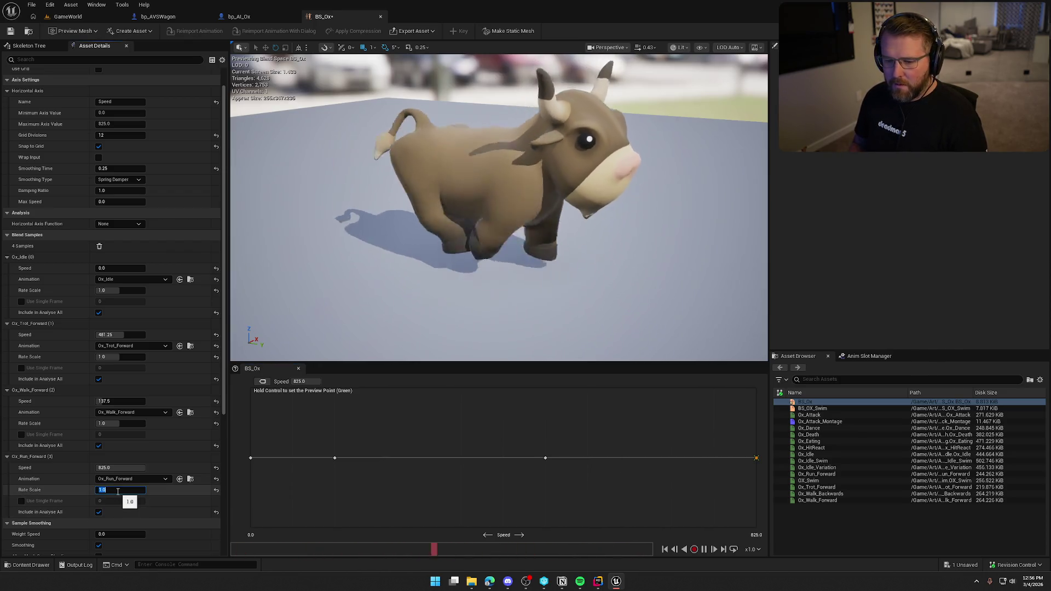
key("Return")
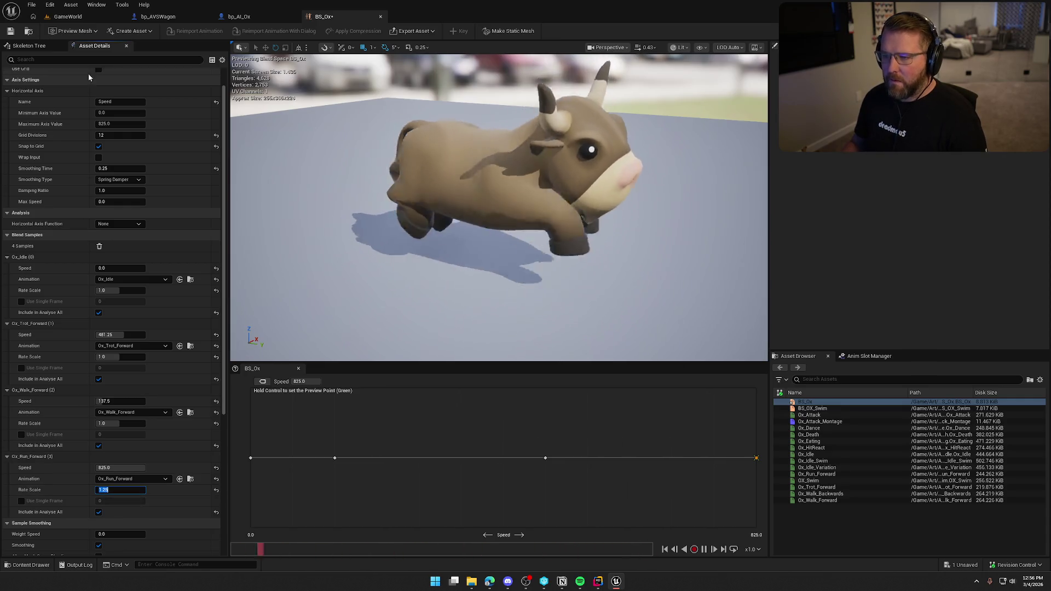
key("ctrl+s")
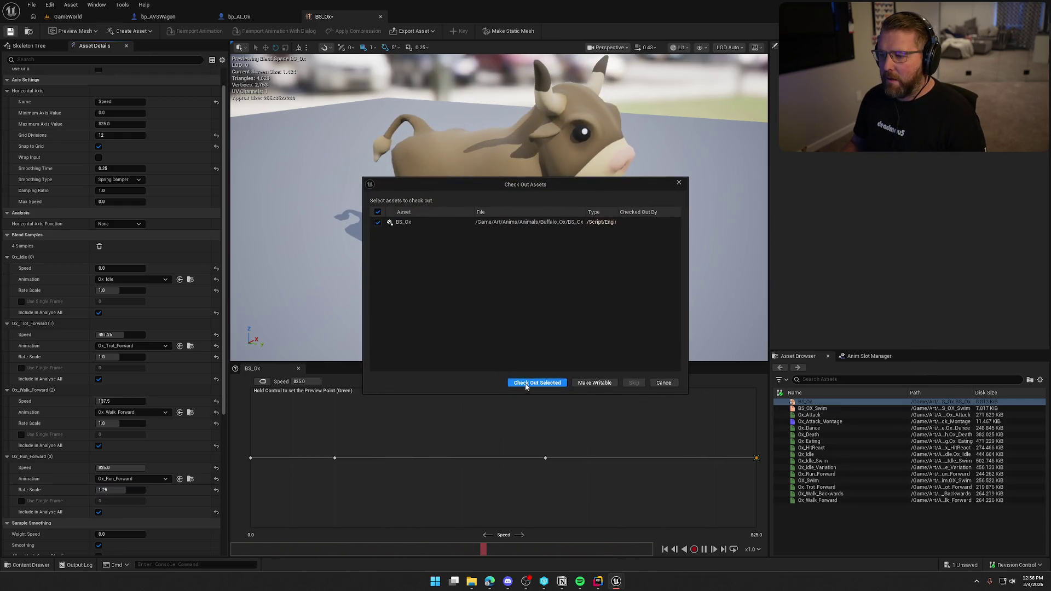
left_click(526, 383)
left_click(75, 18)
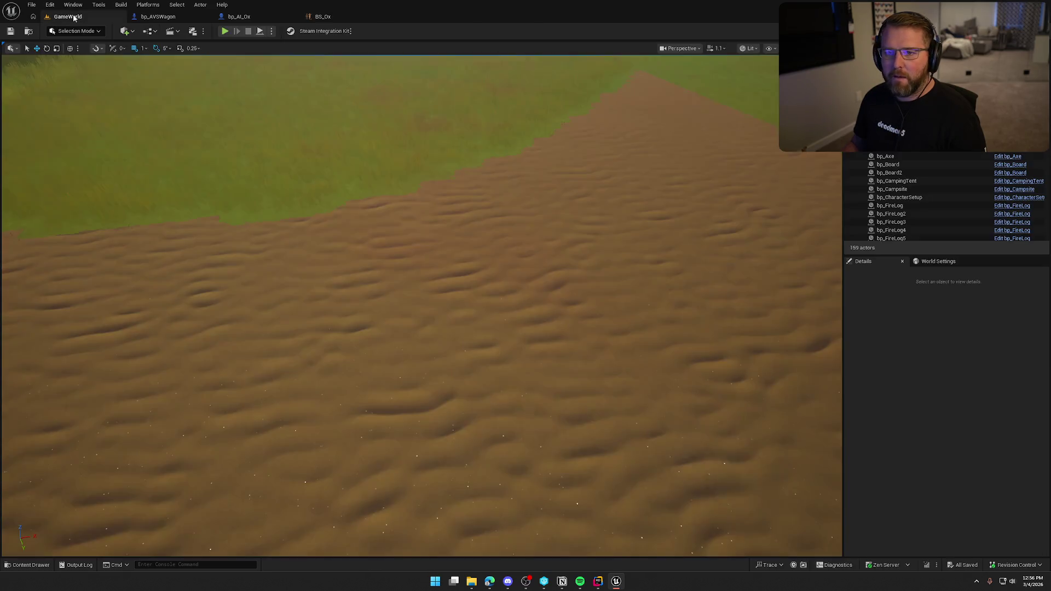
scroll(315, 137, "down", 10)
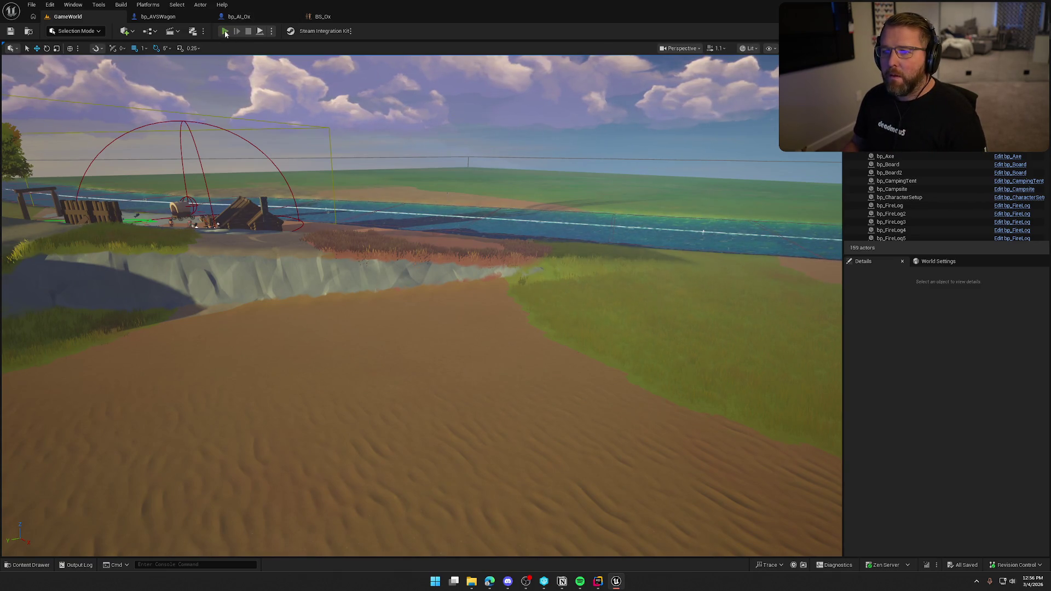
left_click(225, 32)
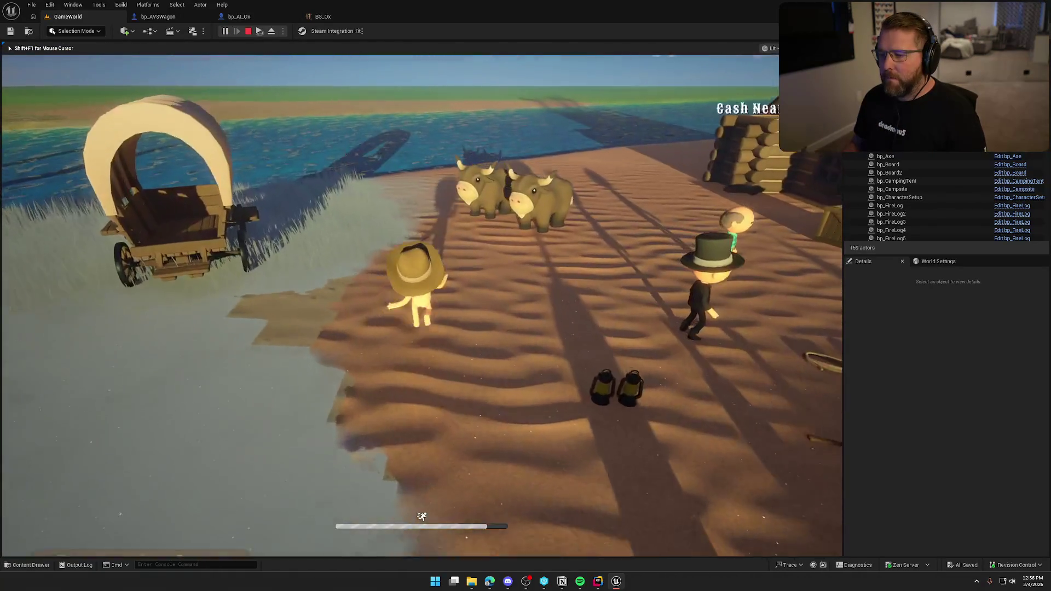
key("w")
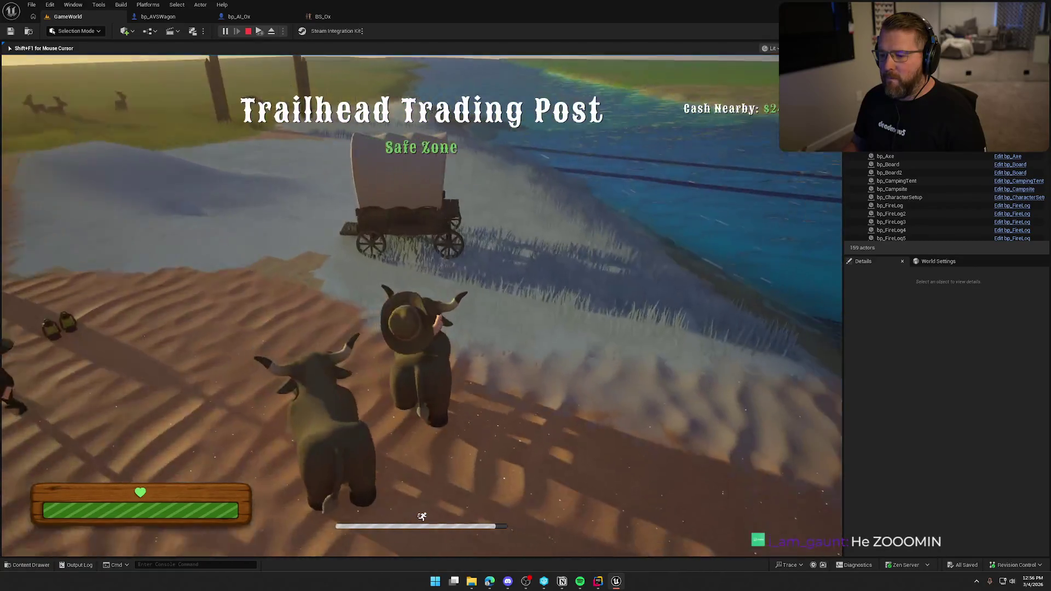
key("w")
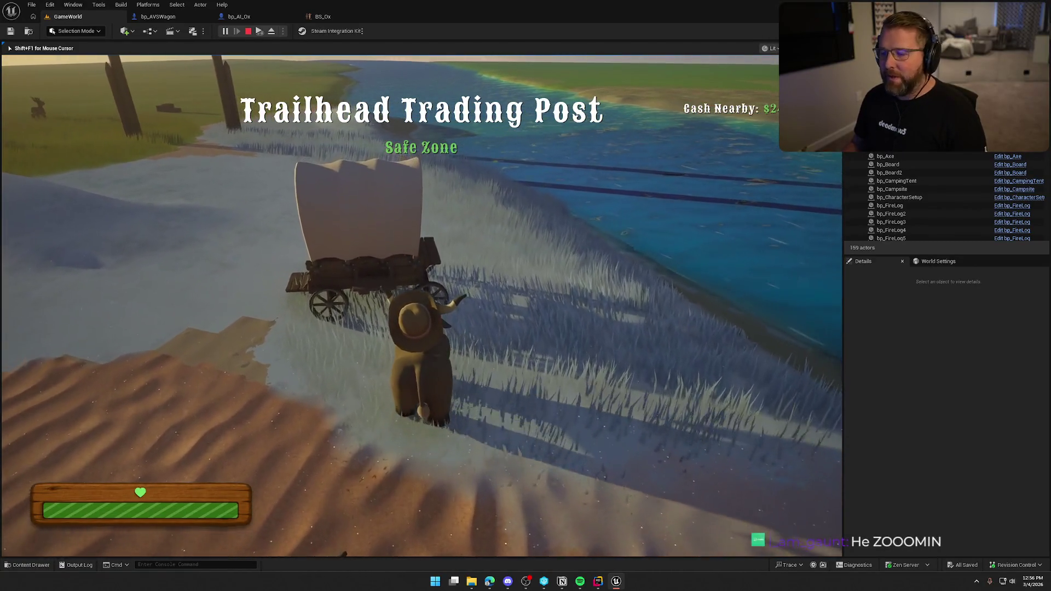
key("shift+w")
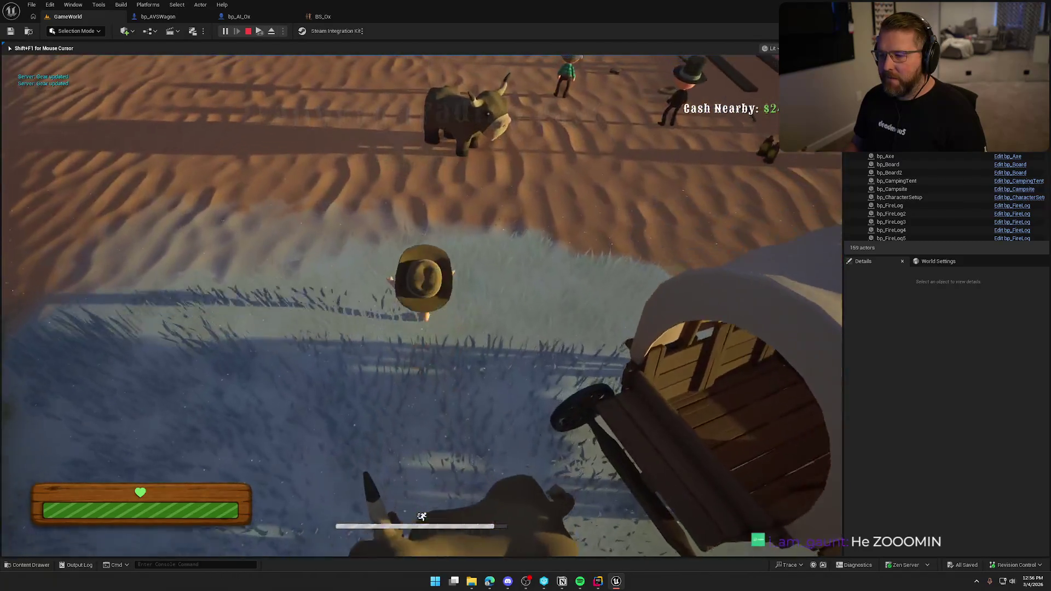
key("w")
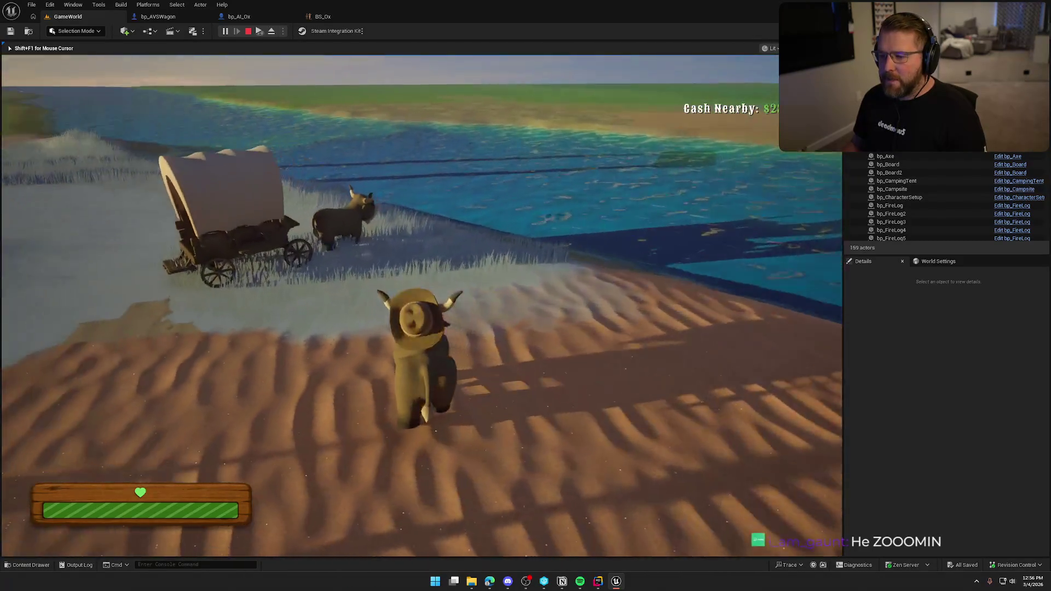
key("w")
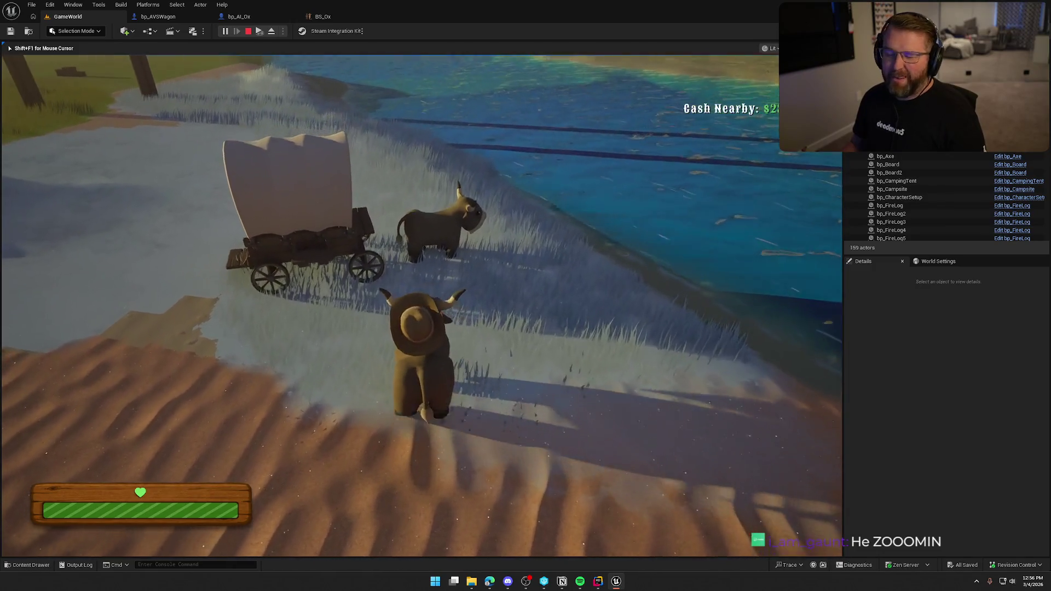
key("w")
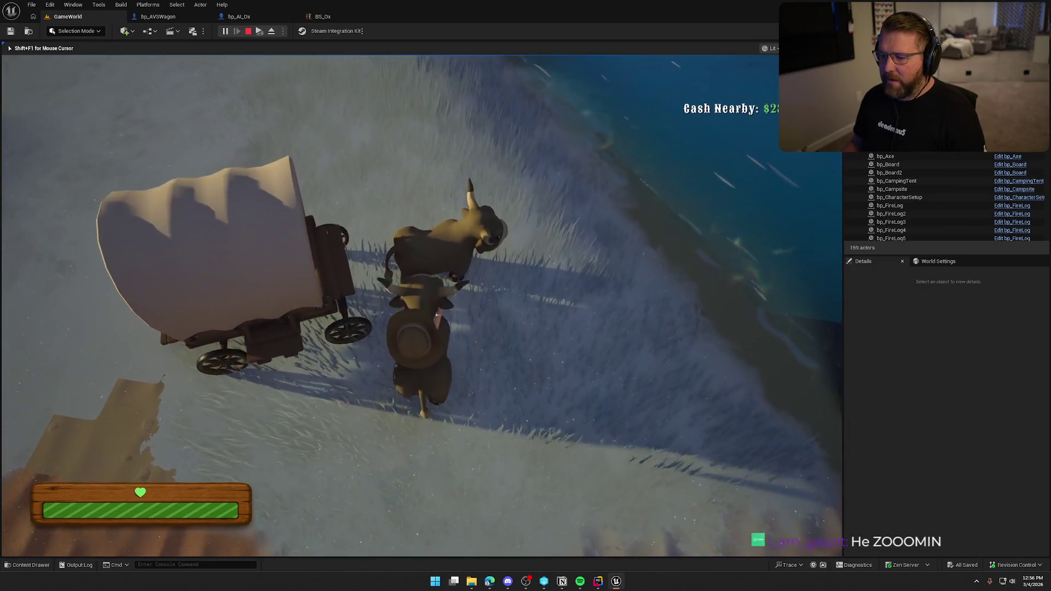
key("w")
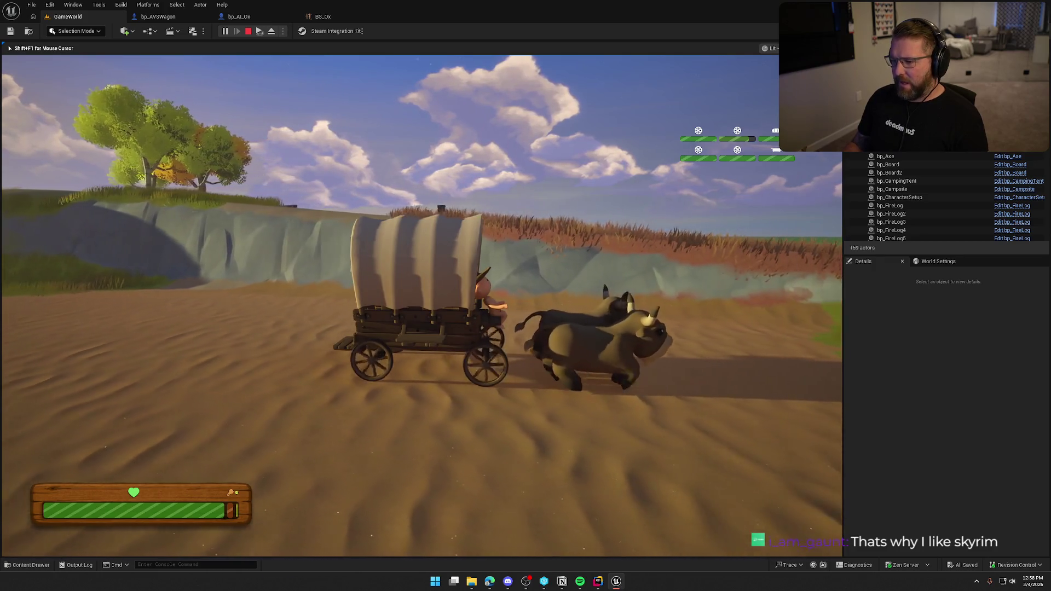
Stop the play test and save BS_Ox with the Ox_Trot_Forward sample at speed 618.75
key("Escape")
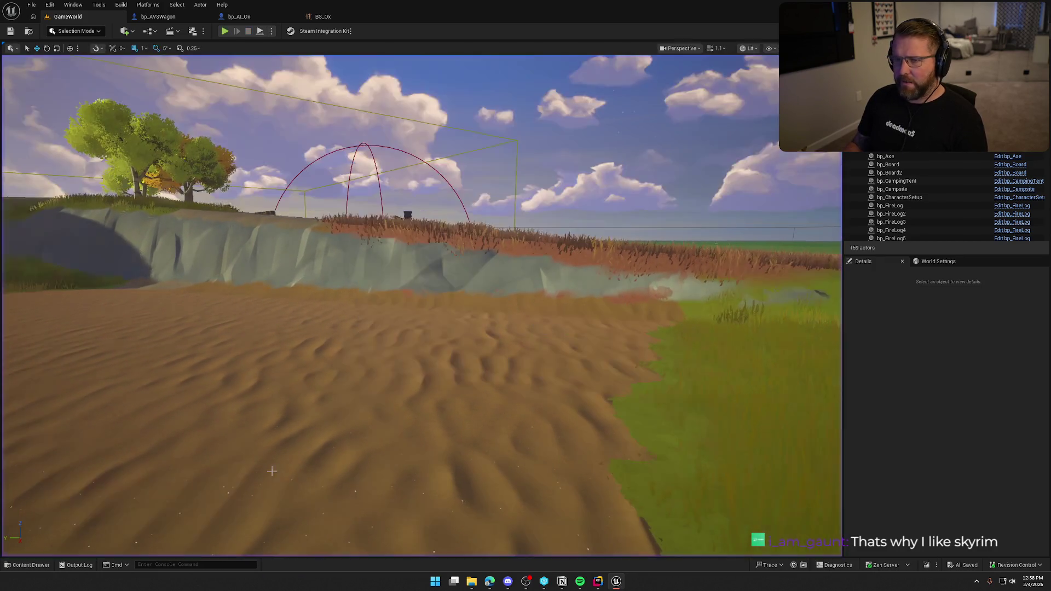
left_click(323, 17)
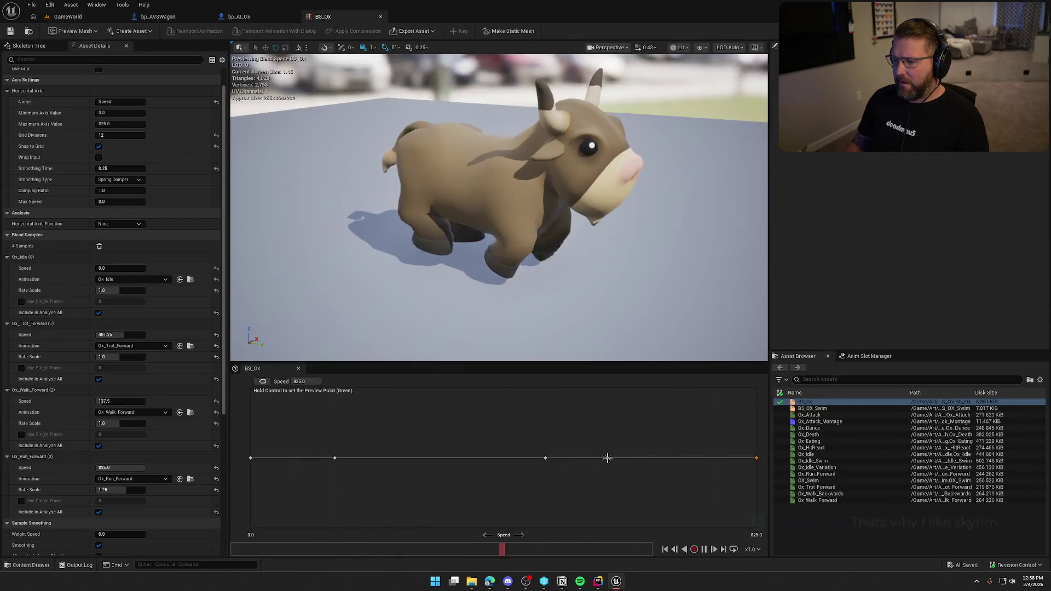
left_click_drag(564, 361, 564, 364)
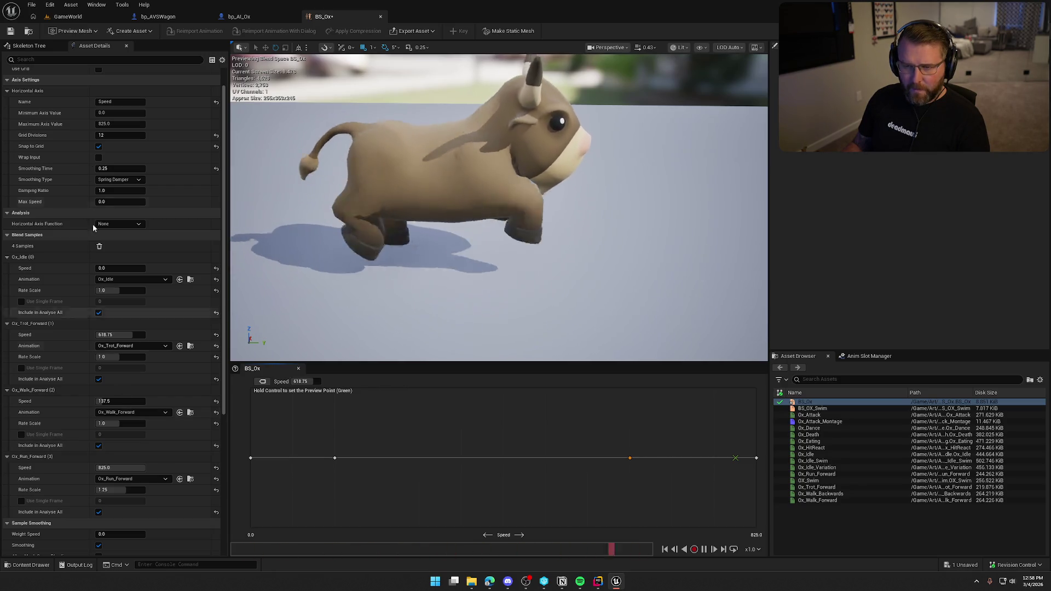
left_click(10, 31)
Start a new play test in GameWorld and run the character toward the wagon
left_click(68, 17)
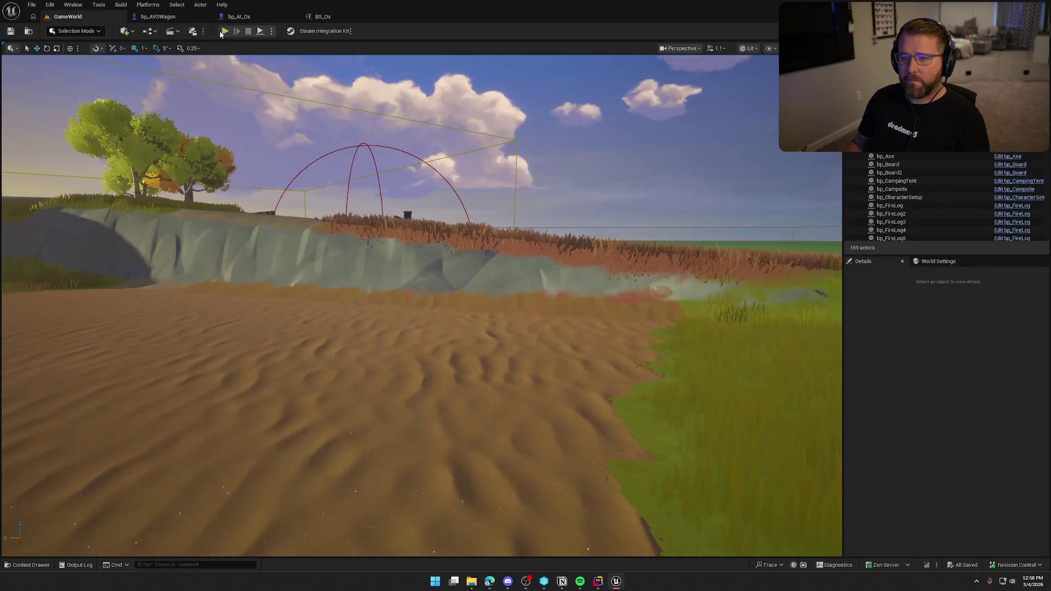
key("alt+p")
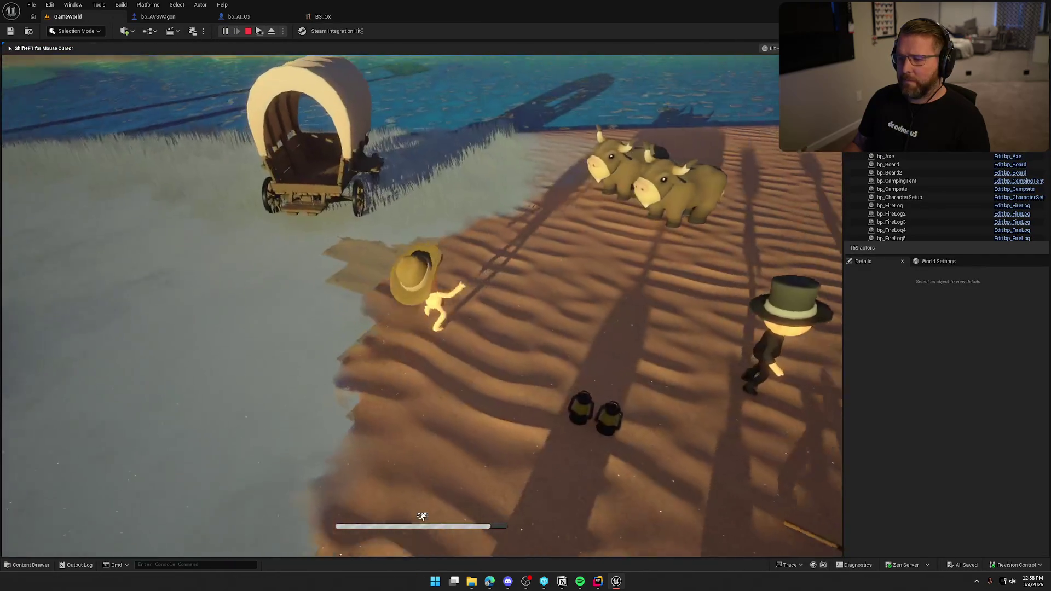
key("w")
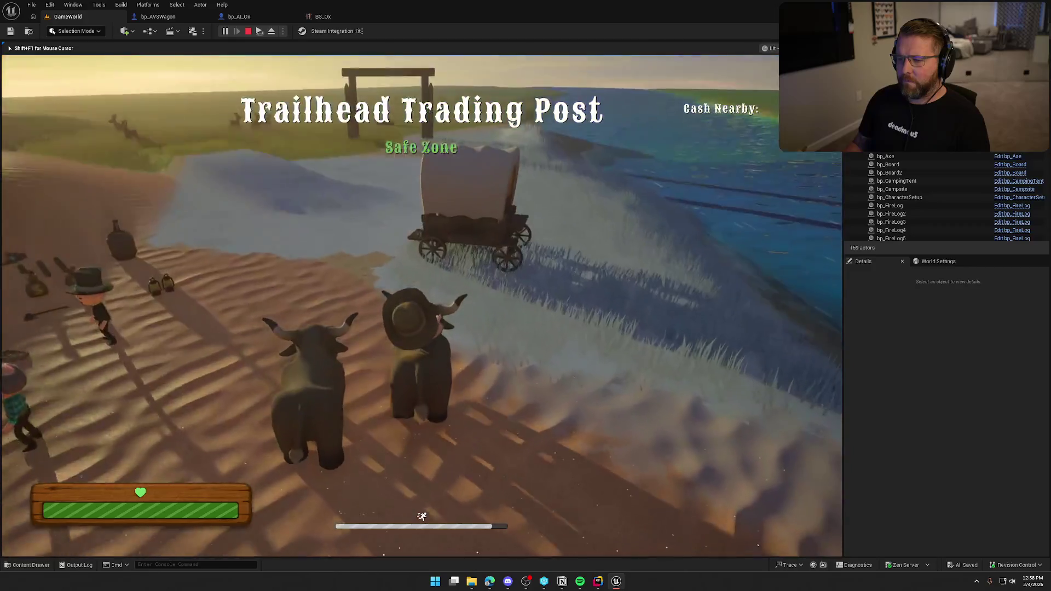
key("w")
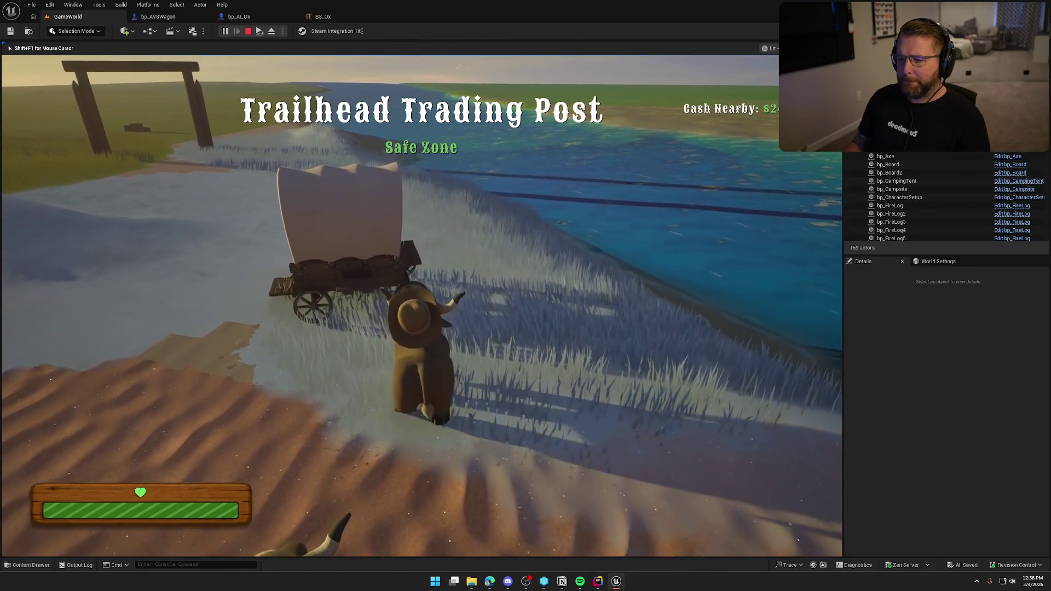
key("shift")
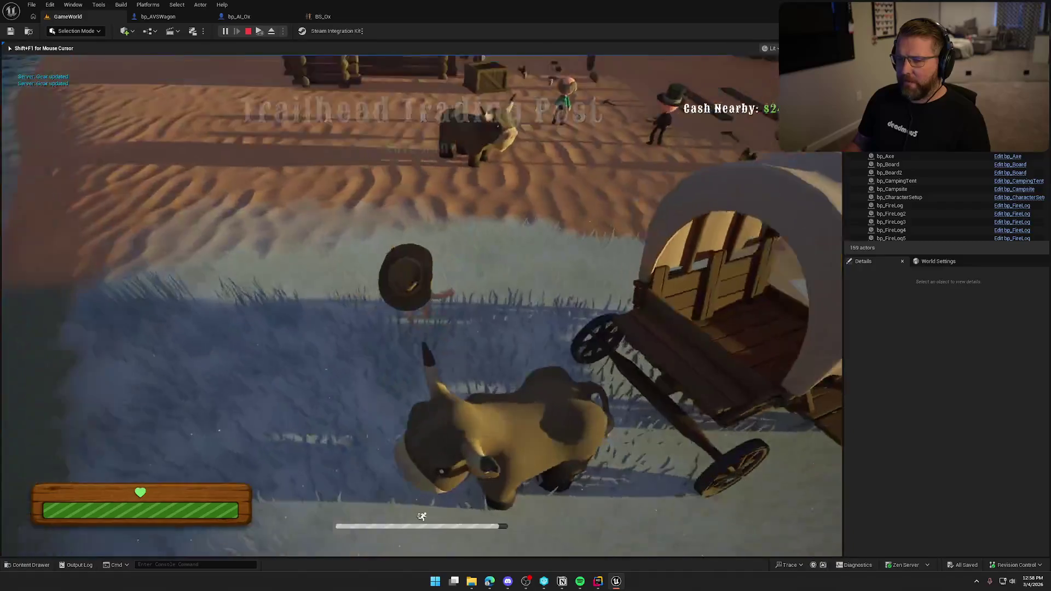
Ride the ox up to the wagon, dismount, and run around to the wagon front
key("e")
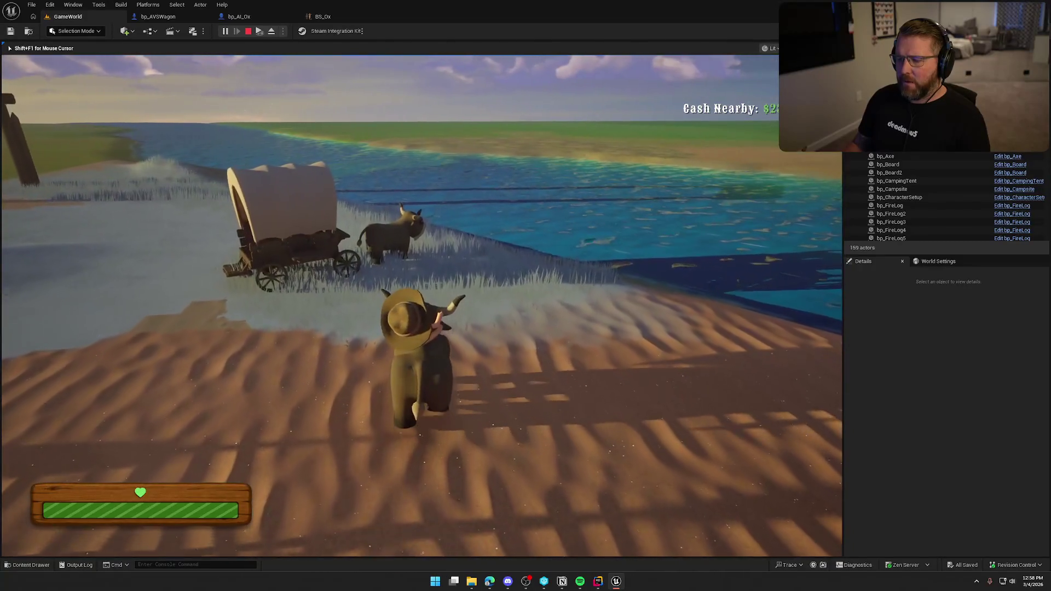
key("w")
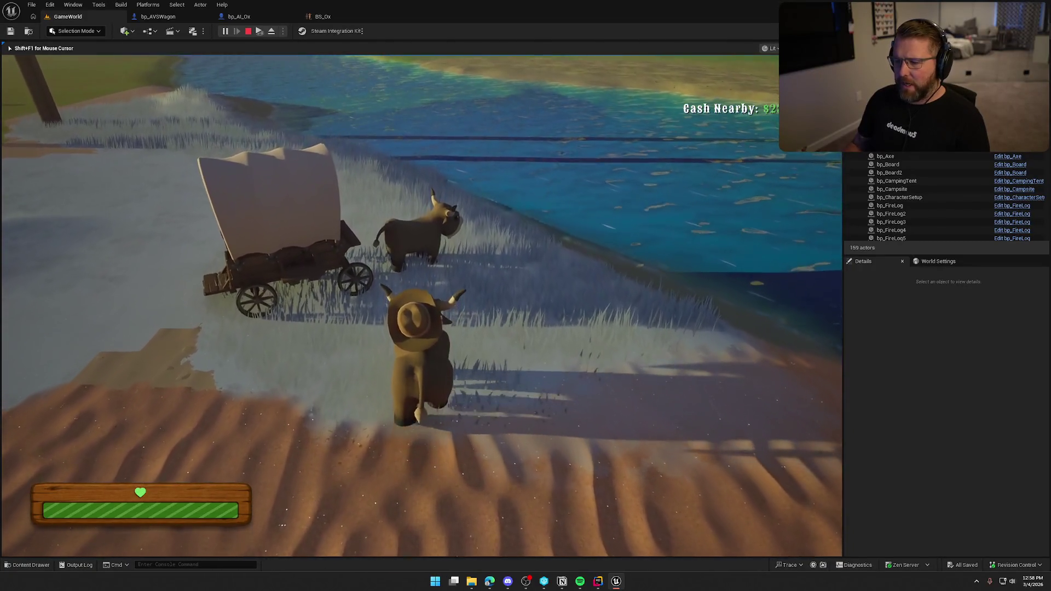
key("e")
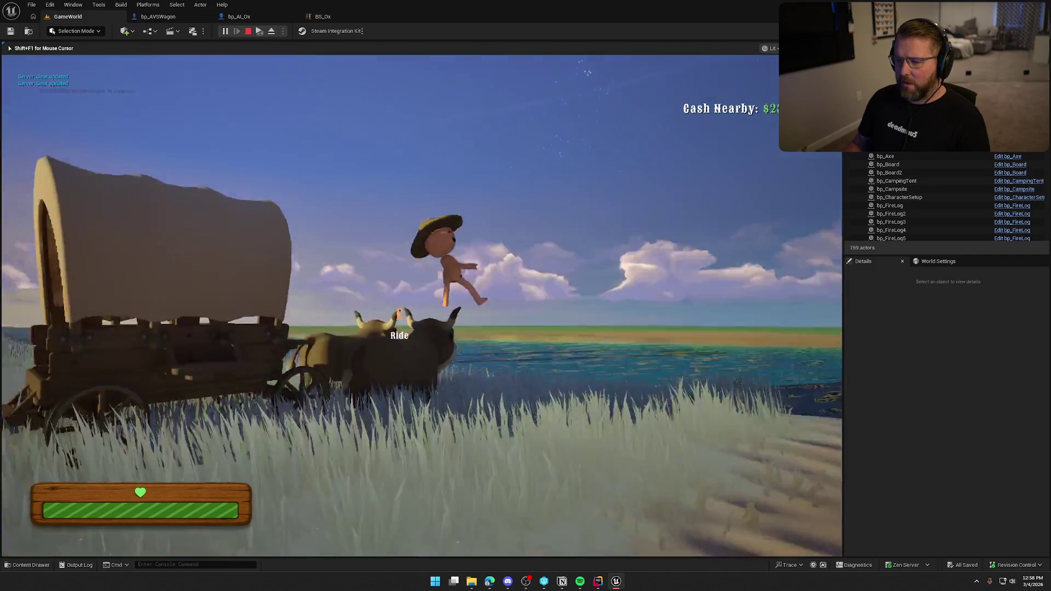
key("shift+w")
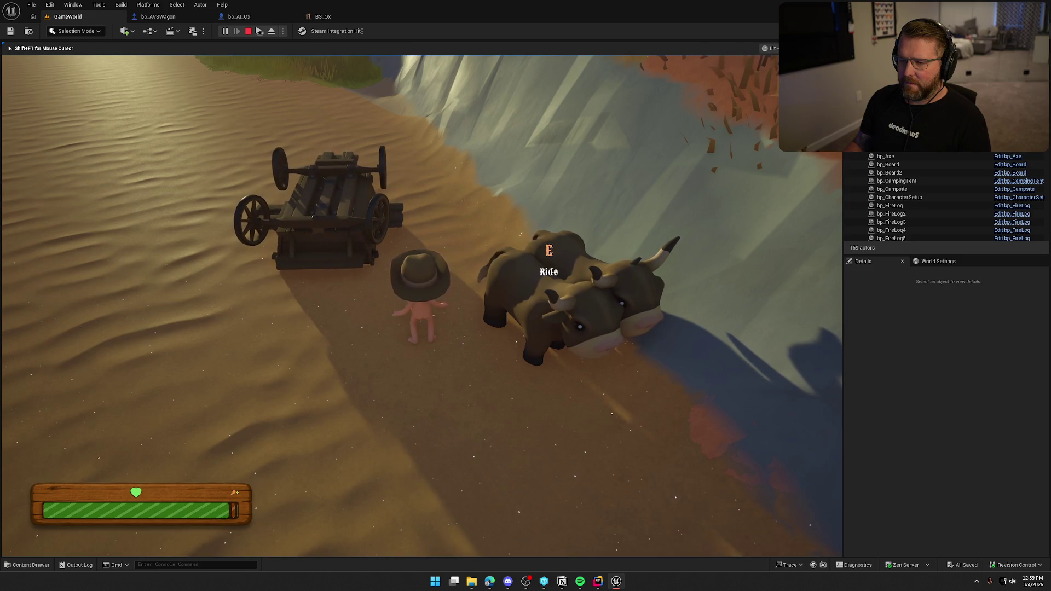
Get in and out of the wagon, then walk to the ox and mount it to pull the wagon
key("e")
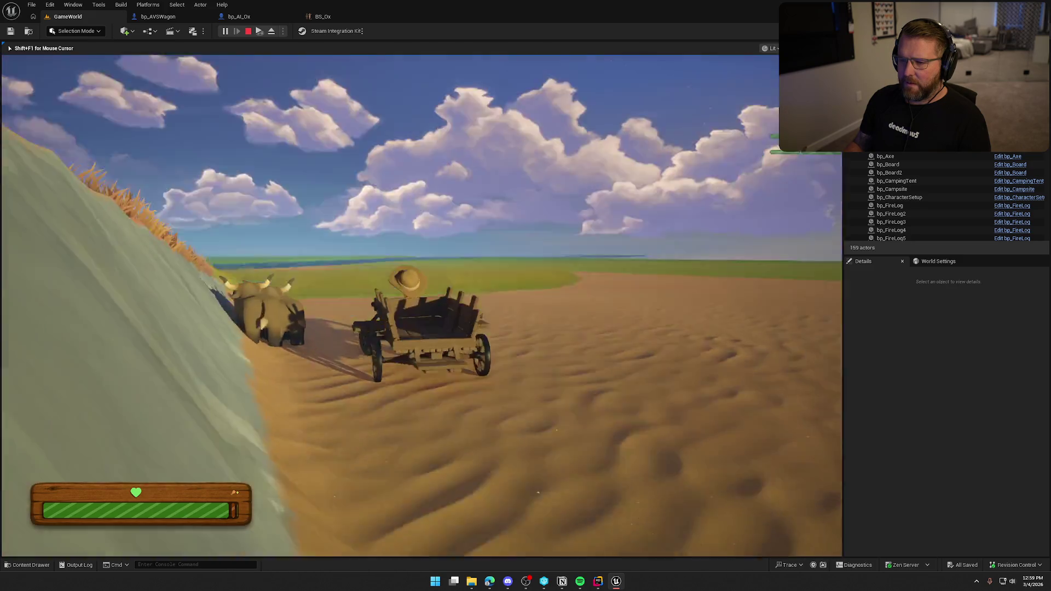
key("e")
key("w")
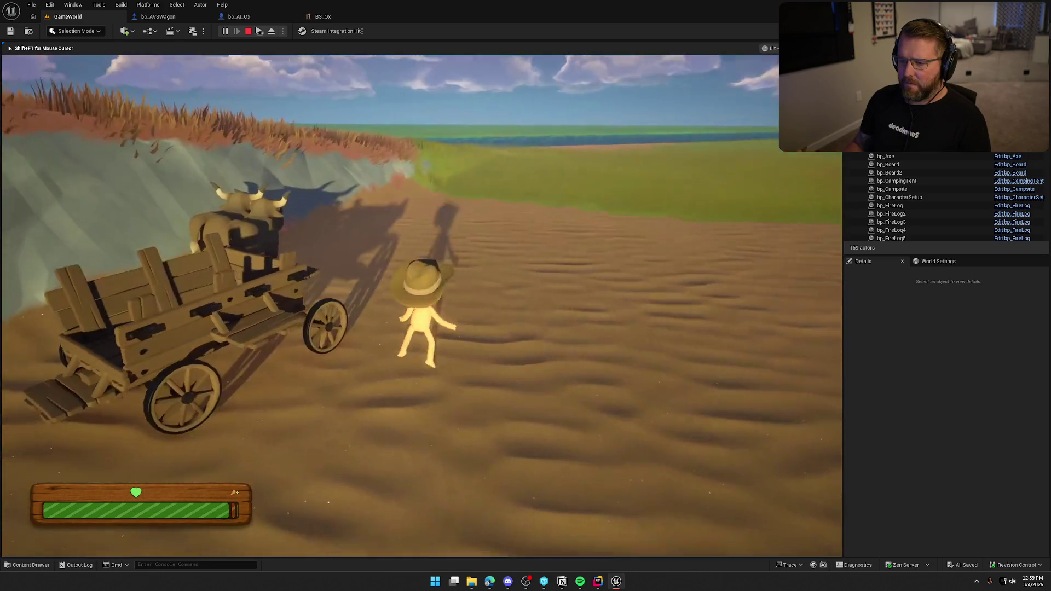
key("w")
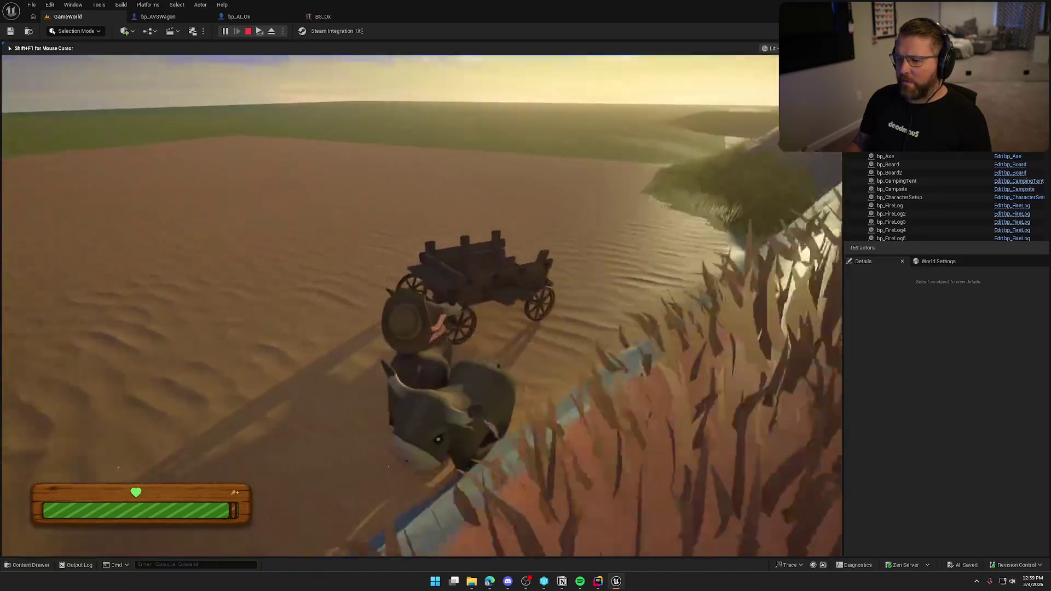
key("space")
key("e")
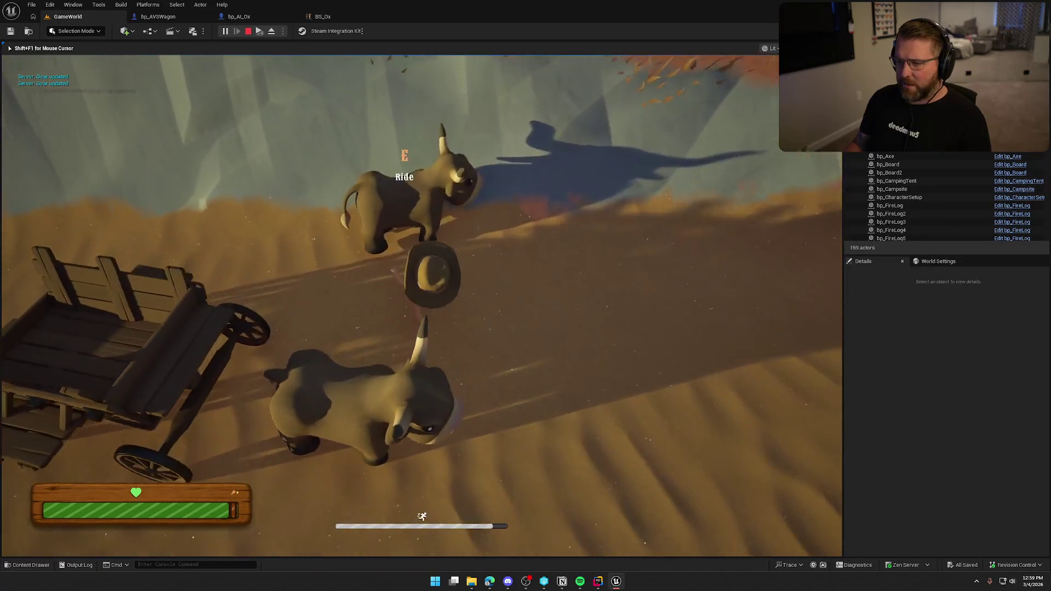
key("e")
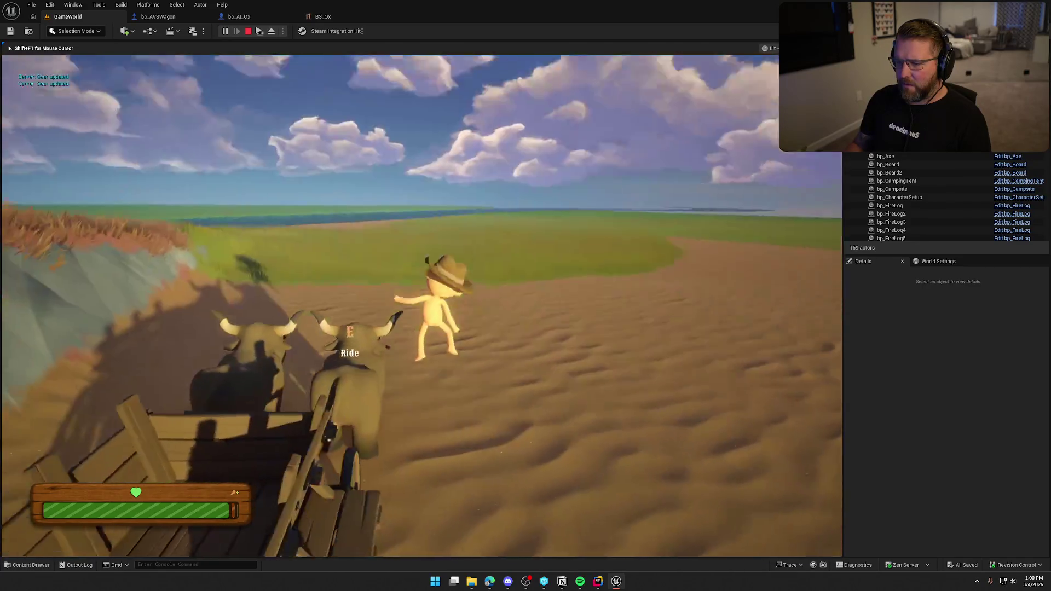
key("e")
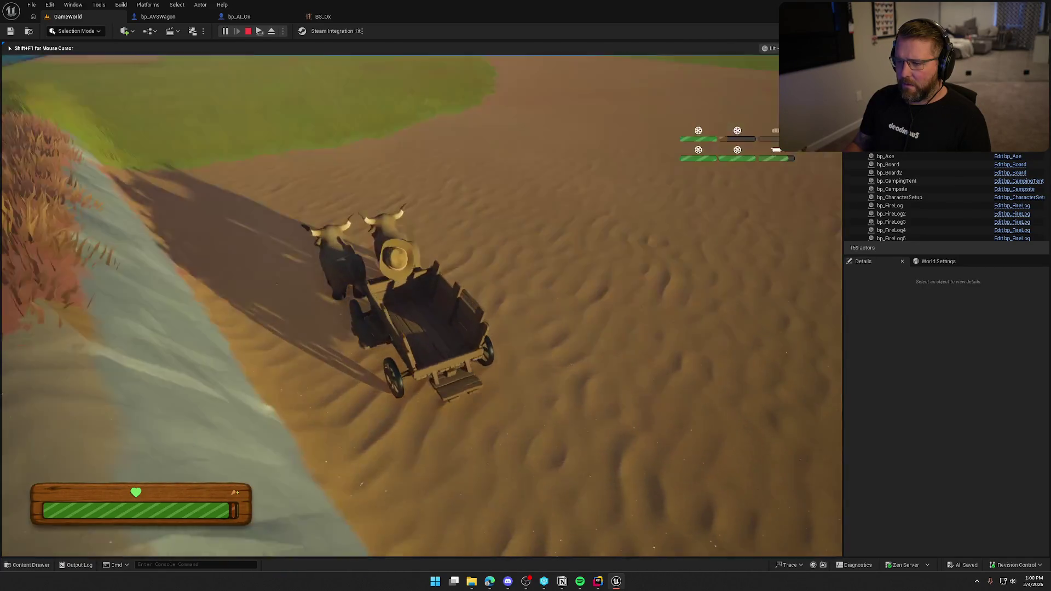
Drive the ox wagon onto the grass field and steer left along the shoreline
key("w")
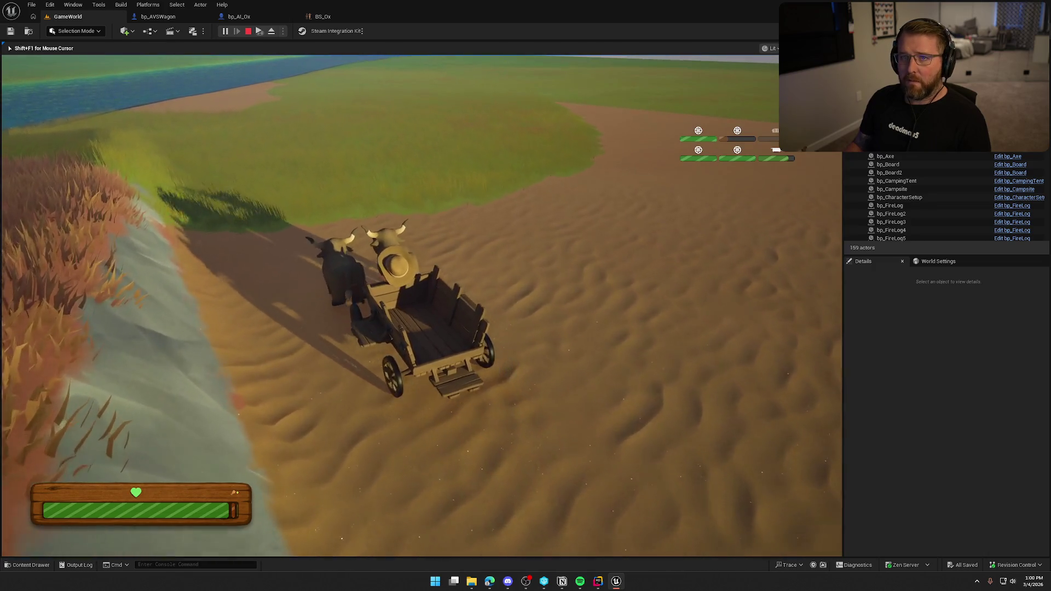
key("w")
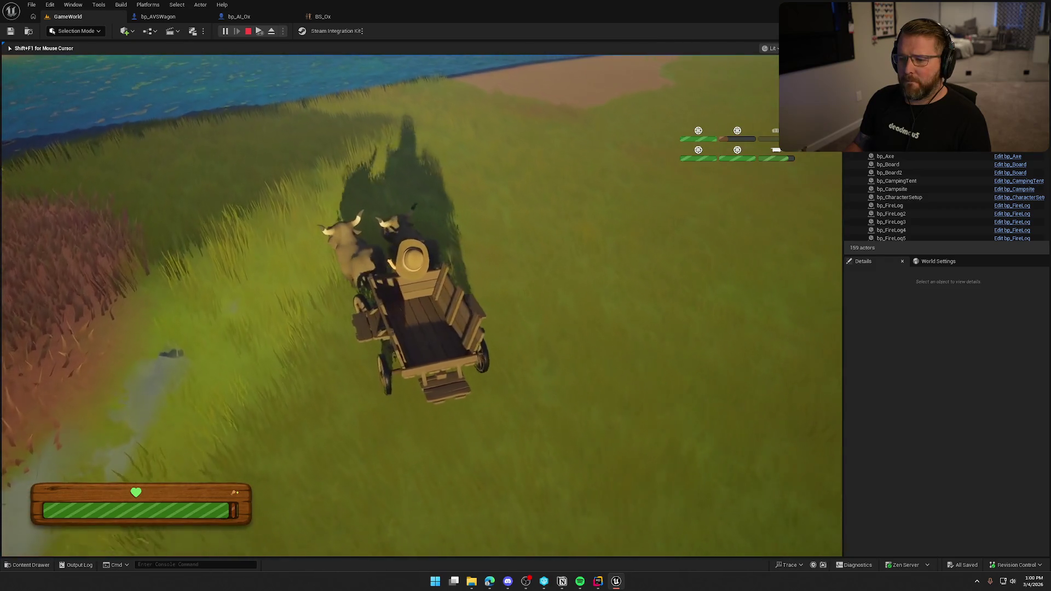
key("a")
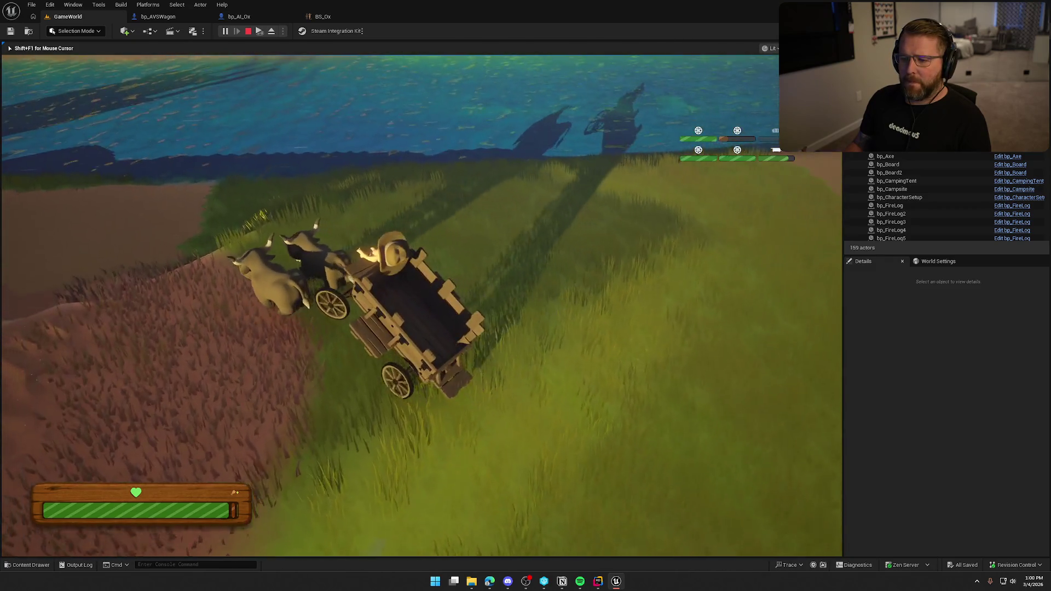
key("a")
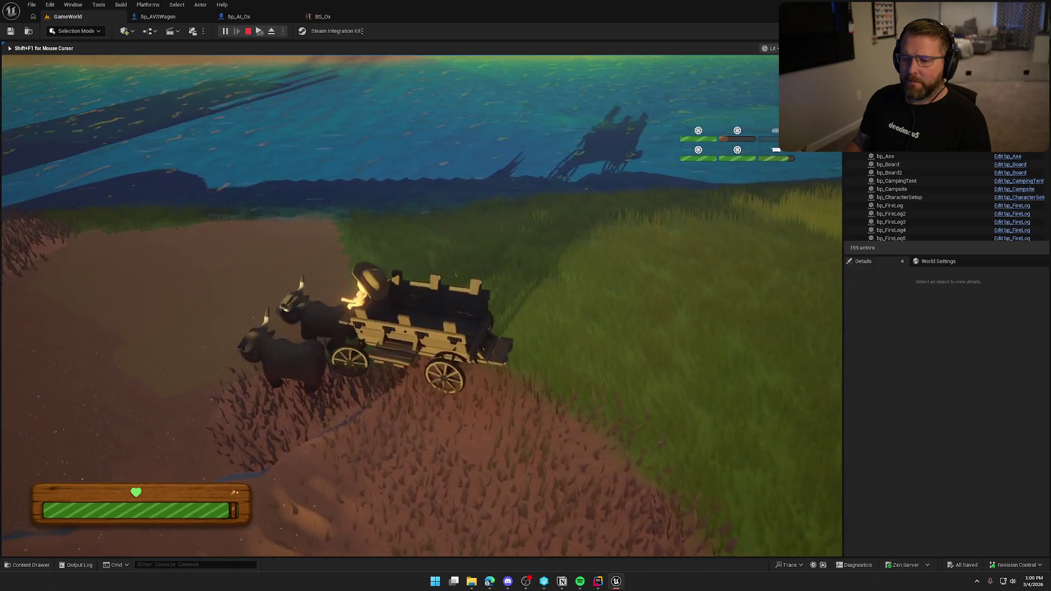
key("a")
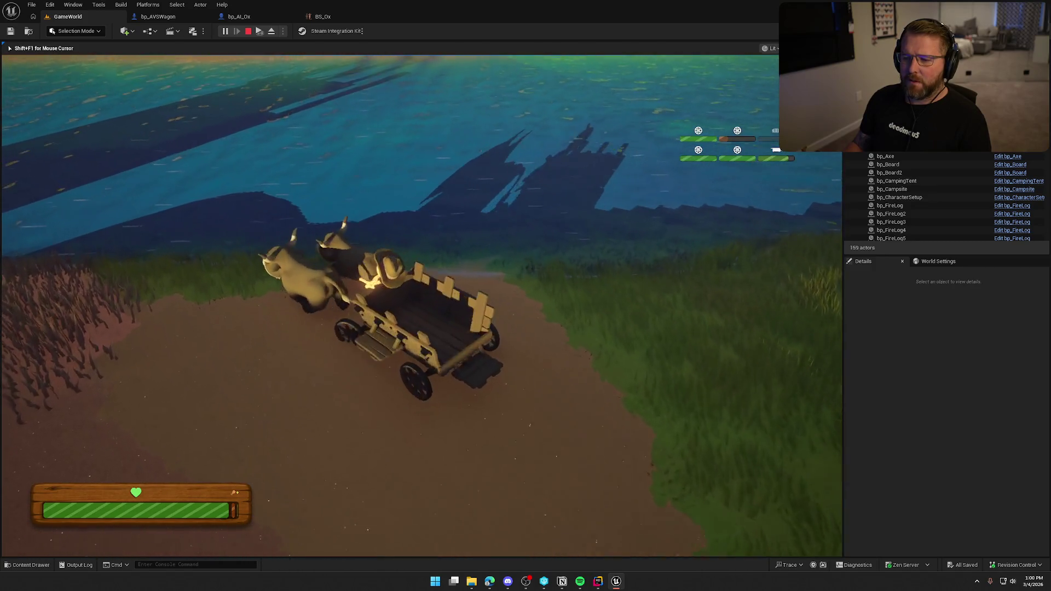
key("a")
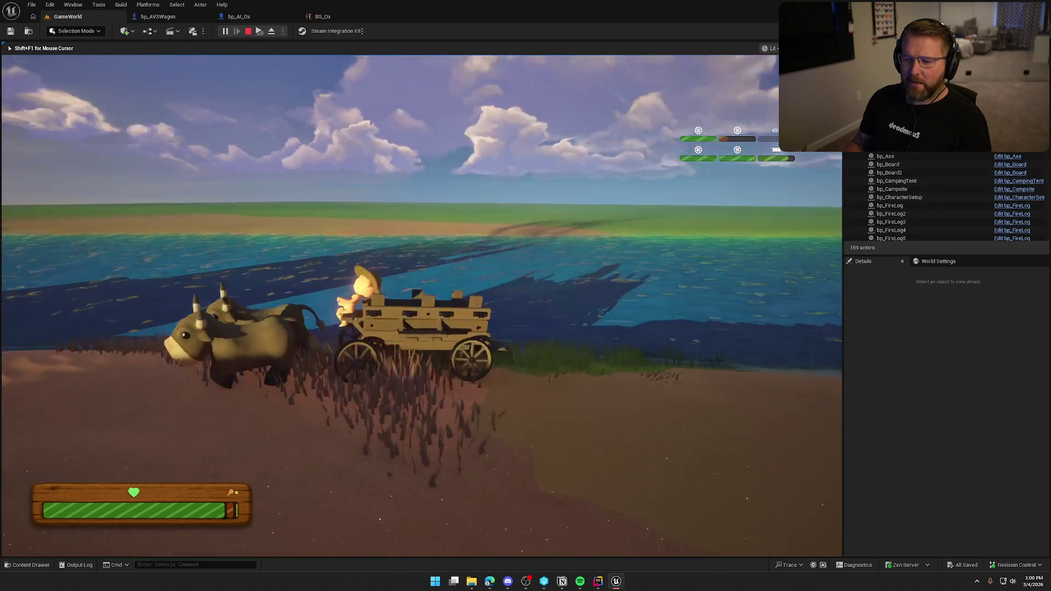
key("a")
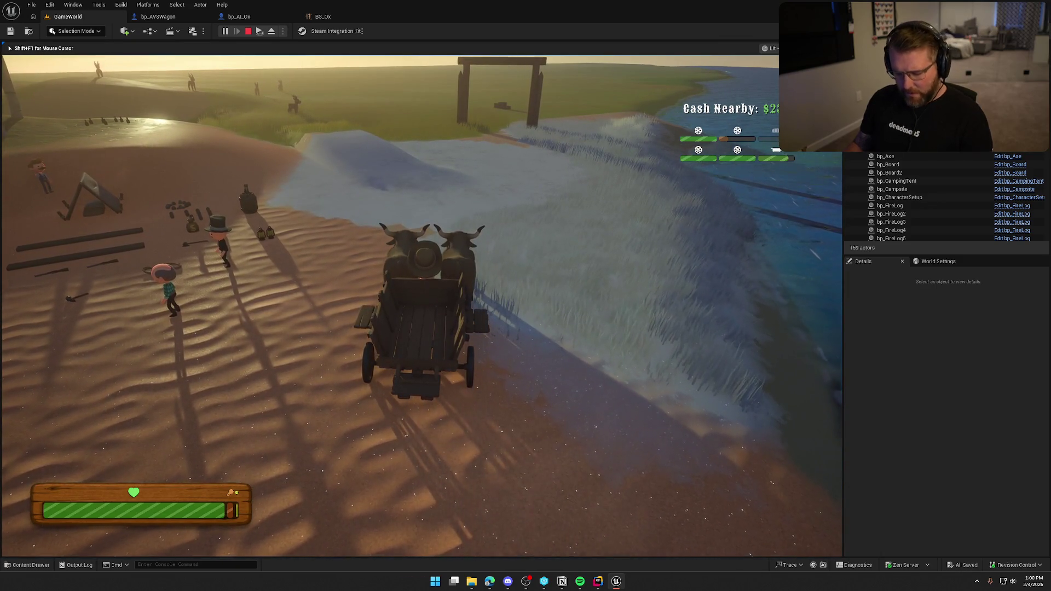
Refocus the running game, board a wagon seat behind the oxen, then stop the play session
key("super")
left_click(271, 47)
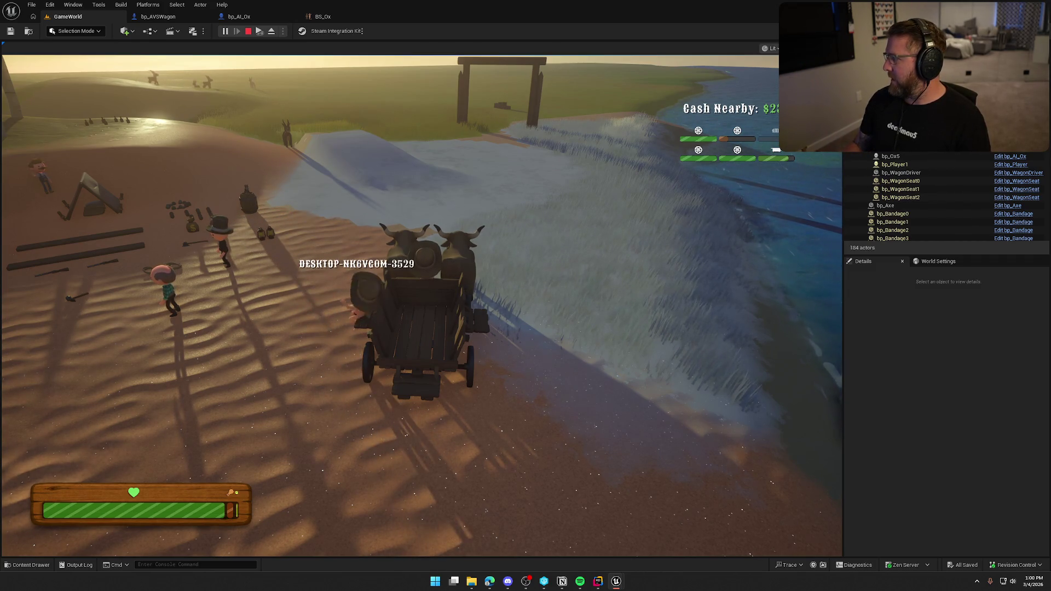
key("super")
key("Escape")
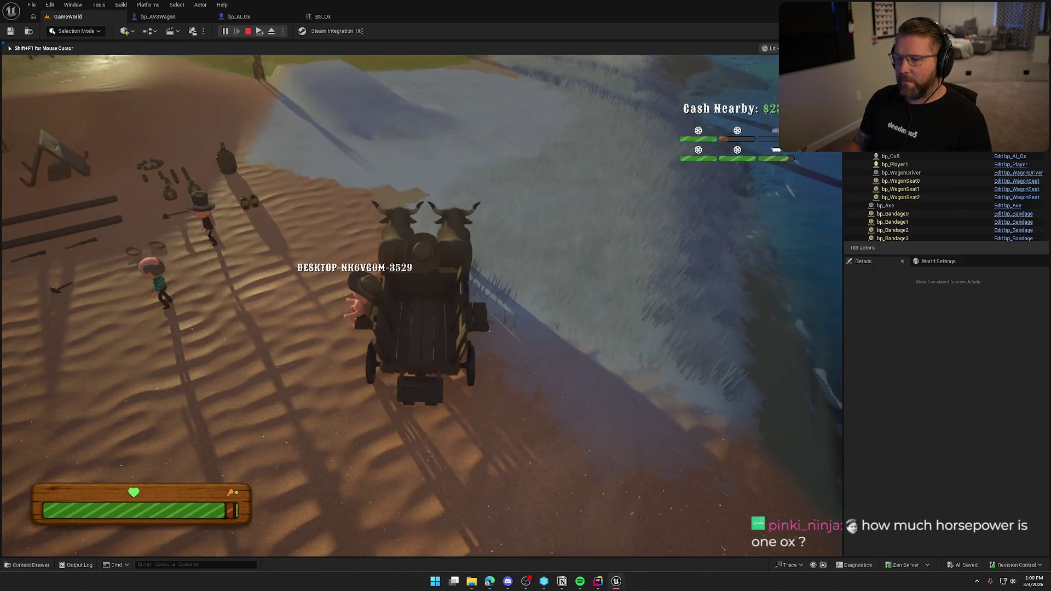
key("e")
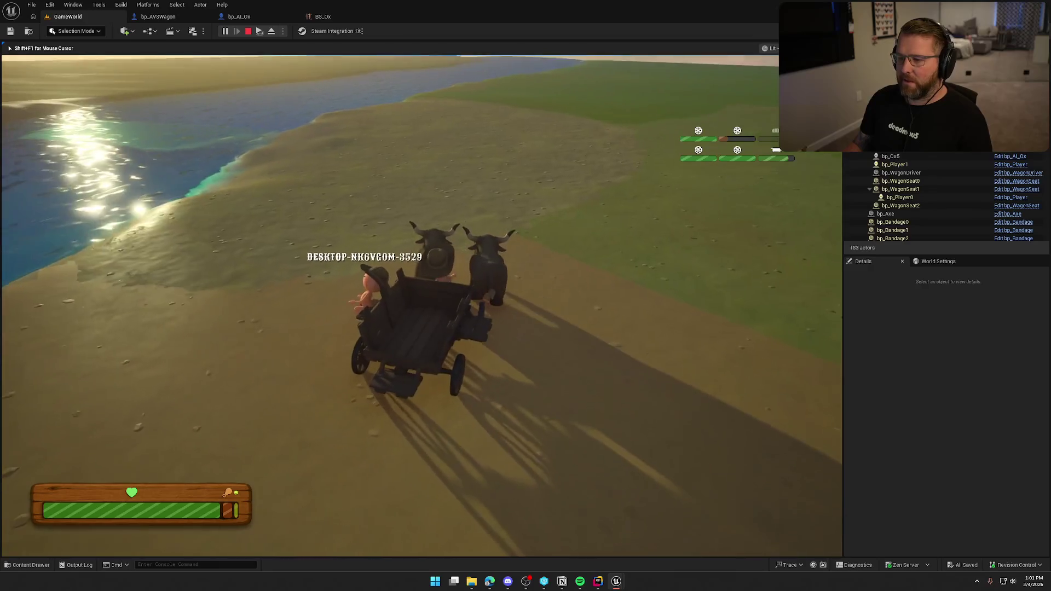
key("Escape")
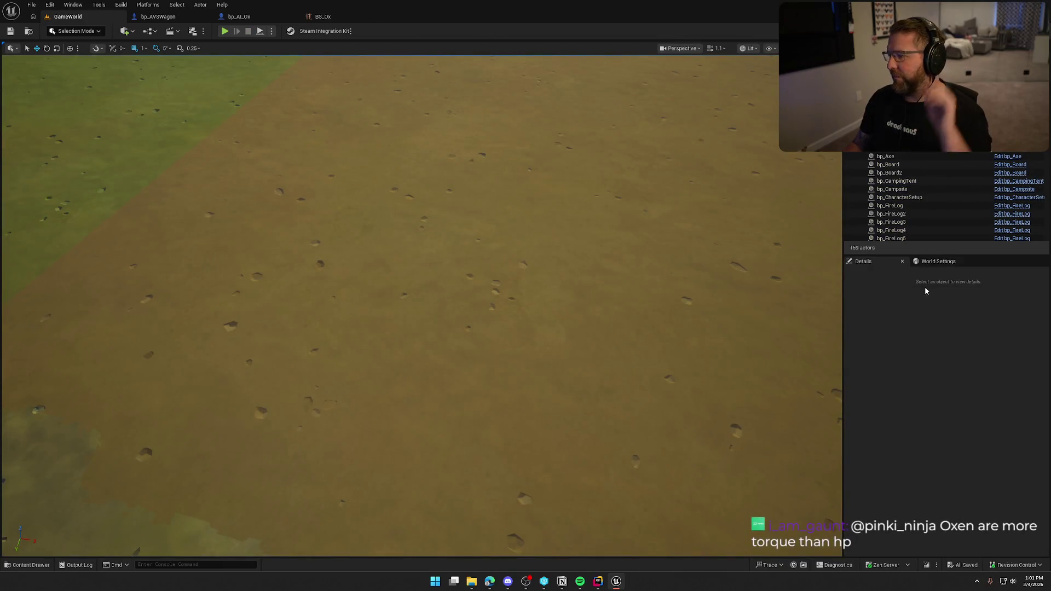
left_click(185, 16)
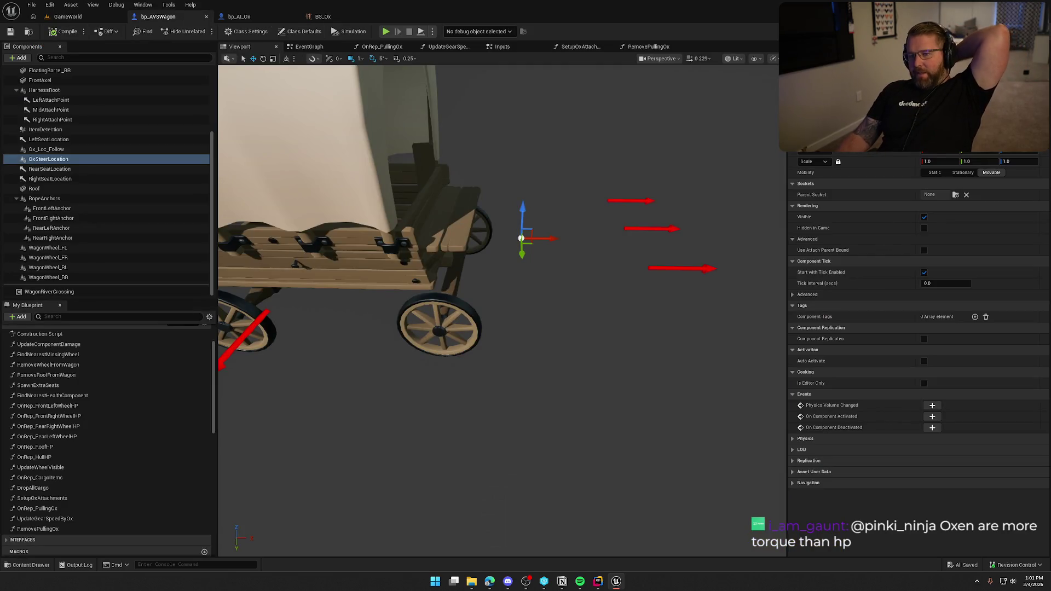
left_click(241, 17)
left_click(143, 17)
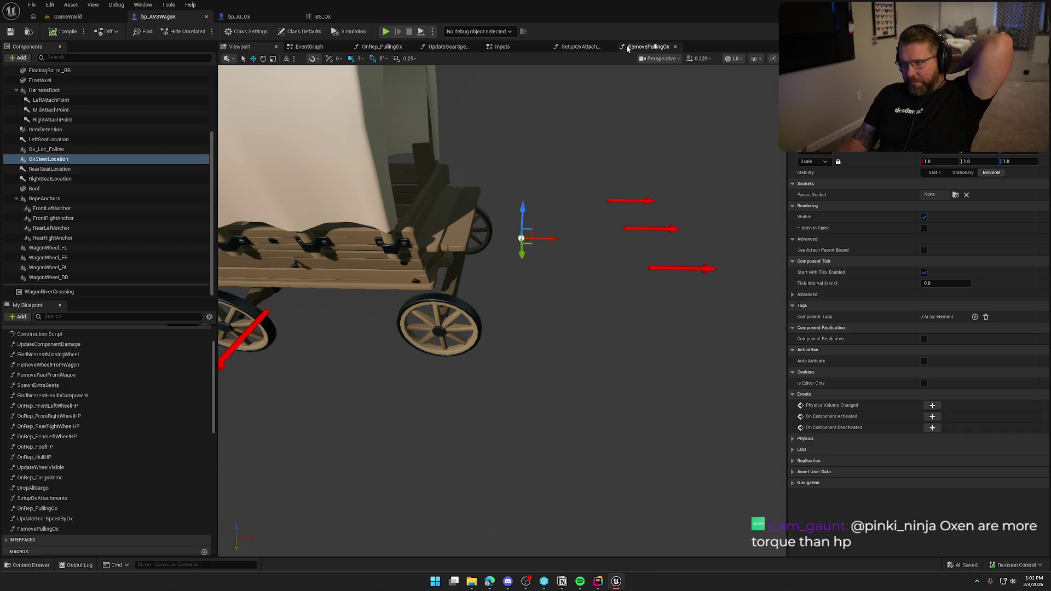
left_click(423, 47)
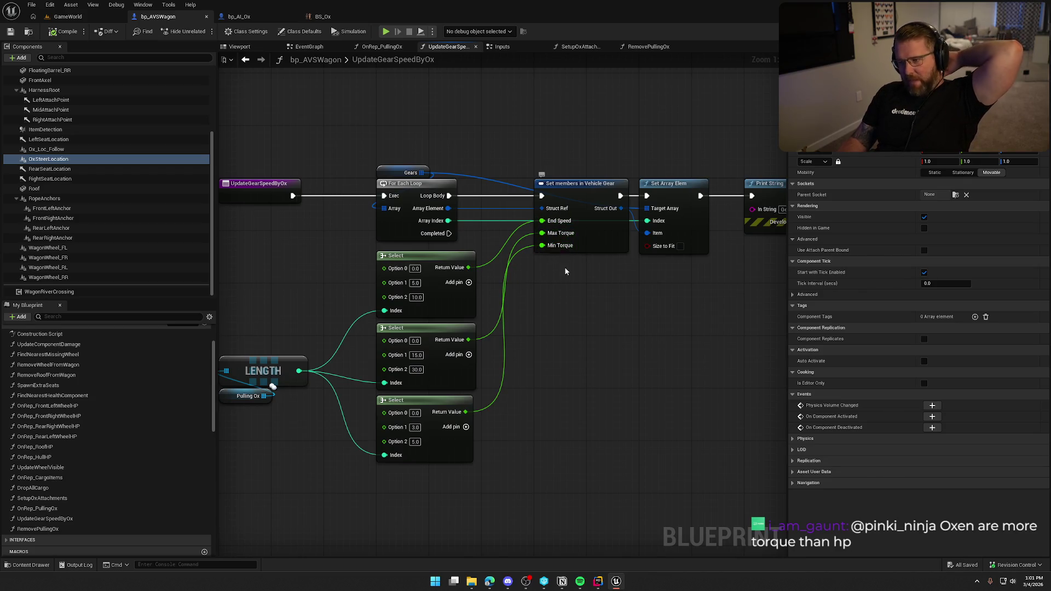
left_click_drag(419, 311, 489, 268)
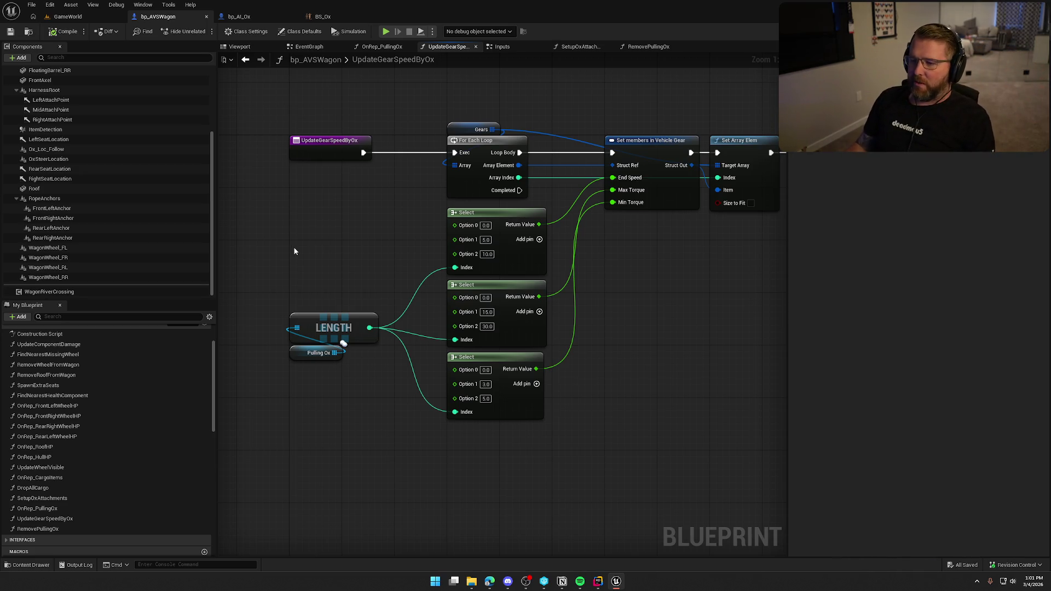
left_click(326, 17)
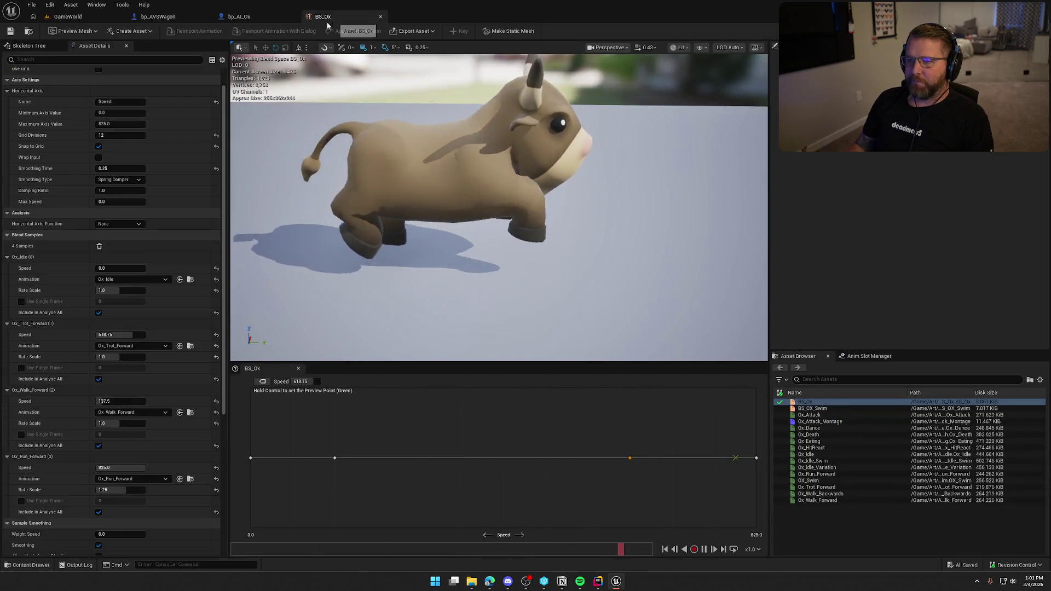
left_click(262, 18)
left_click_drag(376, 163, 569, 159)
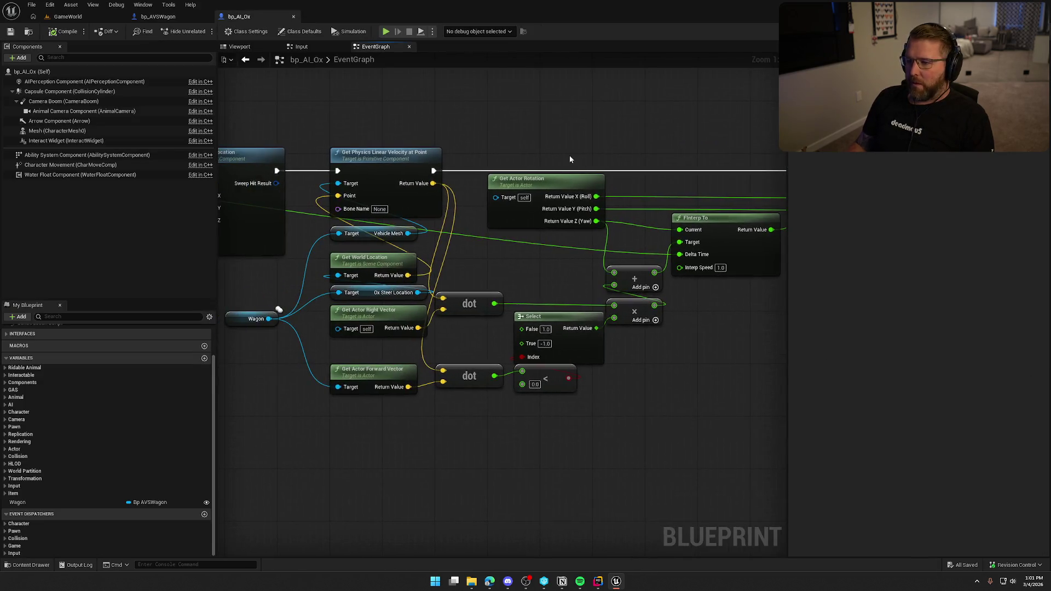
left_click(563, 583)
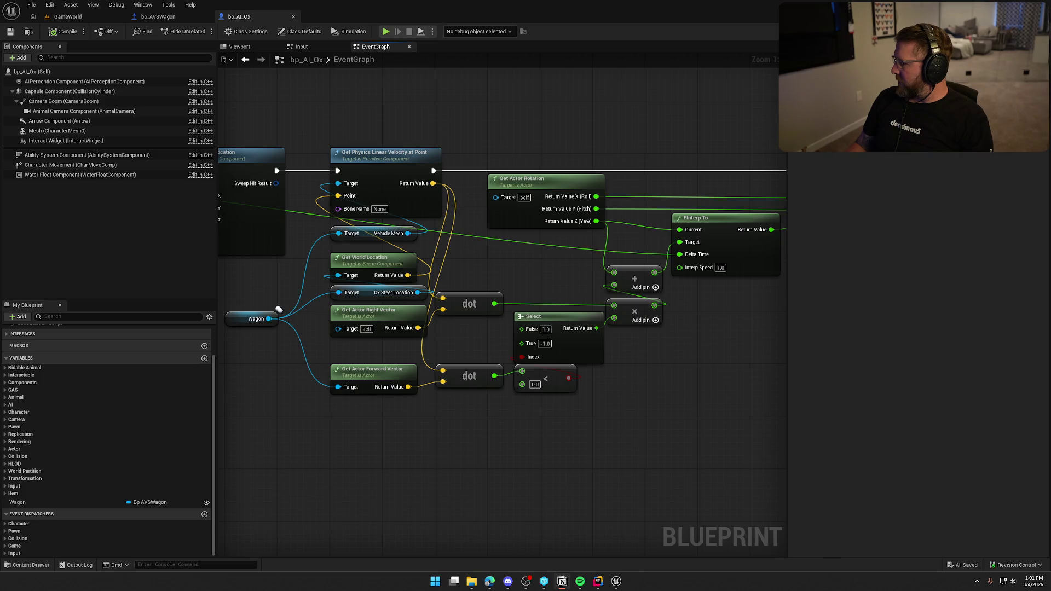
left_click(66, 17)
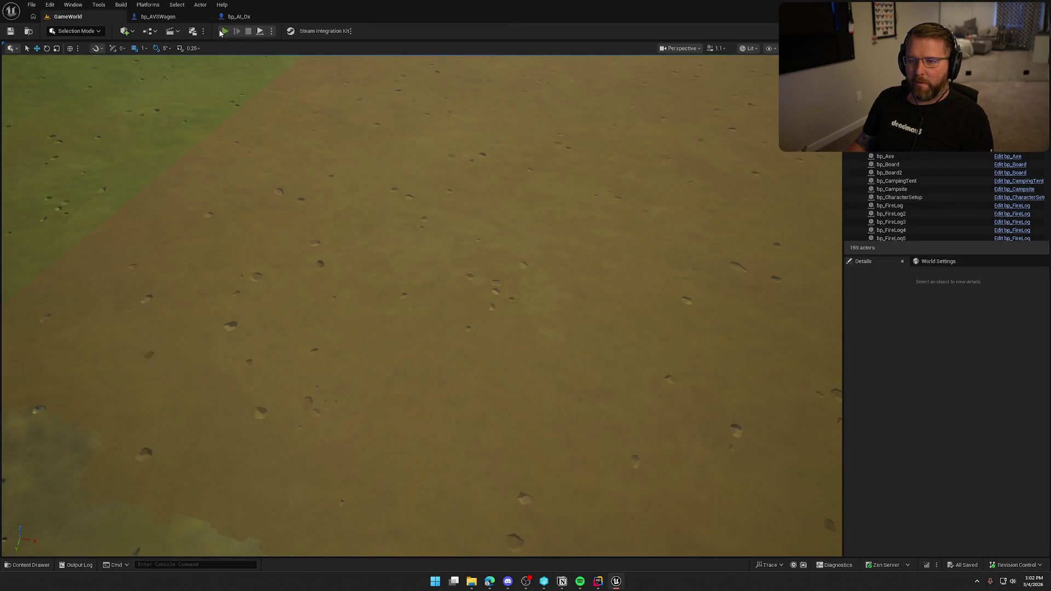
Start a play session, walk across the sand to the second ox, and drive the wagon toward the water
left_click(223, 31)
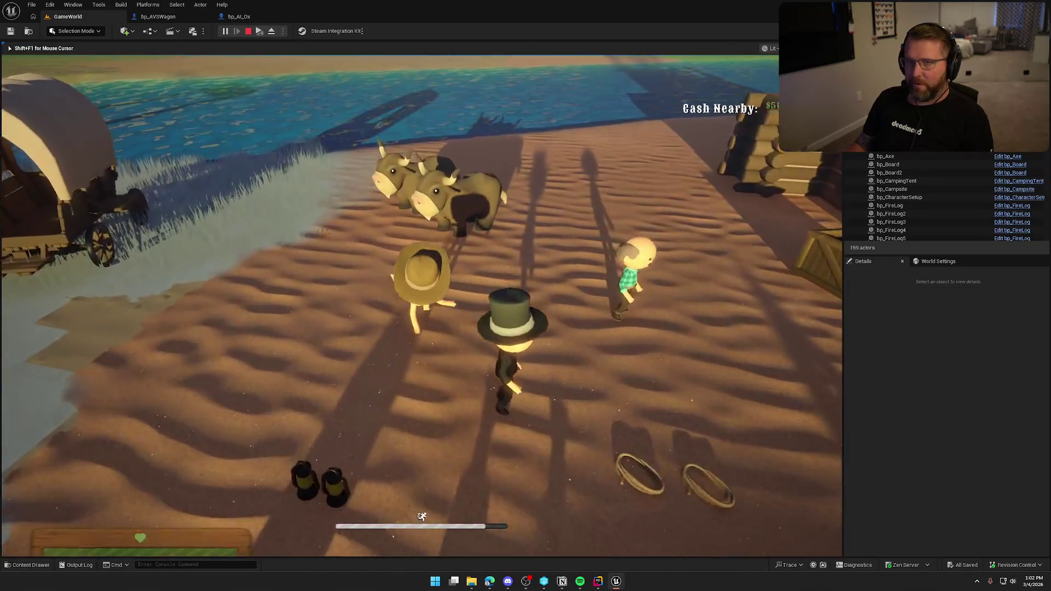
key("w")
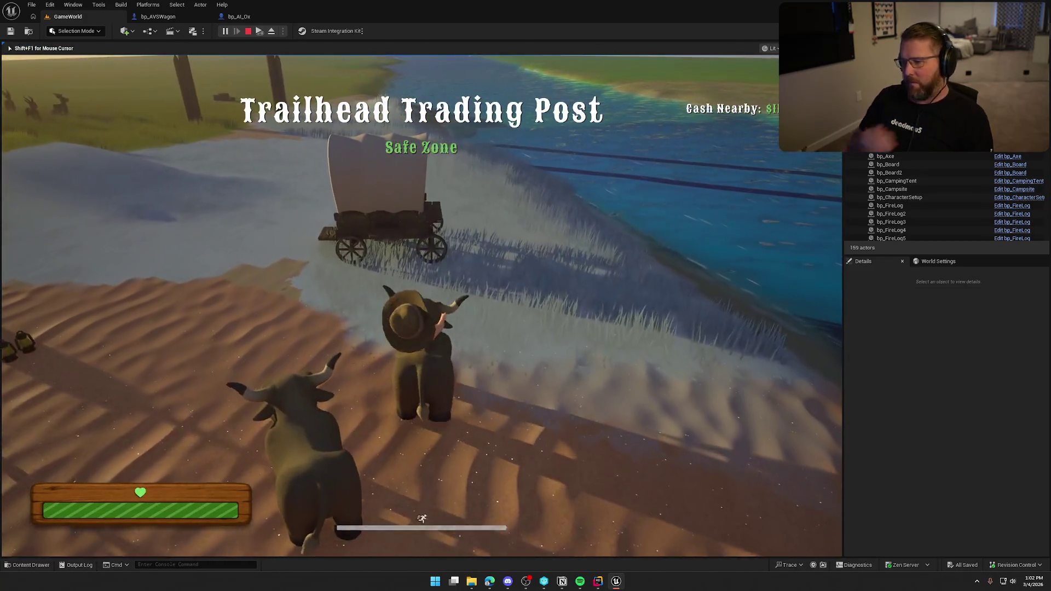
key("w")
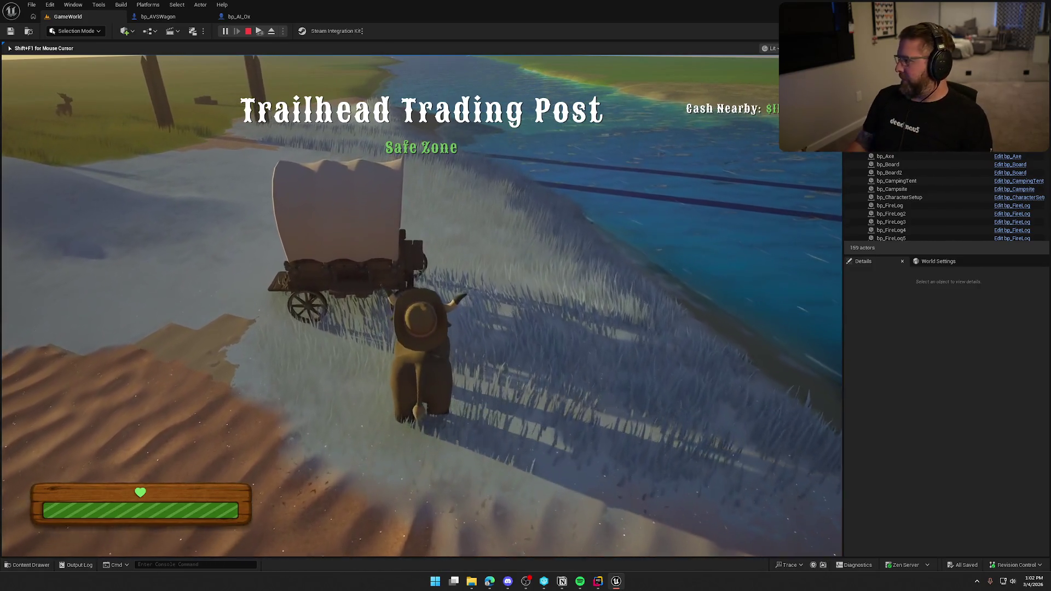
key("w")
key("e")
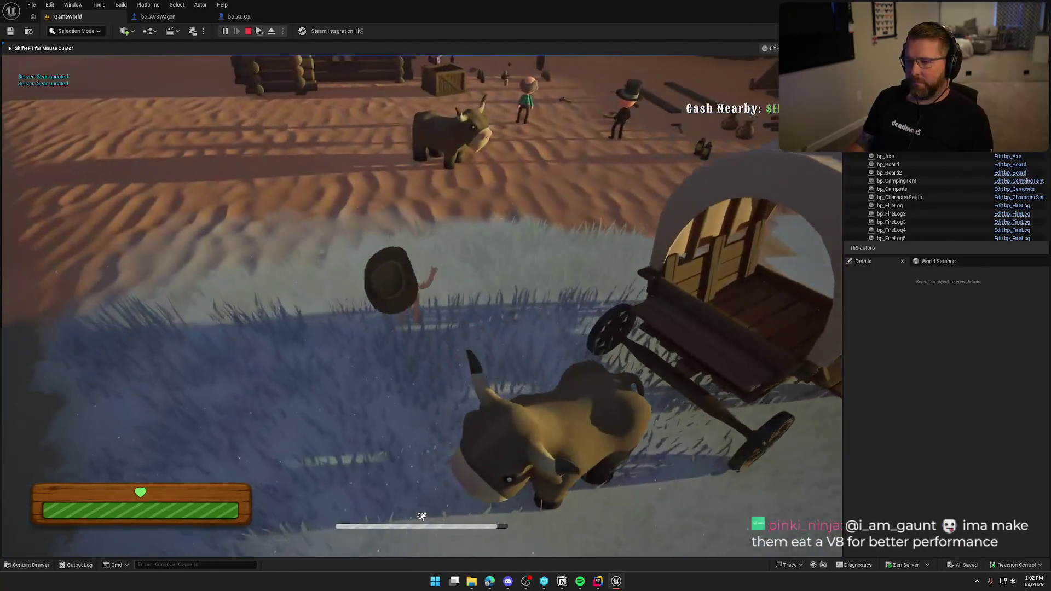
key("w")
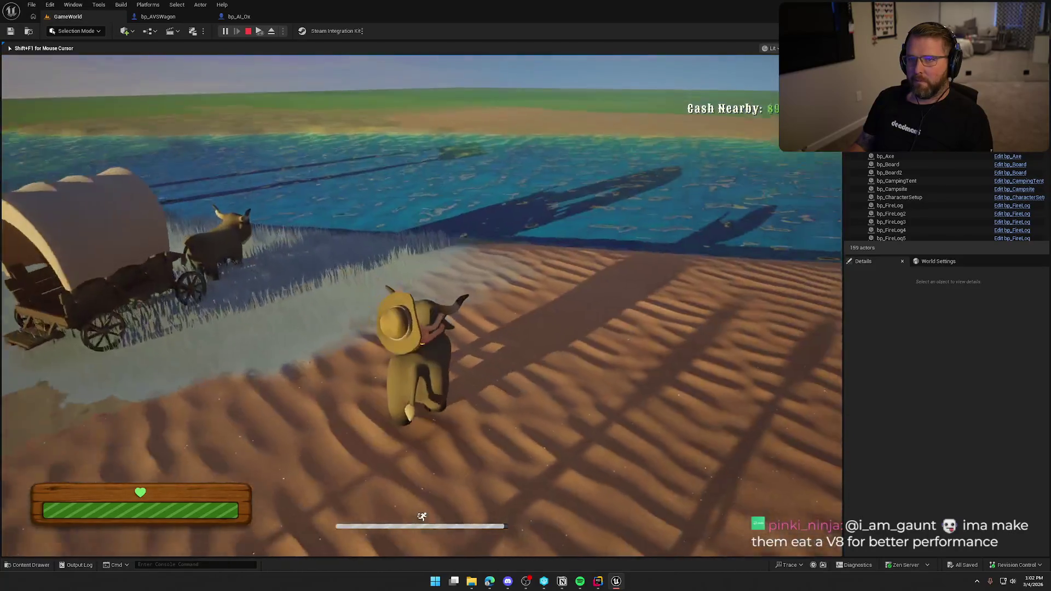
key("w")
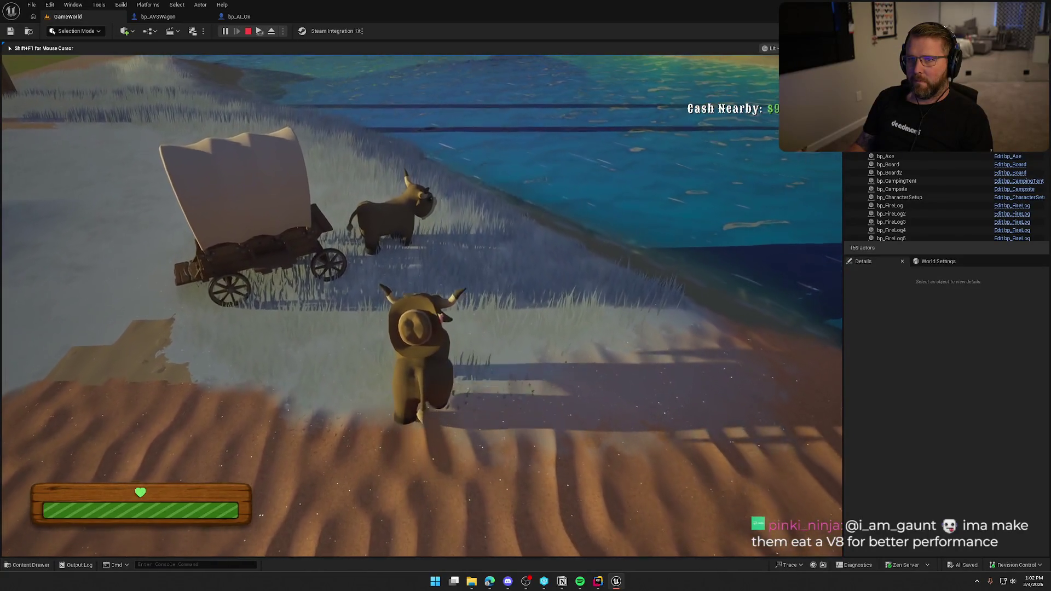
key("w")
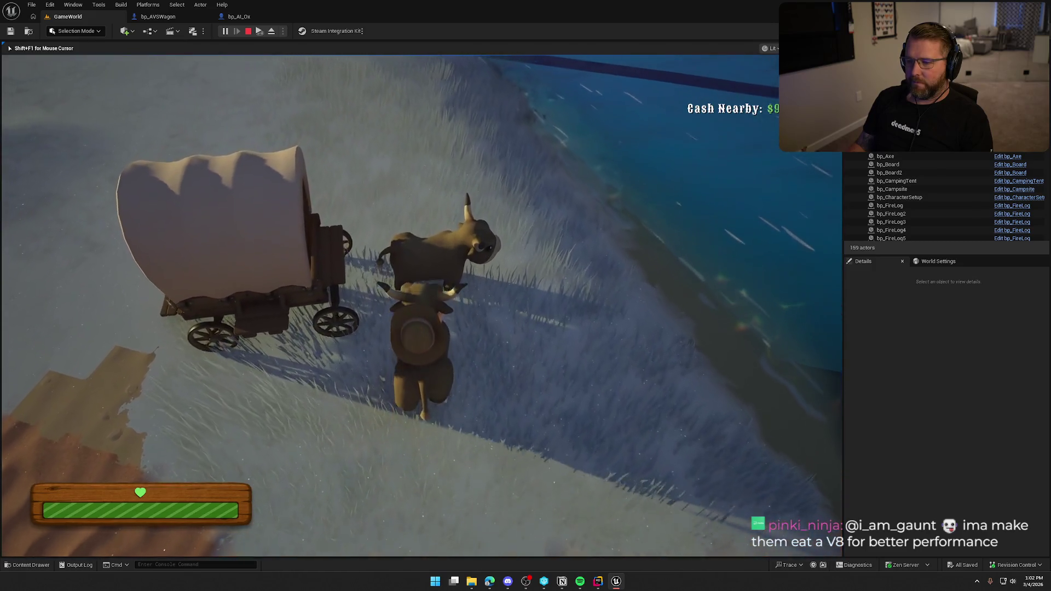
key("w")
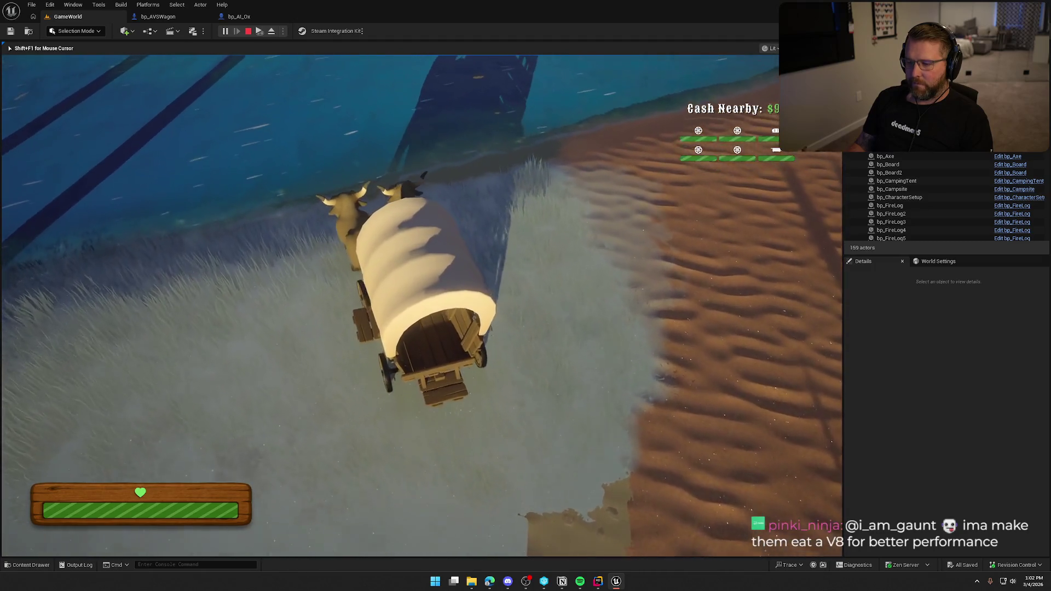
key("w")
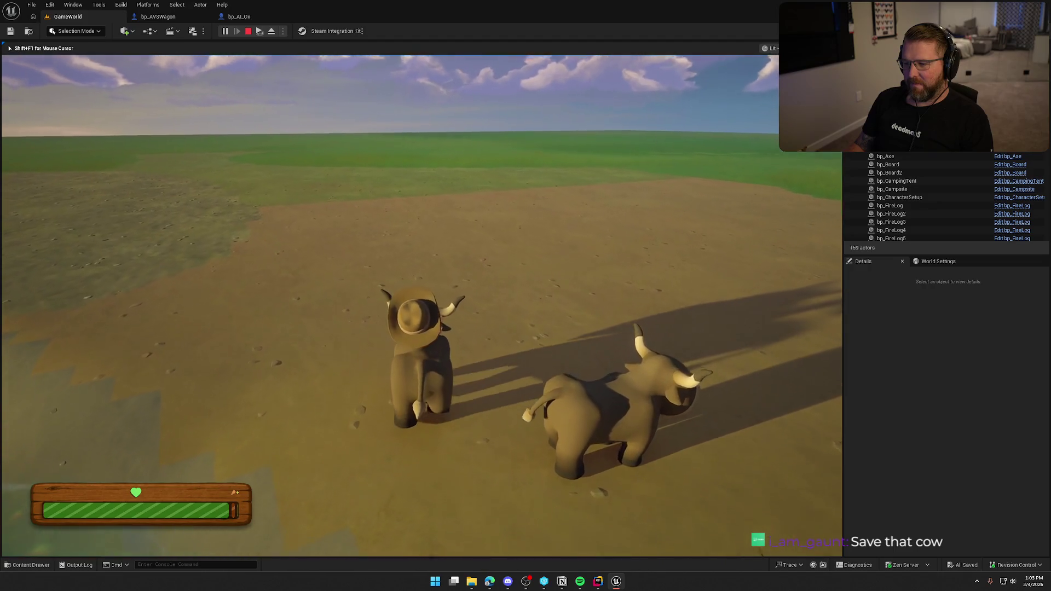
Jump off and remount the ox on the beach, face the water, then stop the play session
key("space")
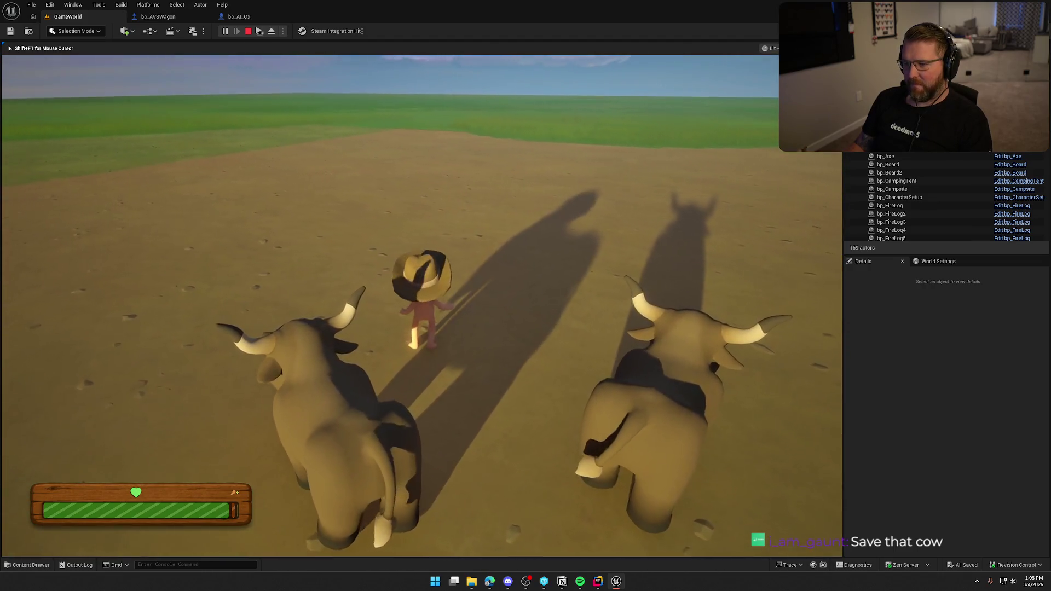
key("e")
key("e")
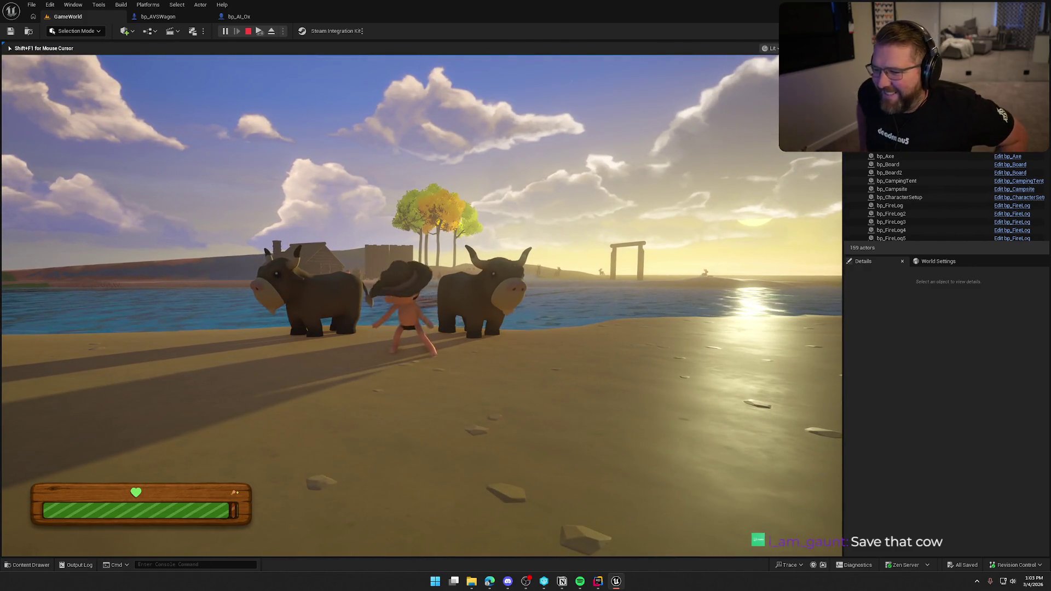
key("w")
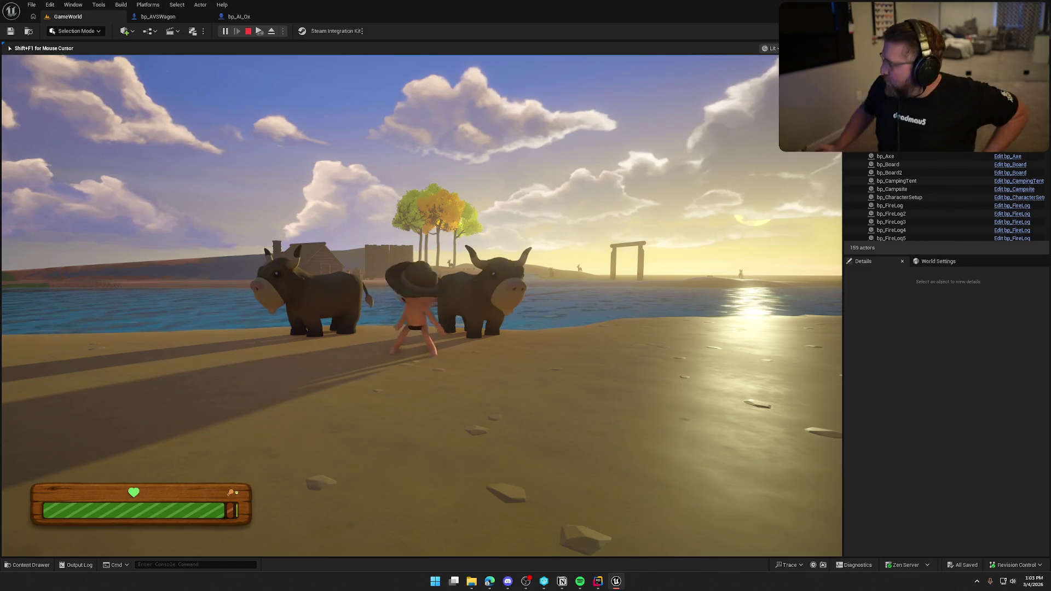
key("Escape")
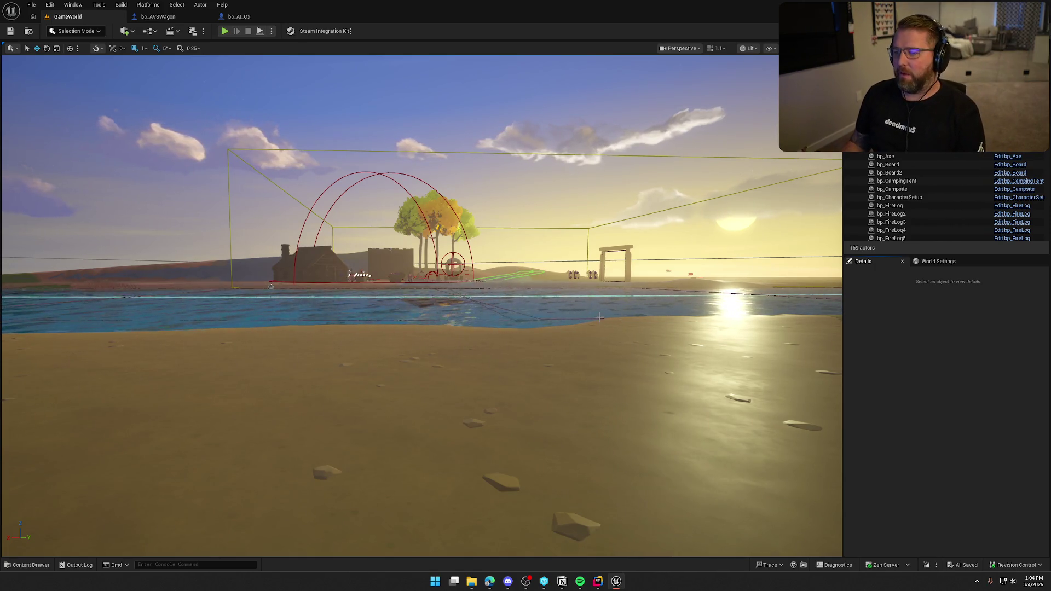
In bp_AI_Ox, select the Ability System Component and pan to the AttachedToWagon Branch and FInterp To nodes
mouse_move(391, 140)
left_mouse_down()
mouse_move(390, 219)
mouse_move(391, 158)
mouse_move(391, 189)
left_mouse_up()
left_click(235, 17)
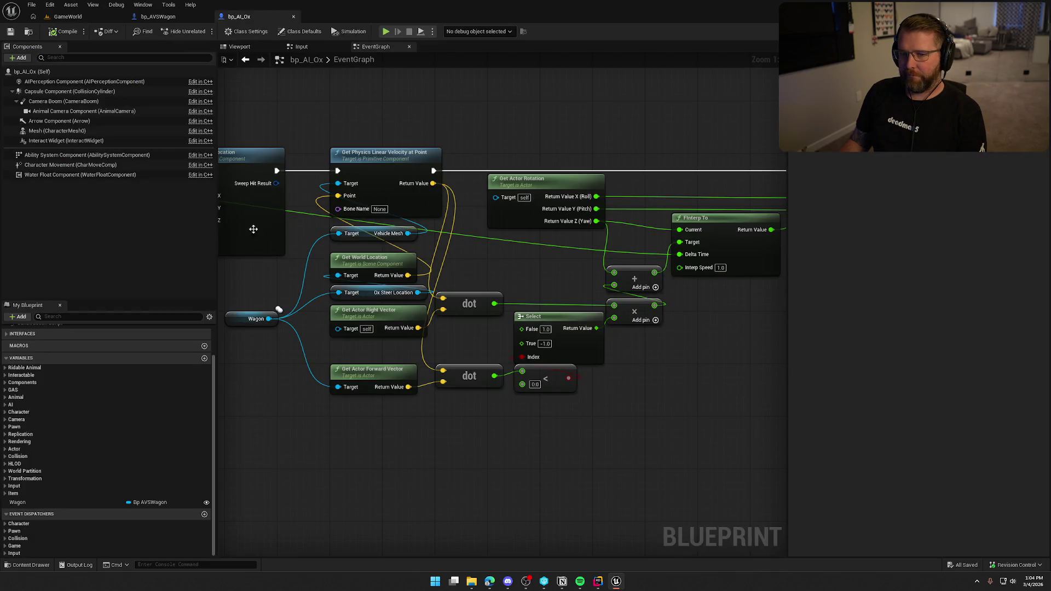
left_click(93, 155)
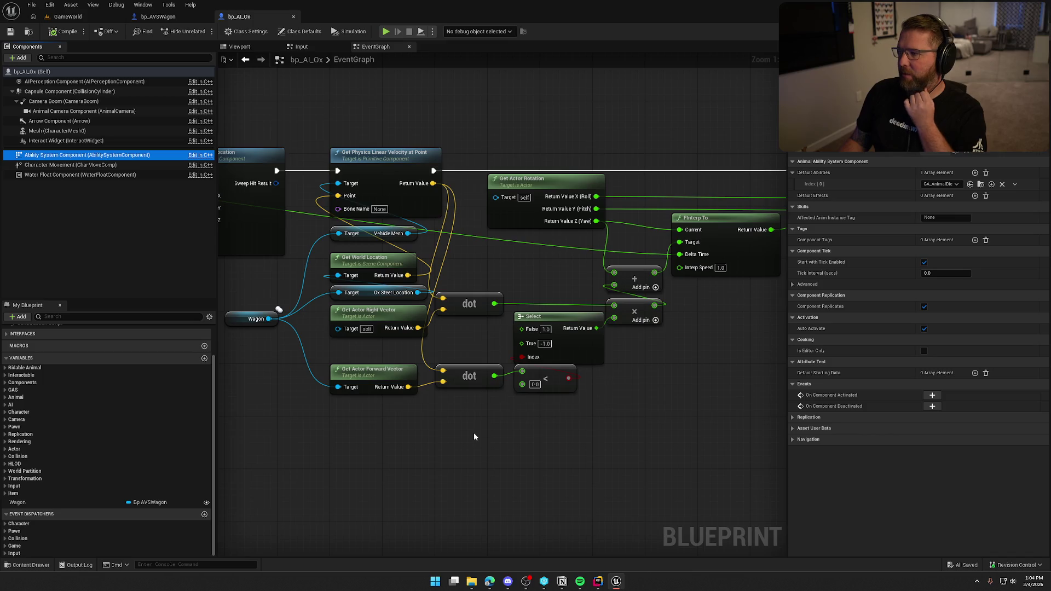
mouse_move(474, 433)
left_mouse_down()
mouse_move(724, 438)
mouse_move(576, 407)
mouse_move(516, 420)
left_mouse_up()
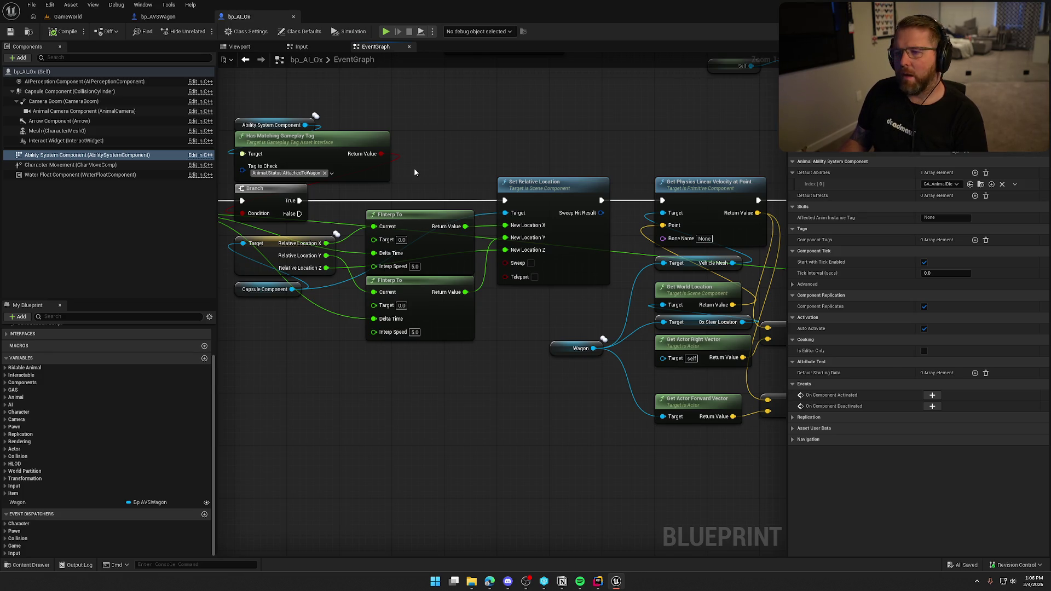
Open the SetupOxAttachments function in bp_AVSWagon and bring the Attach Actor To Component node into view
left_click(158, 17)
mouse_move(506, 347)
left_mouse_down()
mouse_move(483, 343)
mouse_move(598, 424)
left_mouse_up()
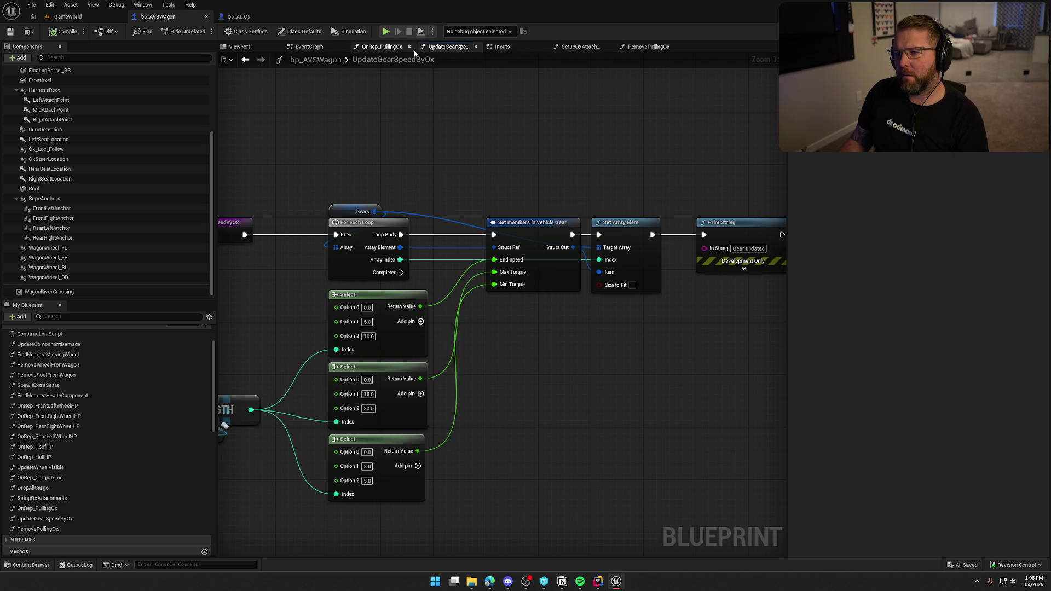
left_click(651, 47)
left_click(579, 47)
left_click_drag(610, 336, 458, 347)
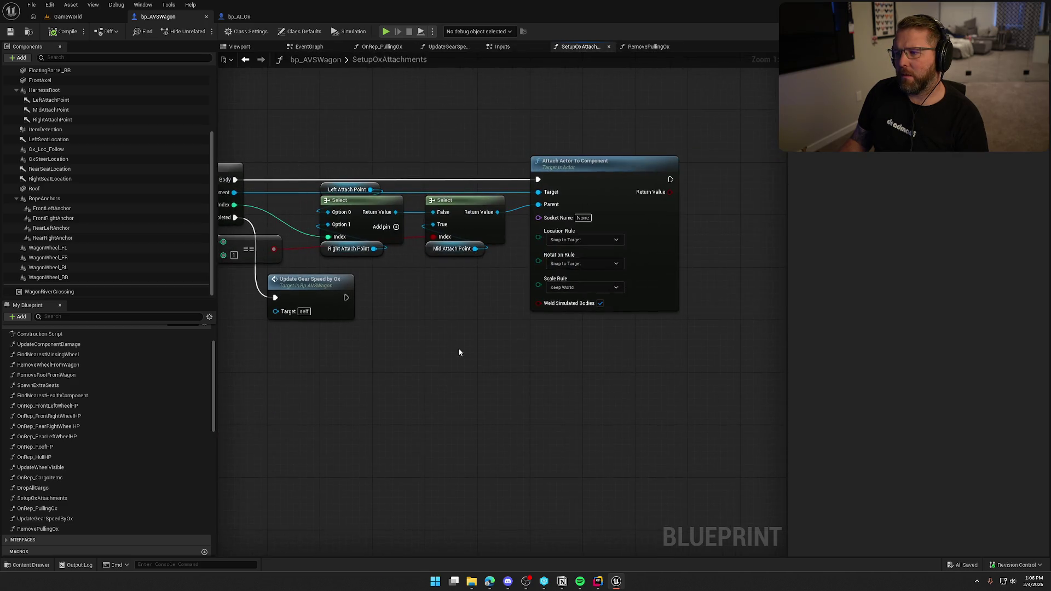
Set the attach Location and Rotation Rules to Keep World, compile and save, then play-test in GameWorld
left_click(572, 240)
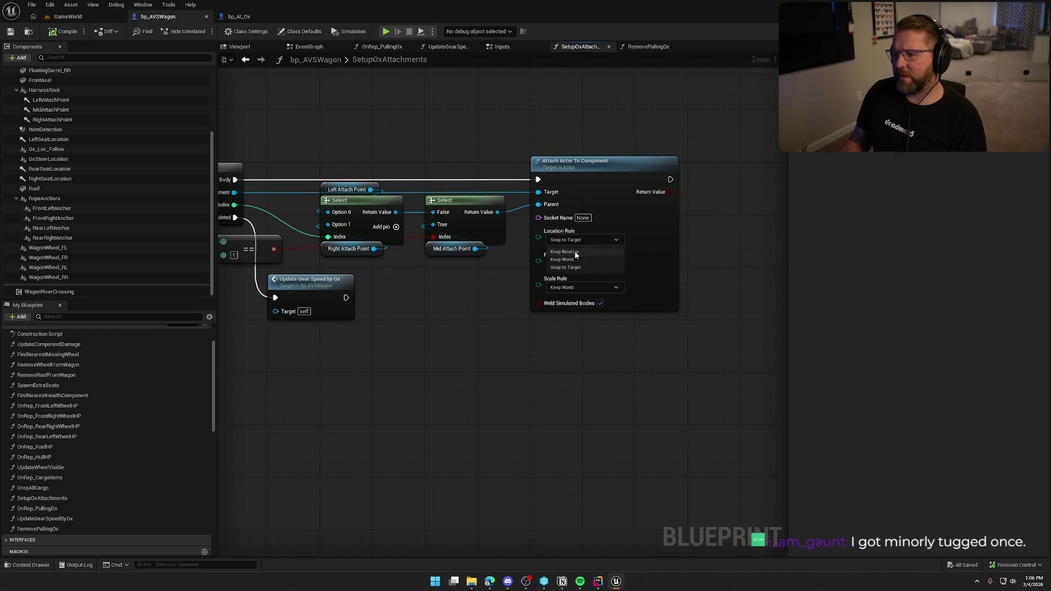
left_click(563, 258)
left_click(574, 263)
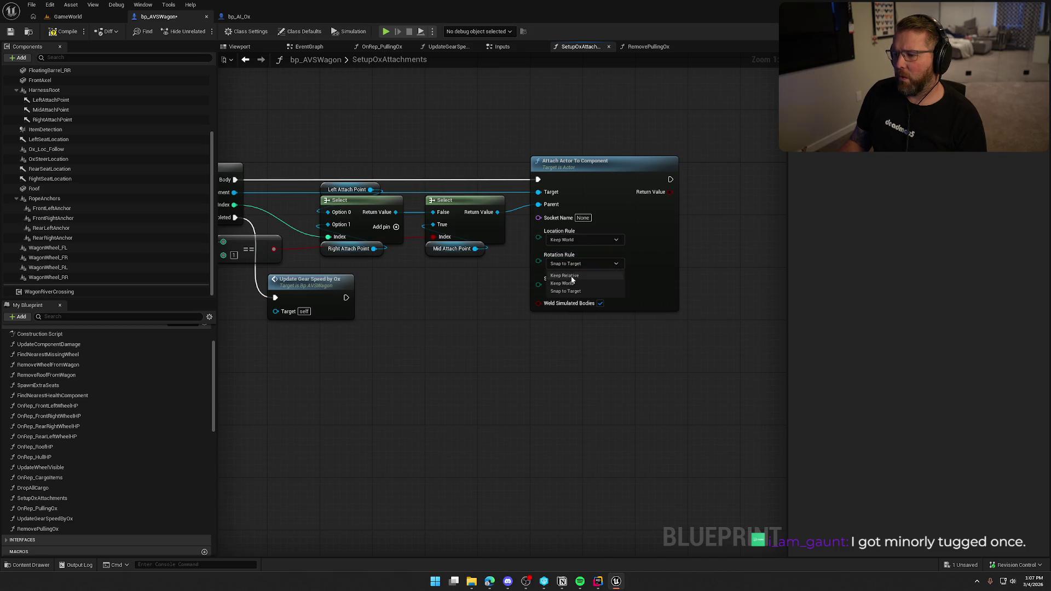
left_click(568, 283)
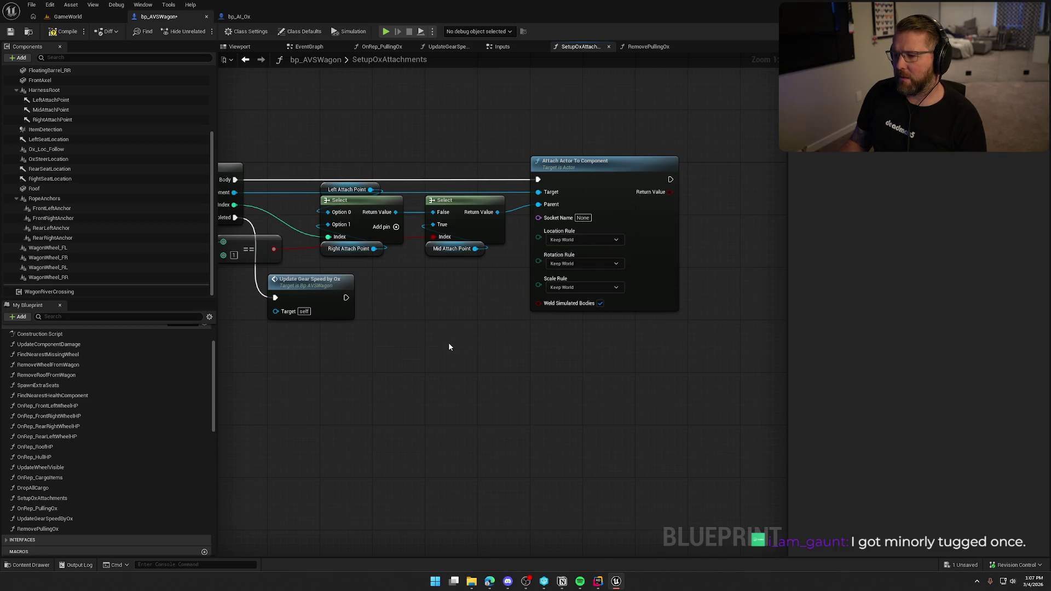
left_click(64, 32)
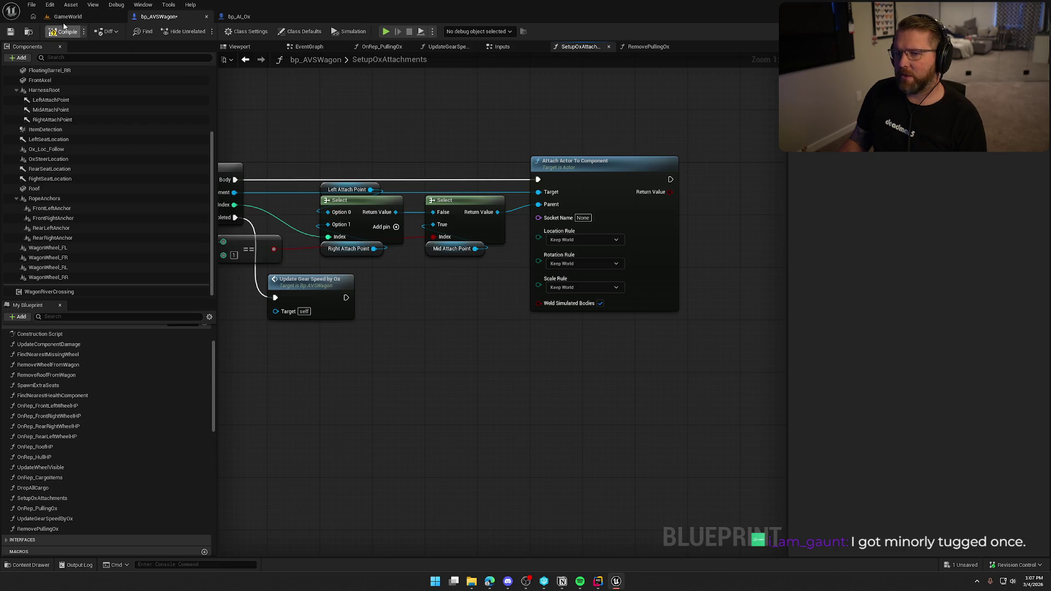
left_click(68, 16)
left_click(225, 32)
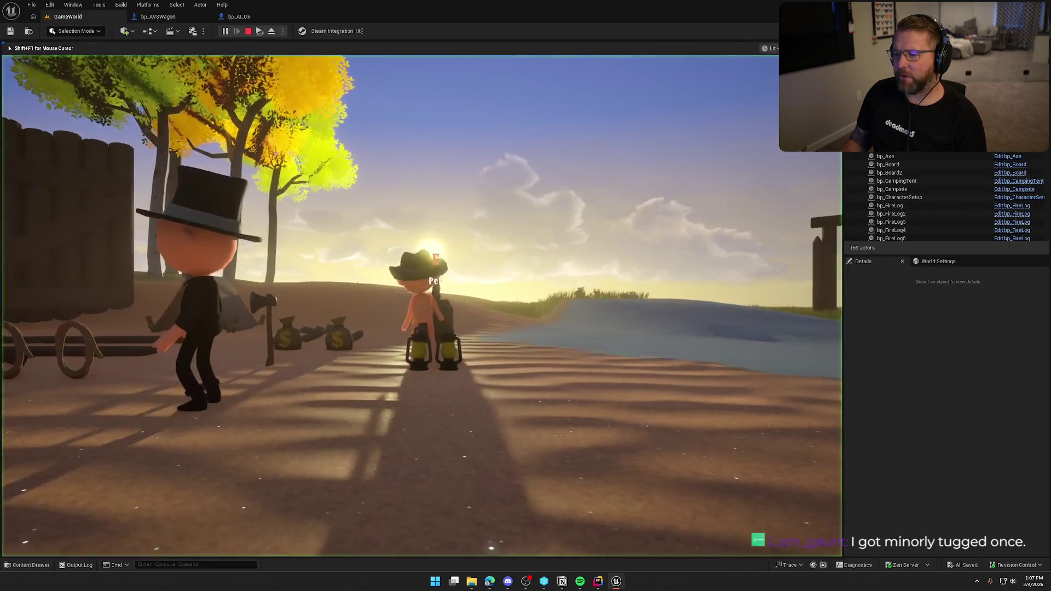
In play, walk to the ox, mount it, and get off beside the wagon
key("w")
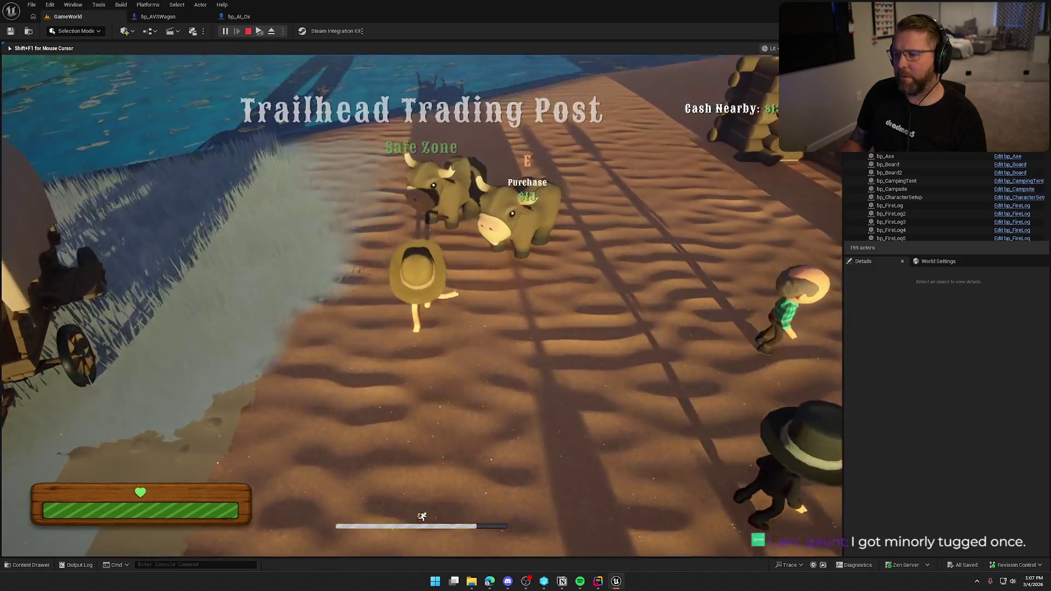
key("w")
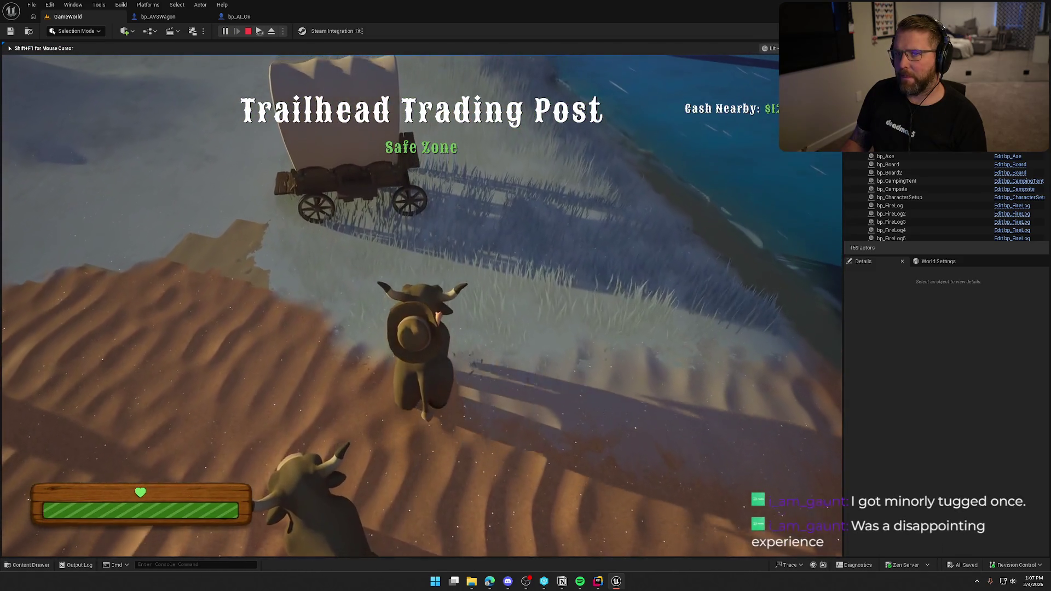
key("w")
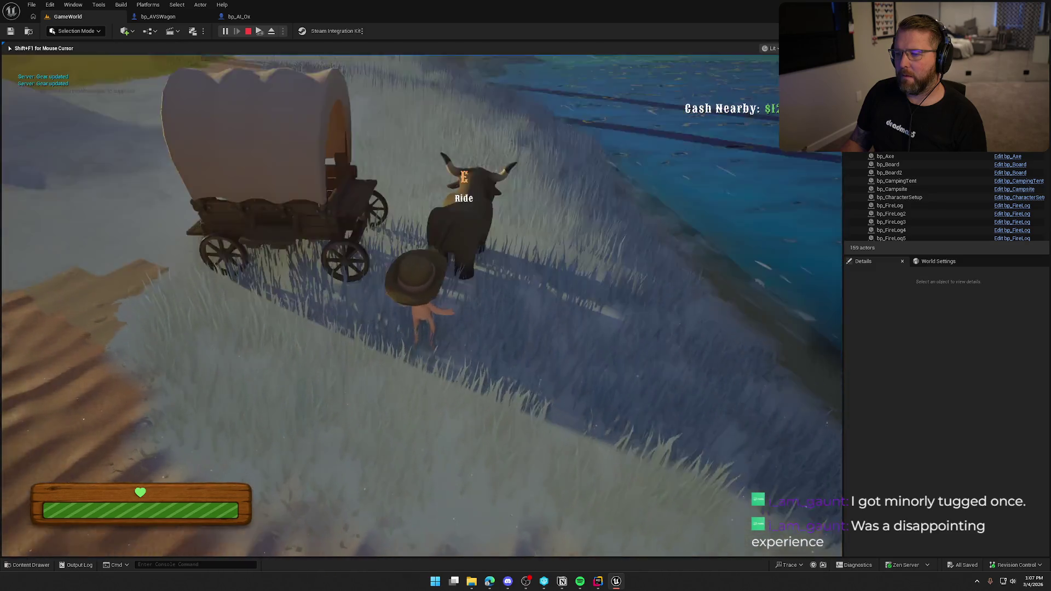
key("e")
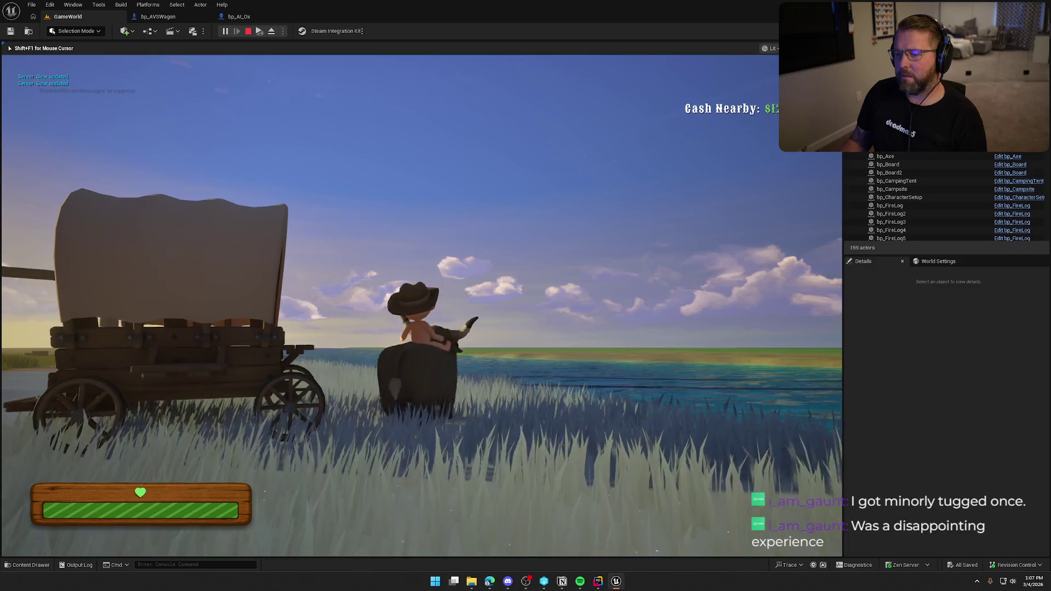
key("e")
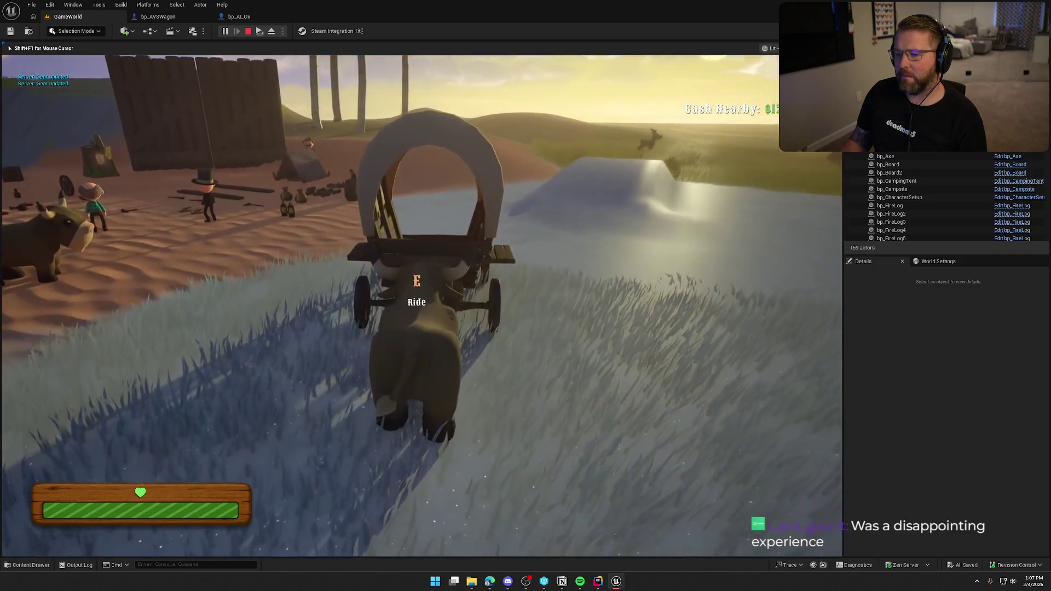
Board the wagon and drive it behind the ox, steering left from the sand back onto snow
key("w")
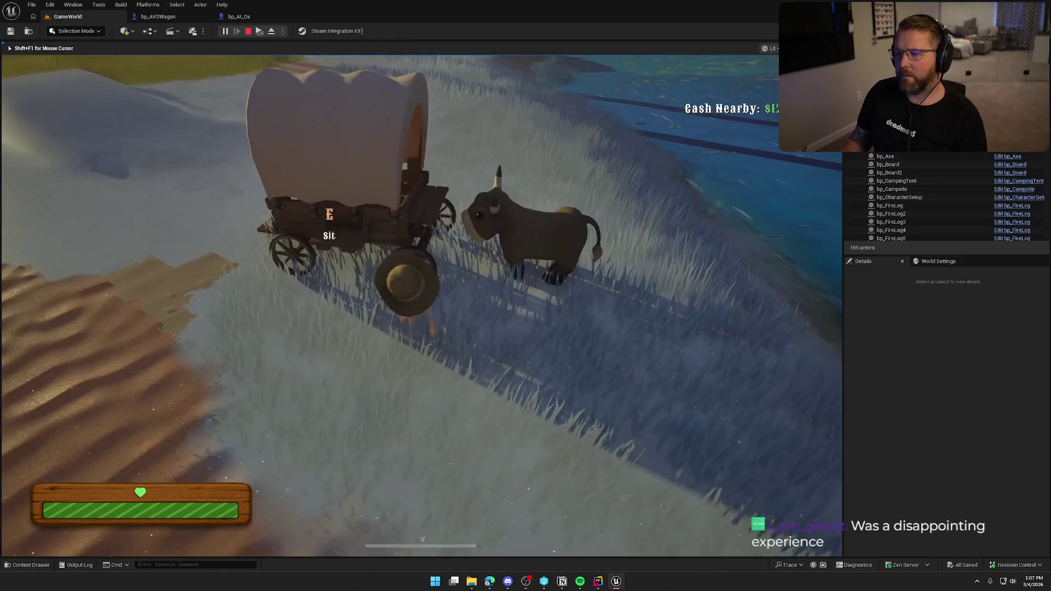
key("w")
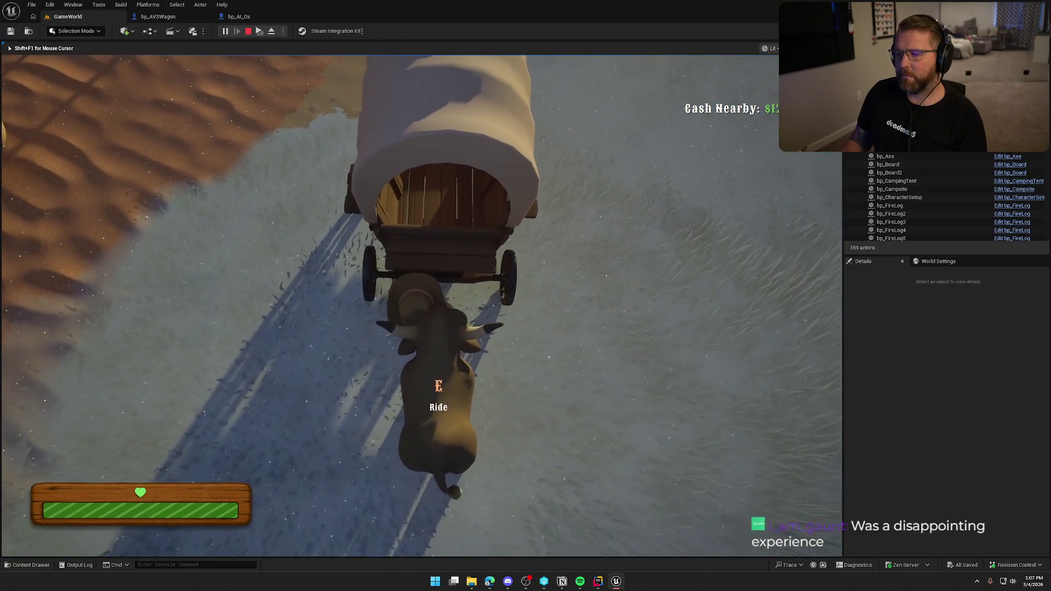
key("e")
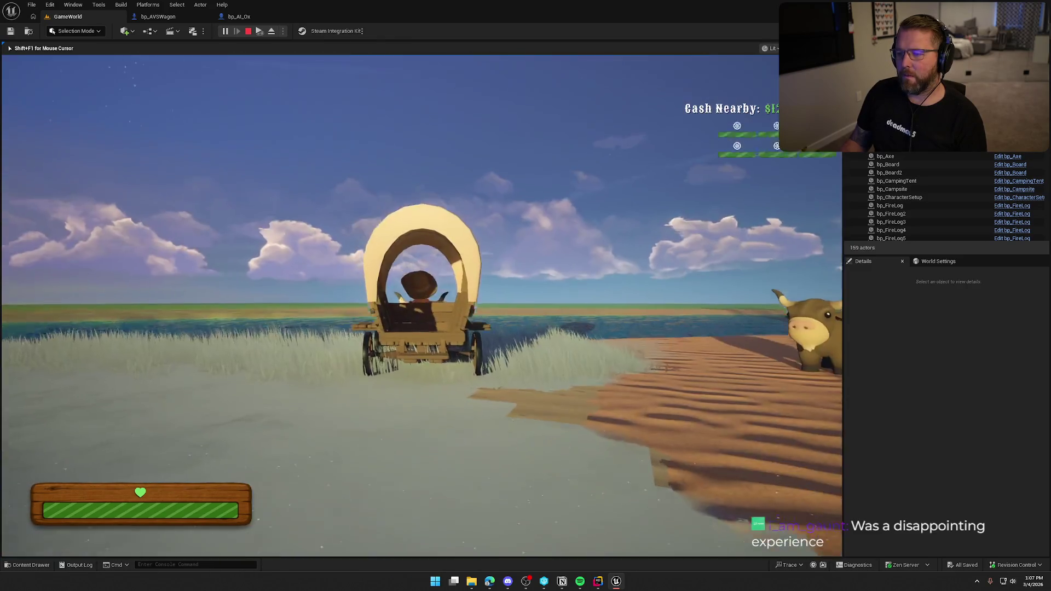
key("w")
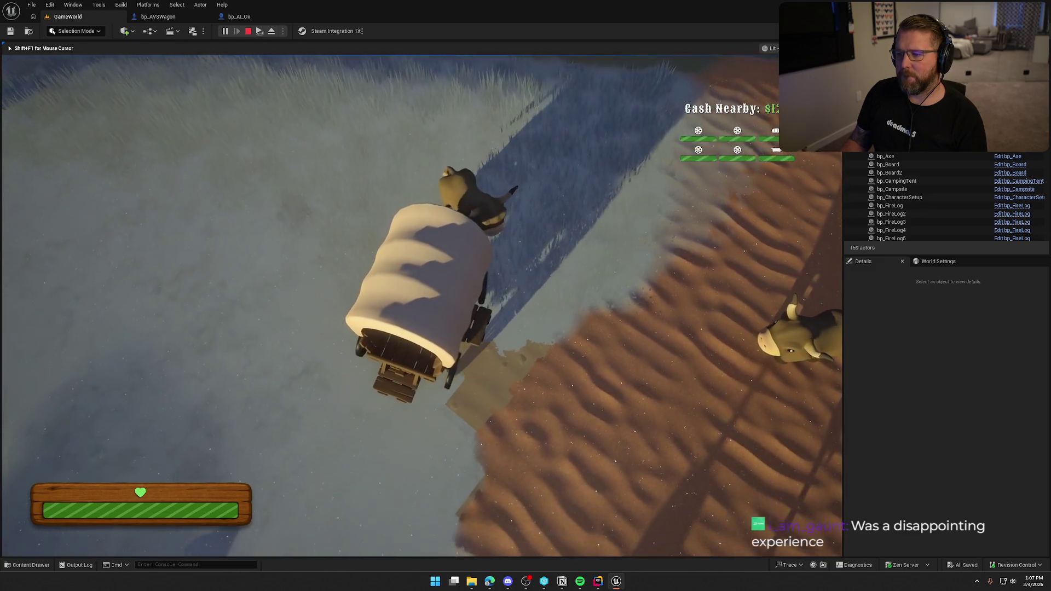
key("a")
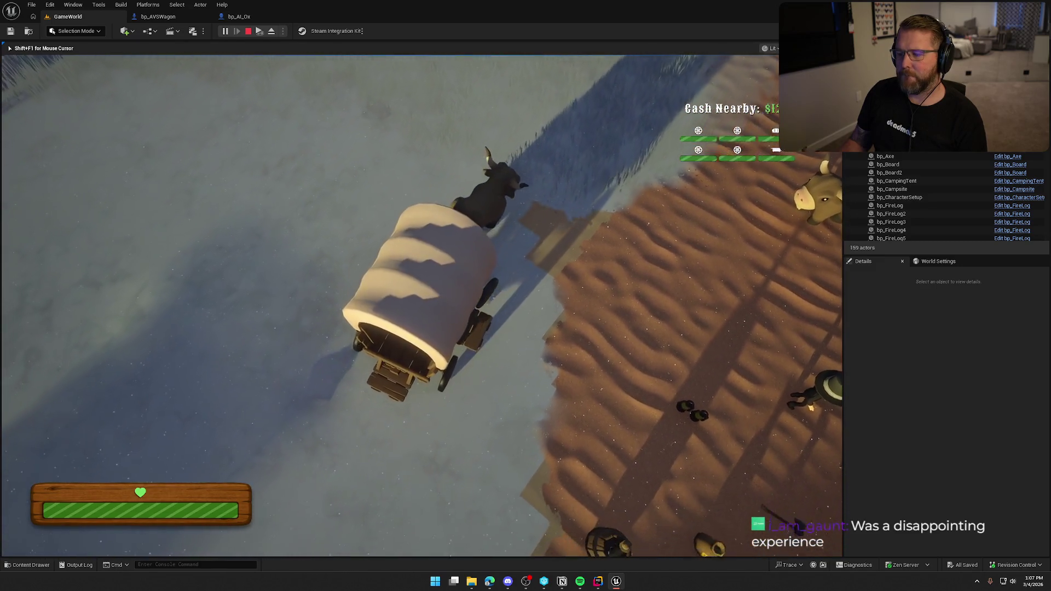
key("a")
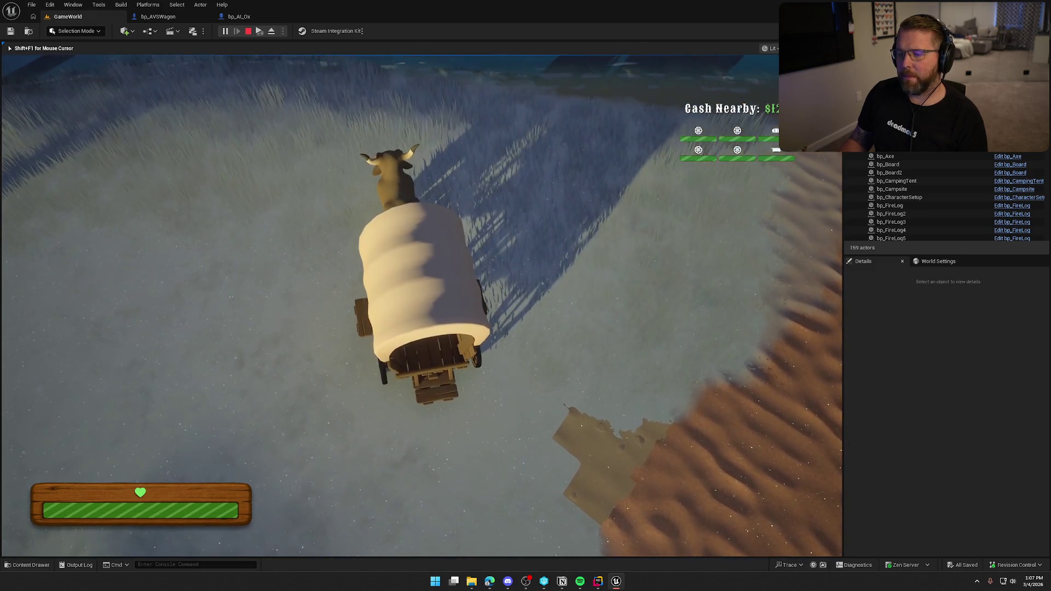
Stop the play session and return to bp_AVSWagon's SetupOxAttachments graph via the bp_AI_Ox tab
key("Escape")
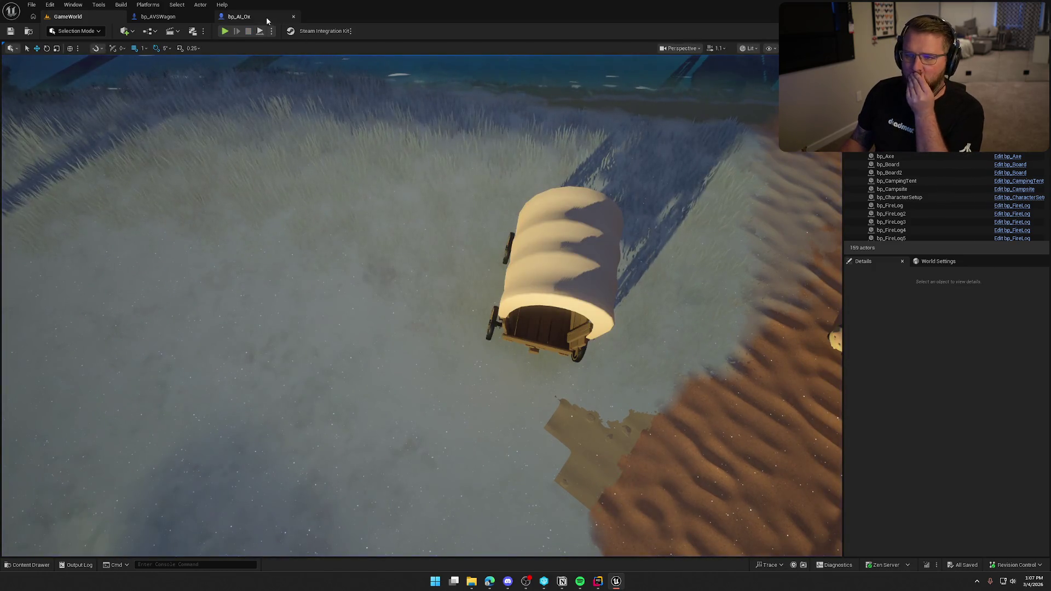
left_click(238, 16)
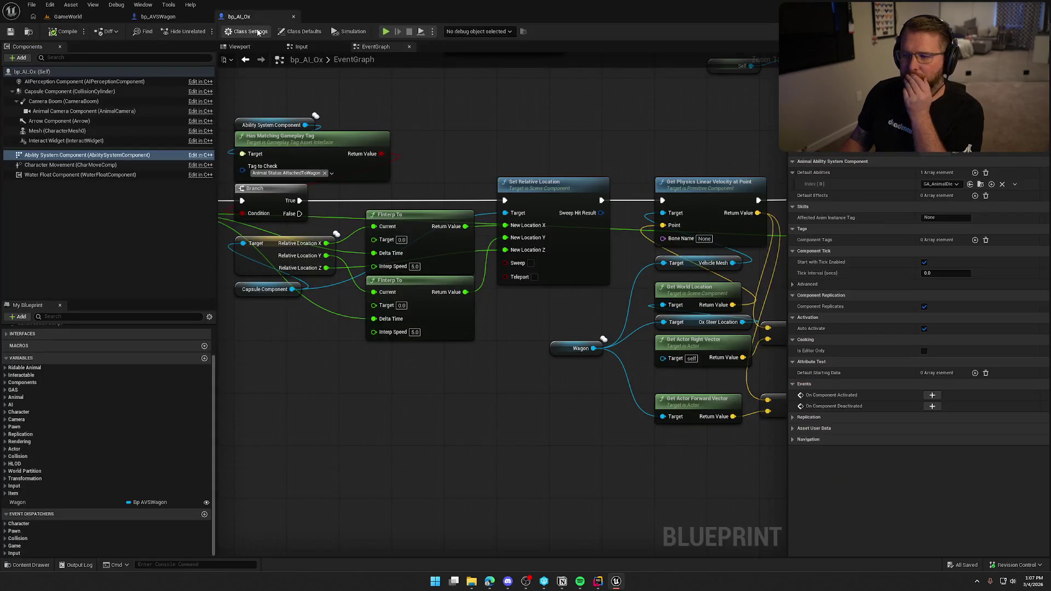
left_click(158, 17)
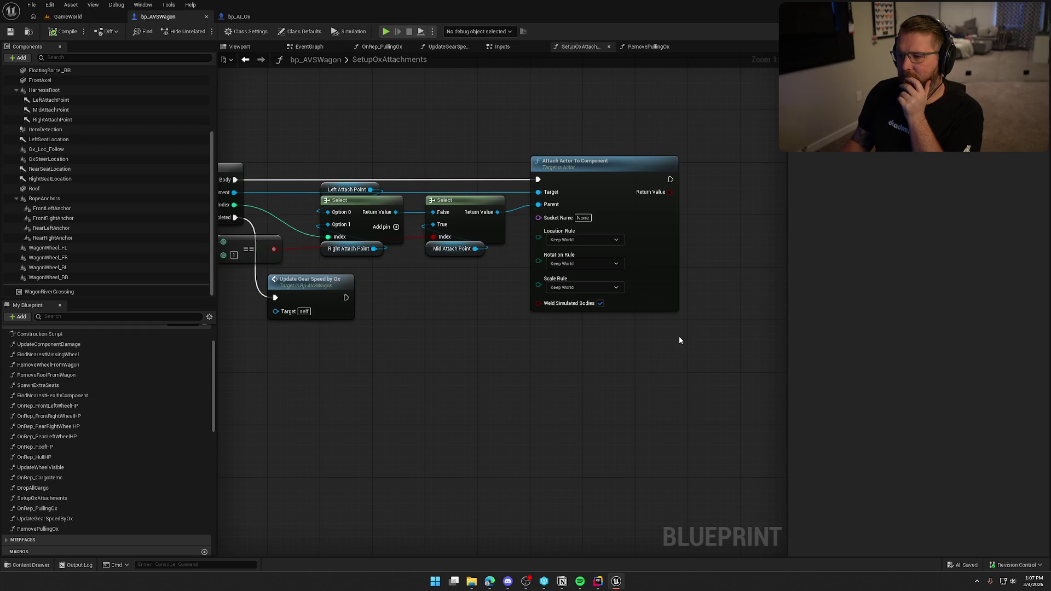
On Attach Actor To Component, set Rotation Rule to Snap to Target and Location Rule to Keep World
left_click(570, 240)
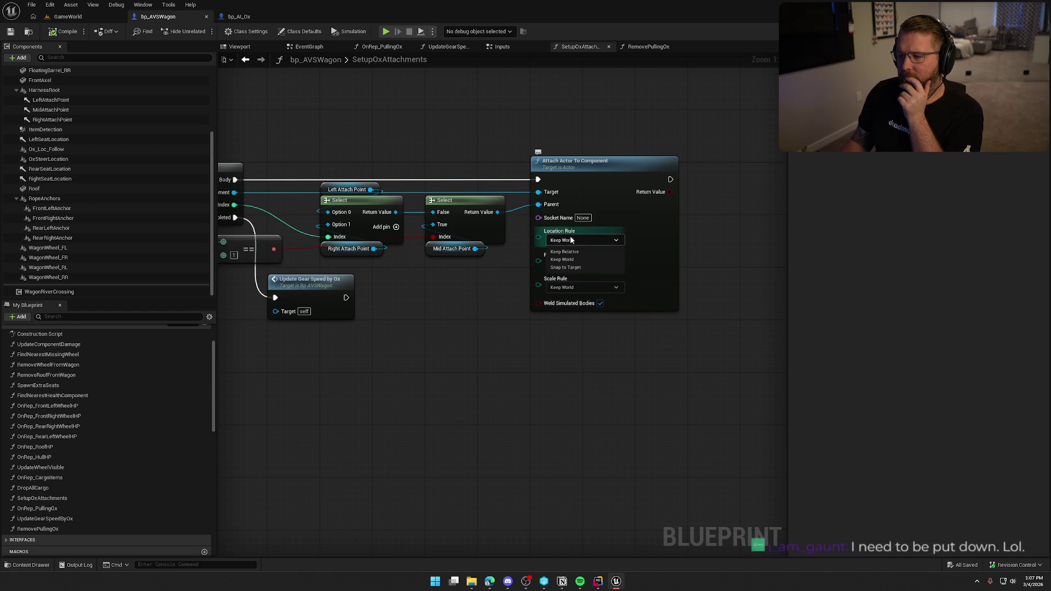
left_click(578, 267)
left_click(578, 264)
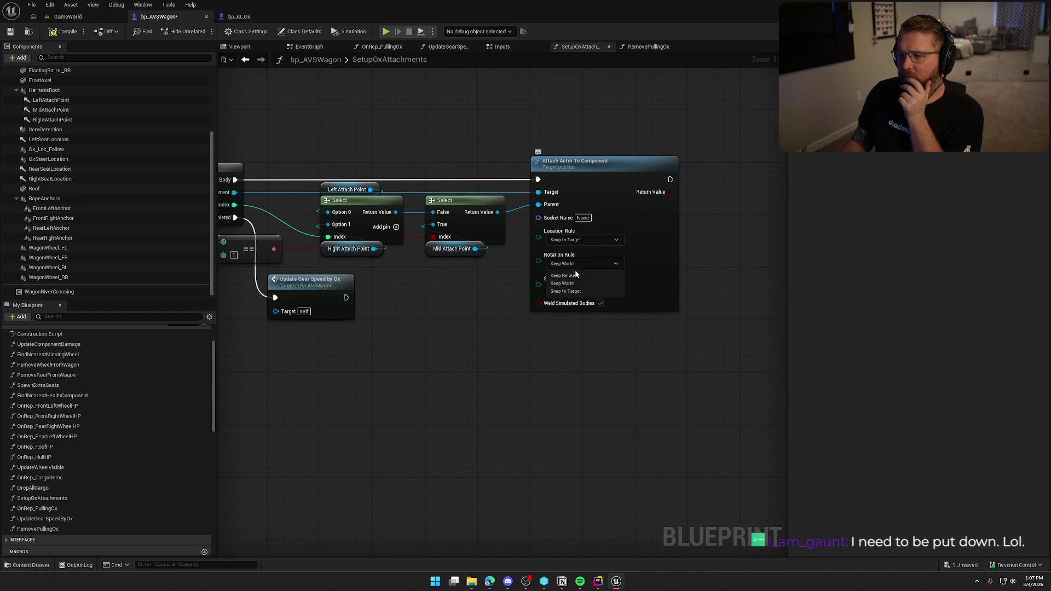
left_click(577, 290)
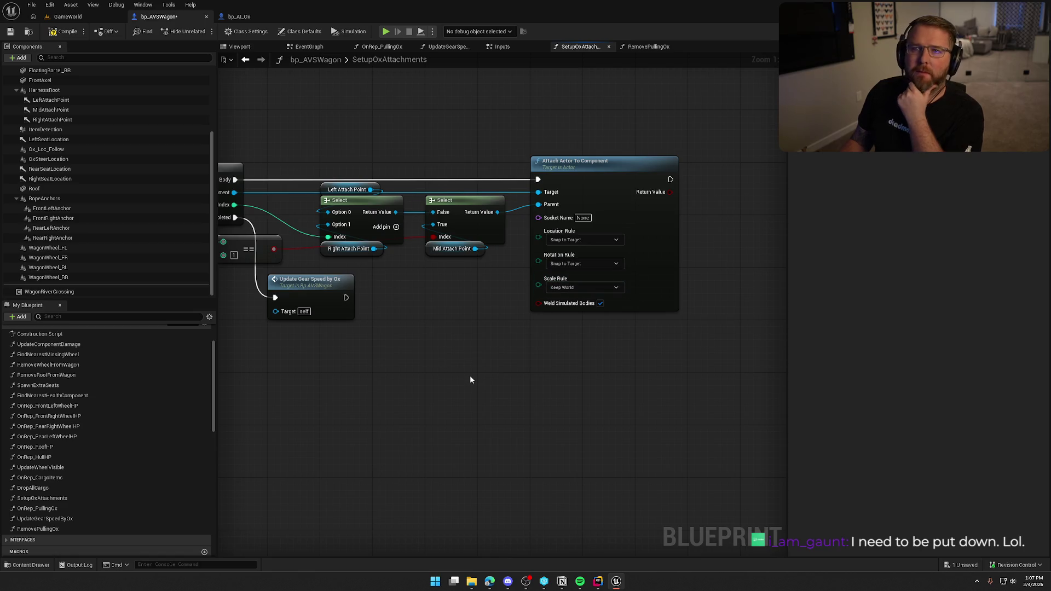
left_click(569, 239)
left_click(575, 259)
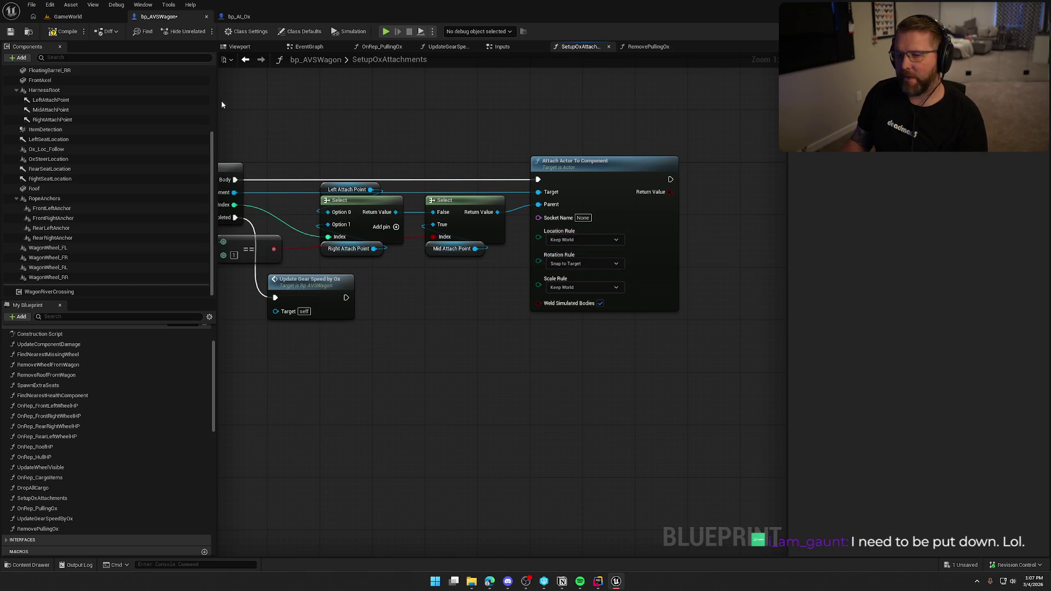
Compile the wagon blueprint, play the level, and walk past the wagon to an ox for sale
left_click(57, 34)
key("alt+p")
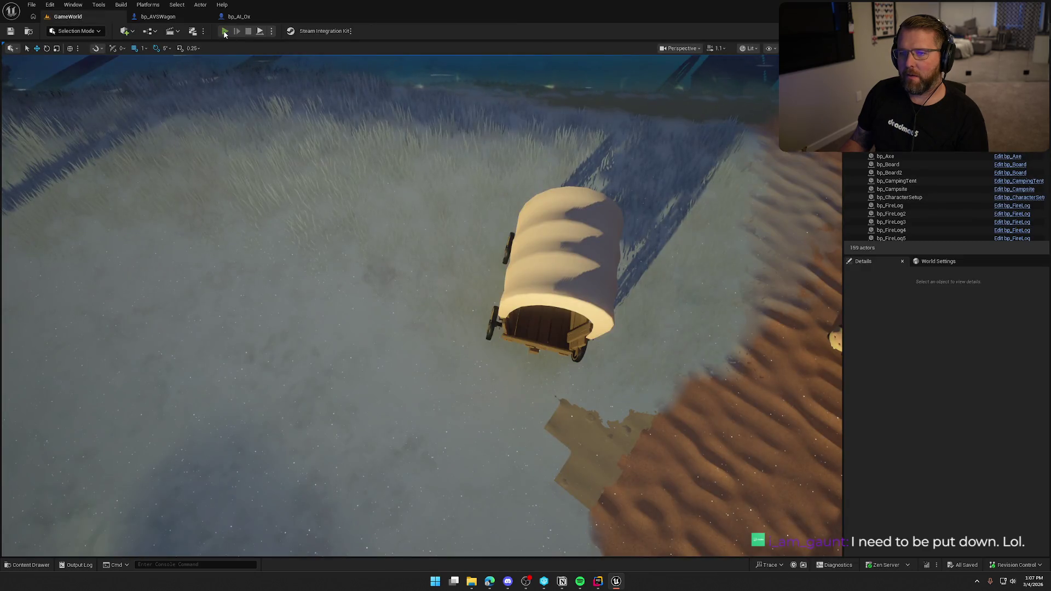
key("shift+w")
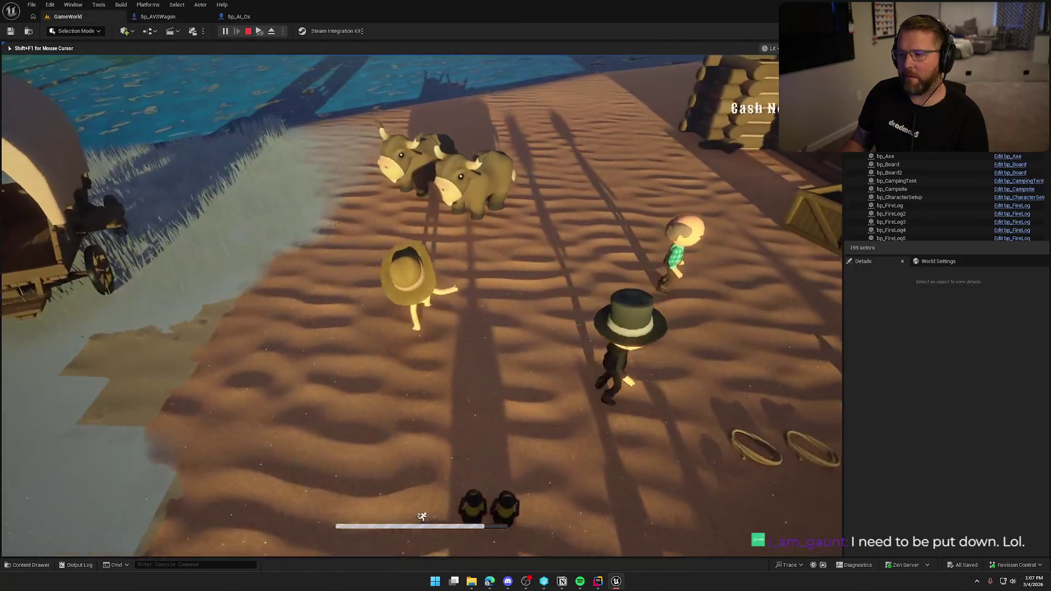
key("w")
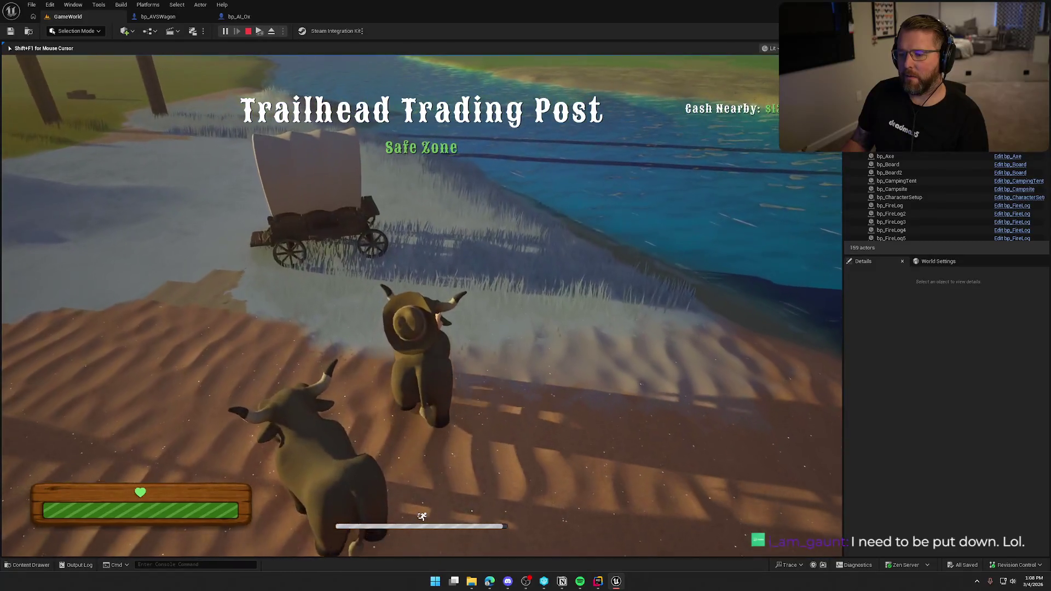
key("w")
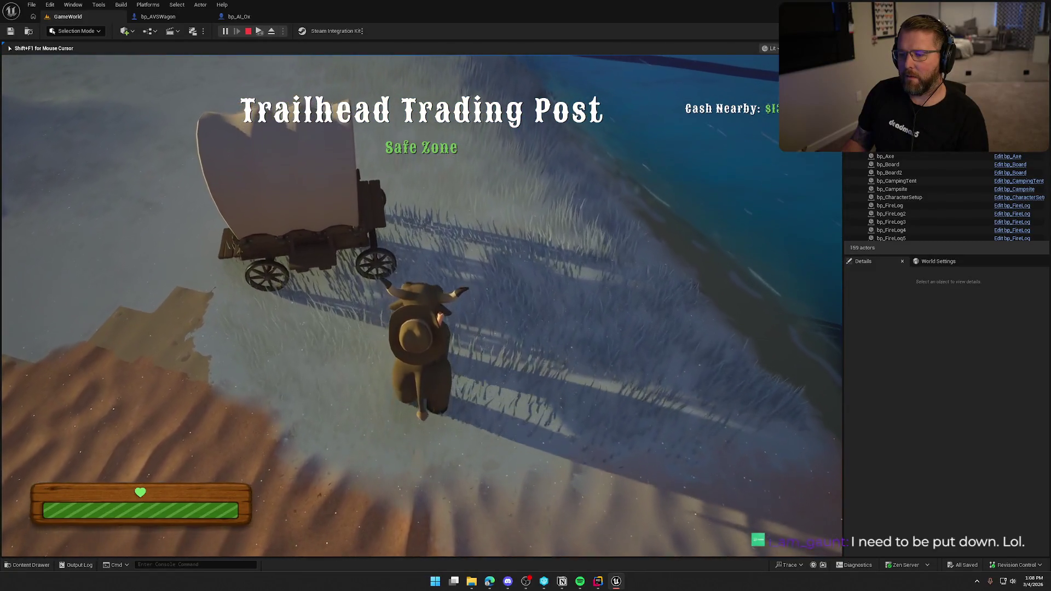
key("w")
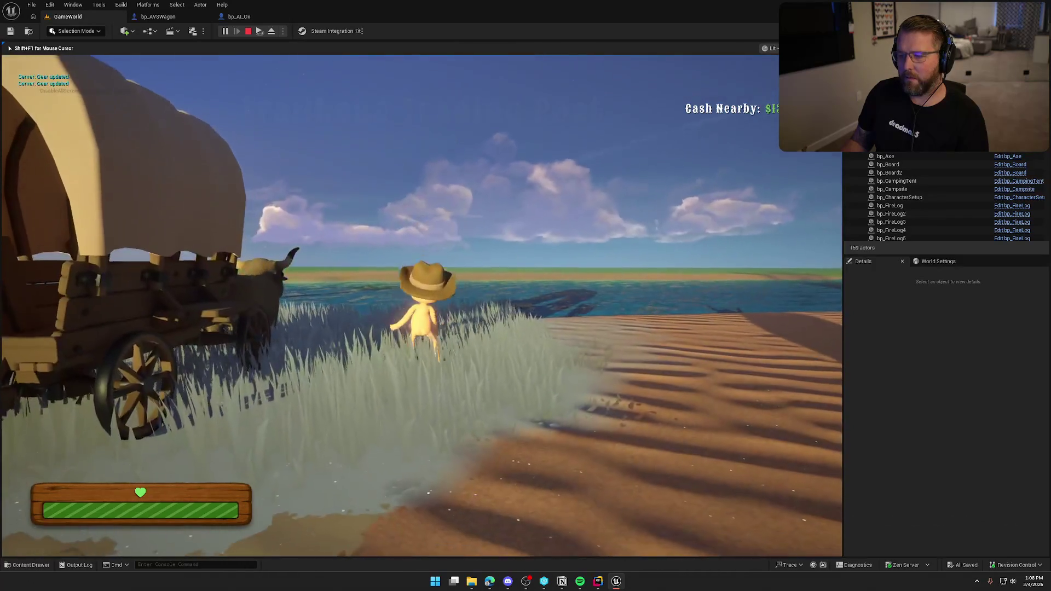
key("w")
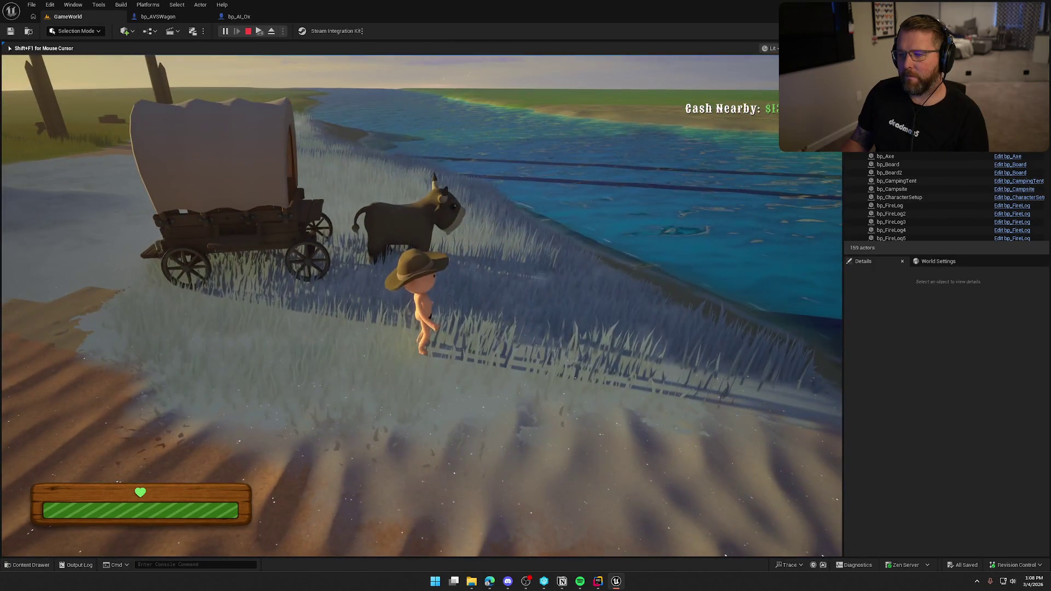
key("w")
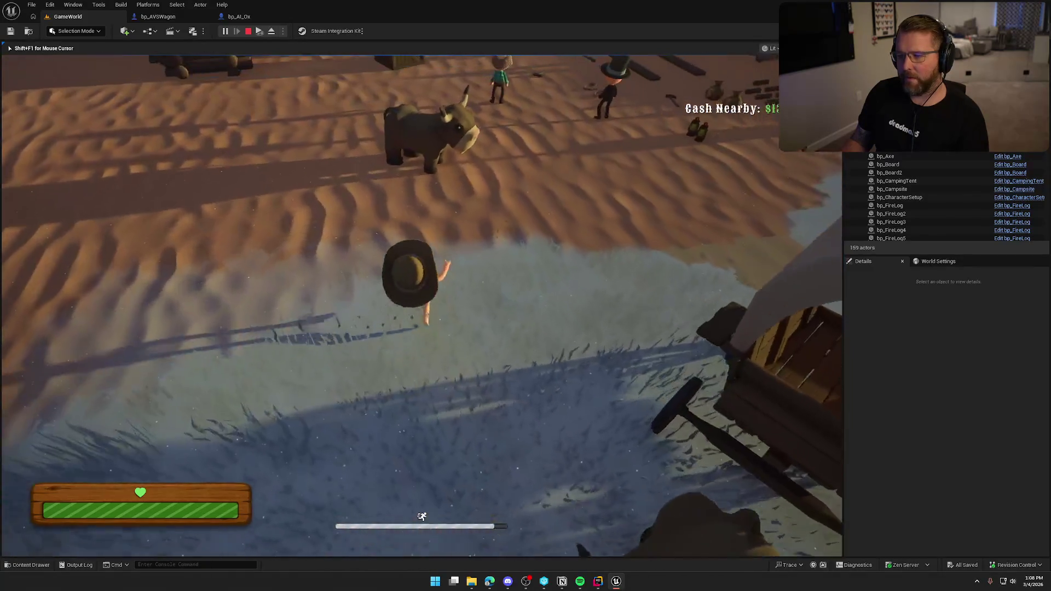
Buy and mount the ox, then ride it up to the wagon so both oxen harness
key("e")
key("w")
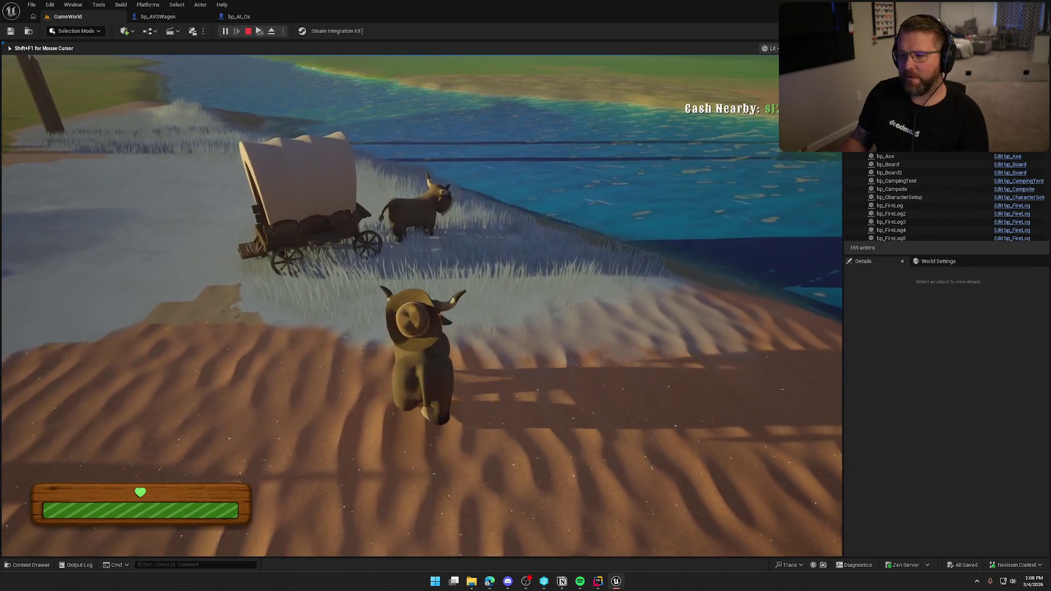
key("w")
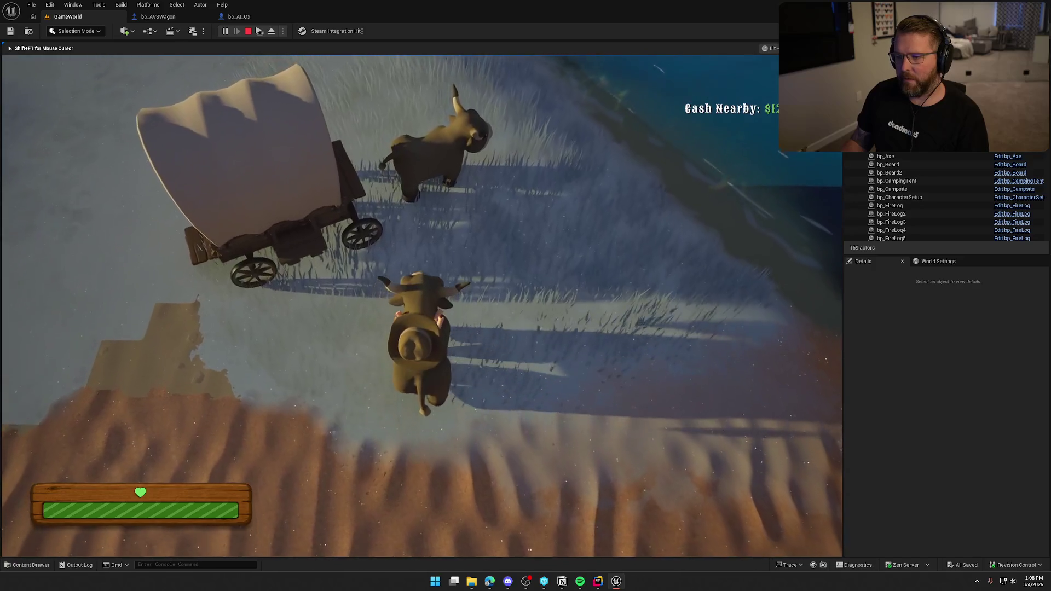
key("w")
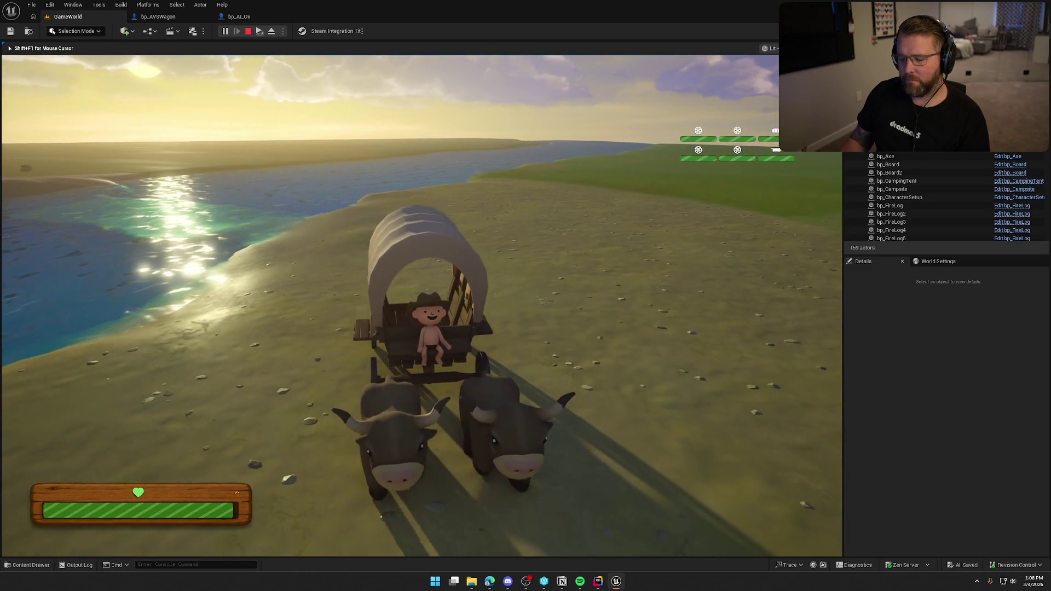
Step off the wagon beside the oxen and stop Play-In-Editor
key("e")
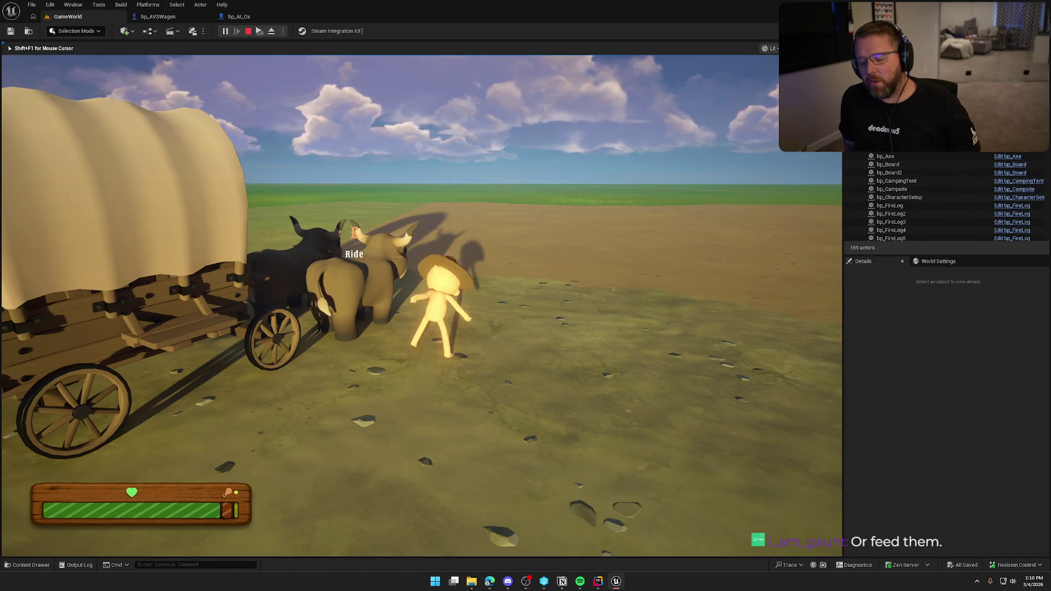
key("Escape")
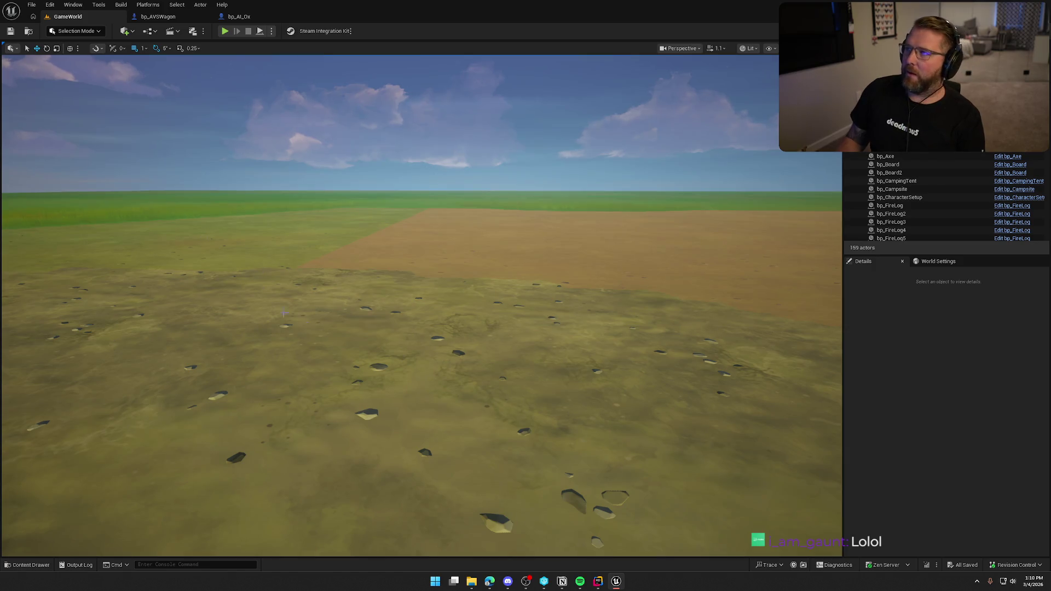
Play again, walk to the wagon and drive it behind the oxen, then end the session
left_click(225, 31)
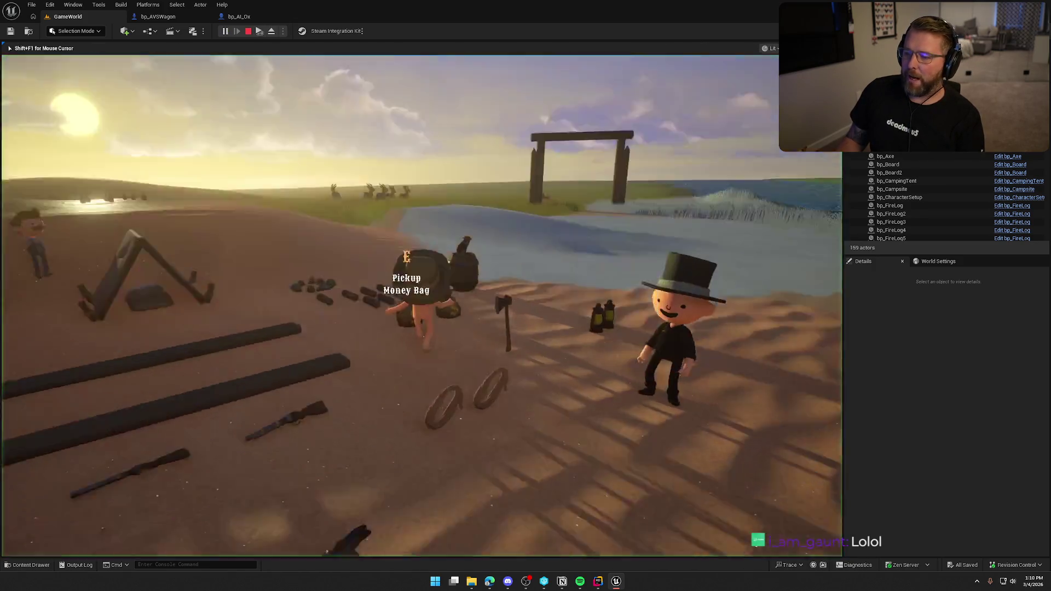
key("w")
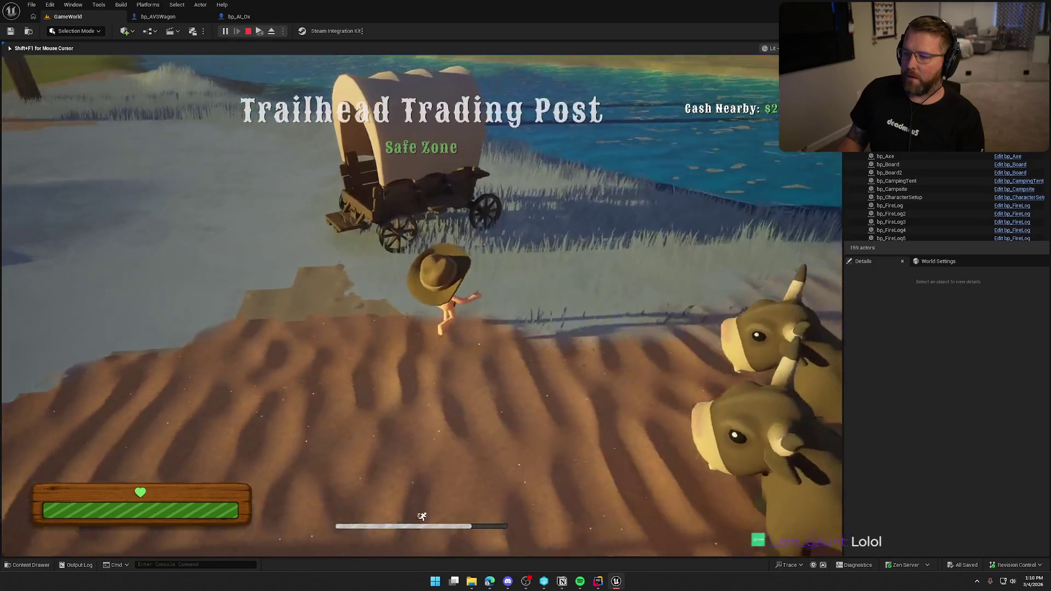
key("e")
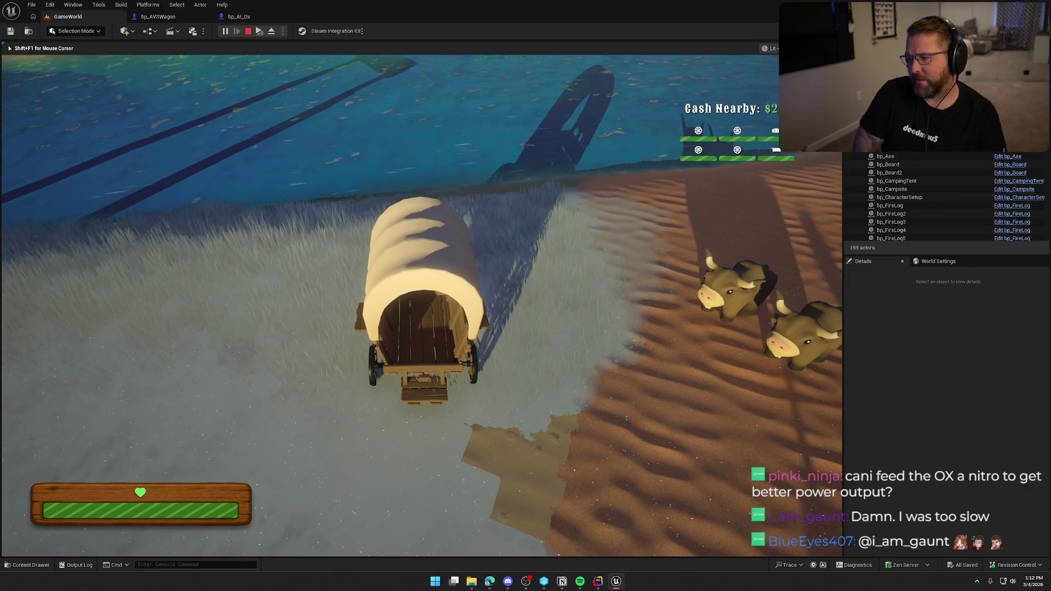
key("Escape")
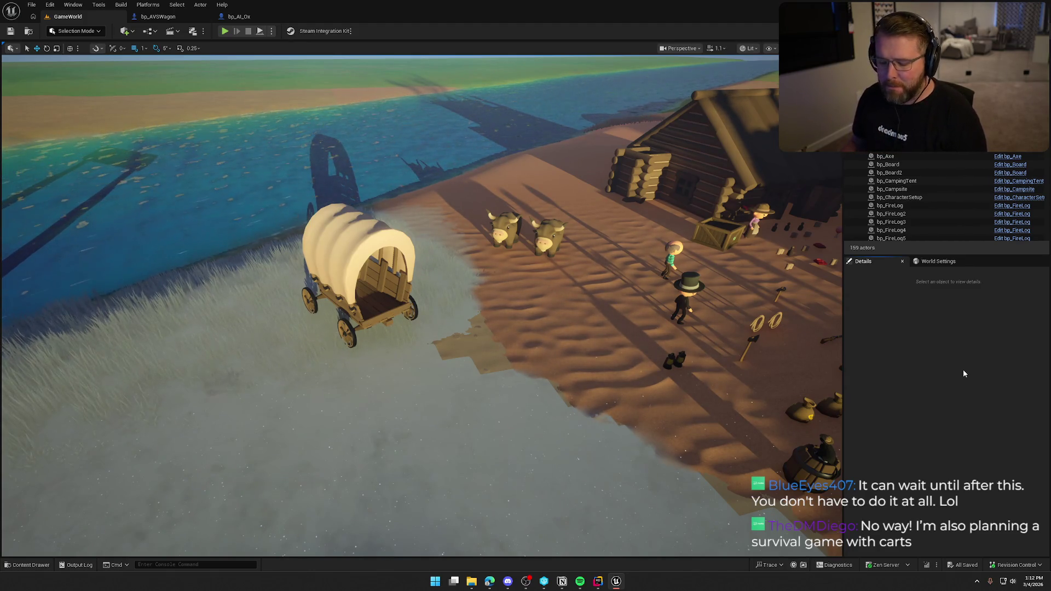
Zoom the level viewport in toward the camp and the parked covered wagon
scroll(475, 313, "up", 2)
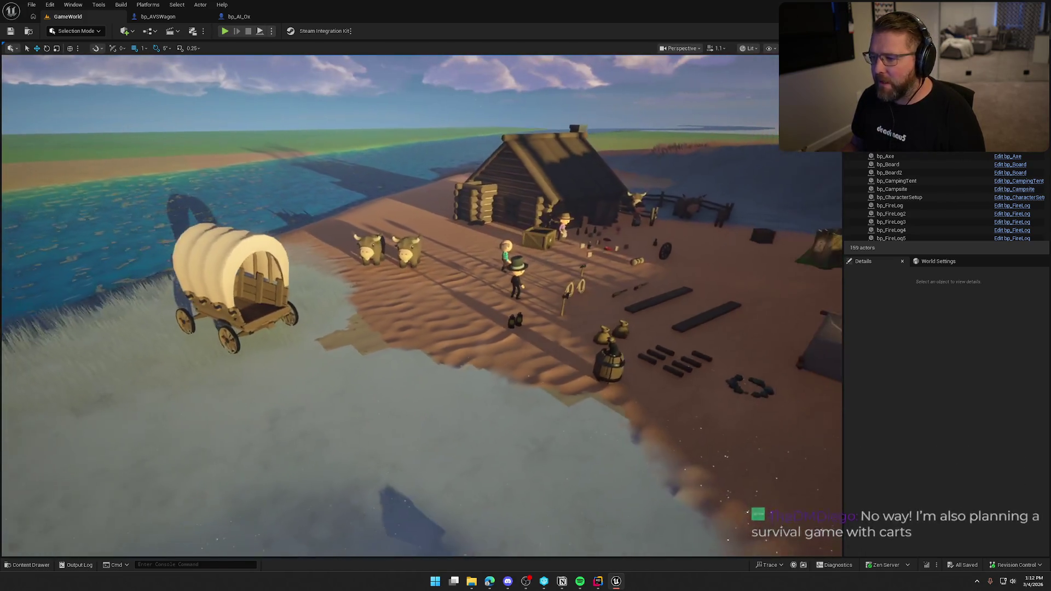
scroll(399, 183, "up", 2)
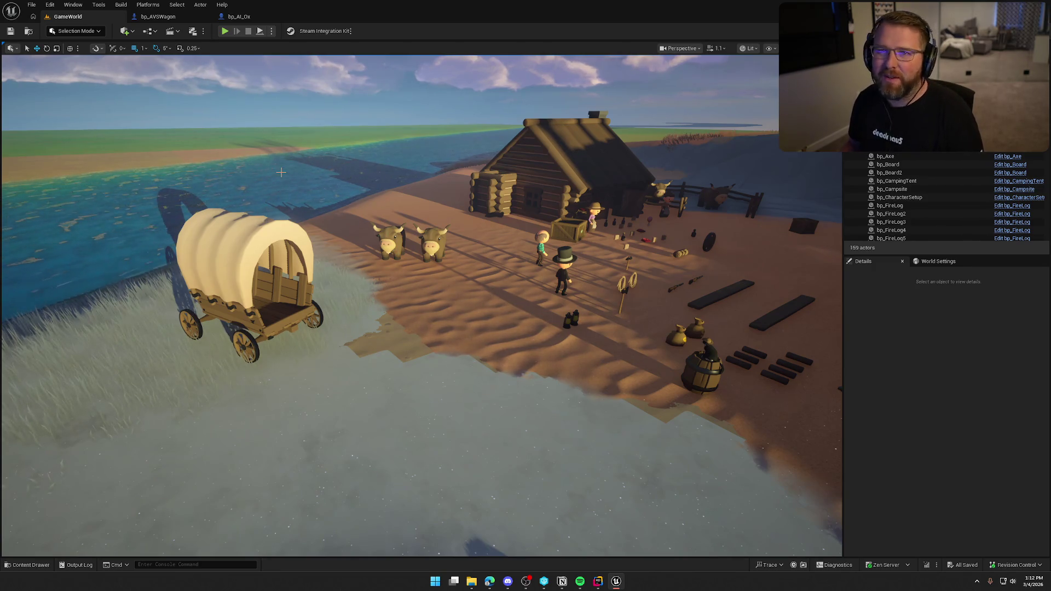
Start a new play session, walk past the oxen, and hold E with the ox by the wagon
key("alt+p")
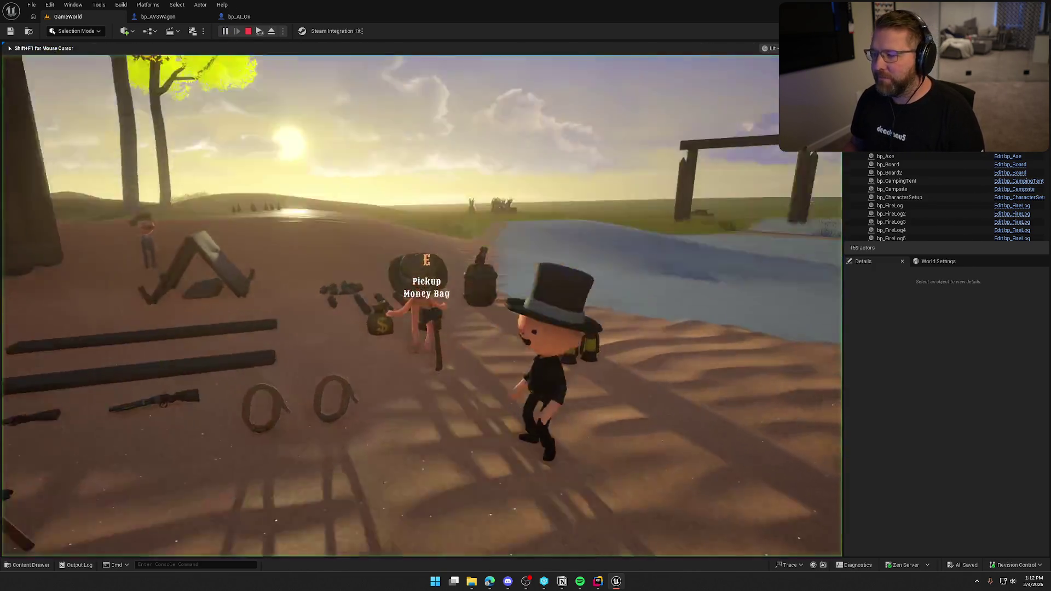
key("w")
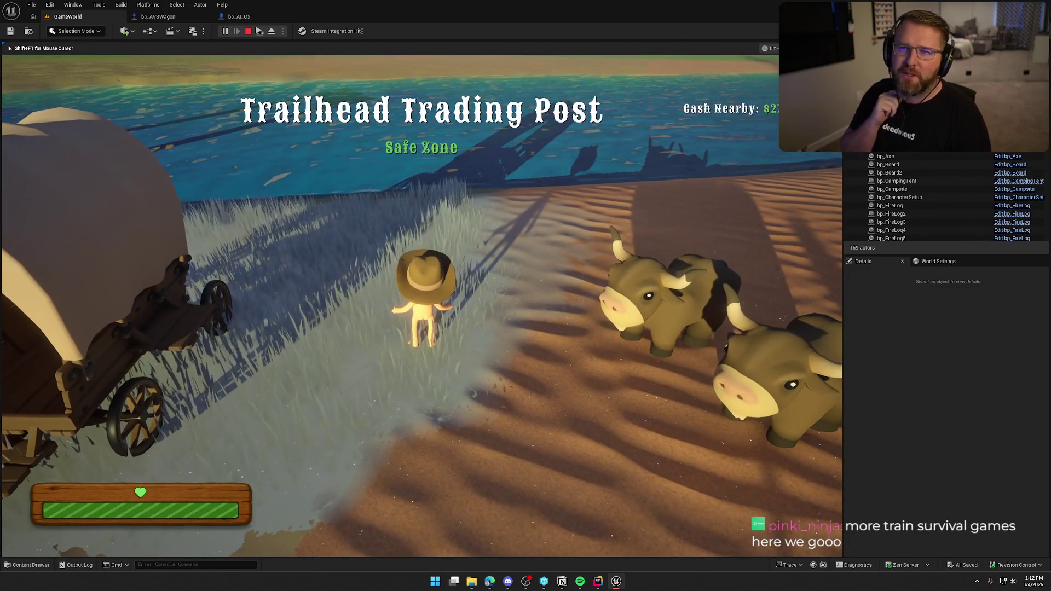
key("a")
key("w")
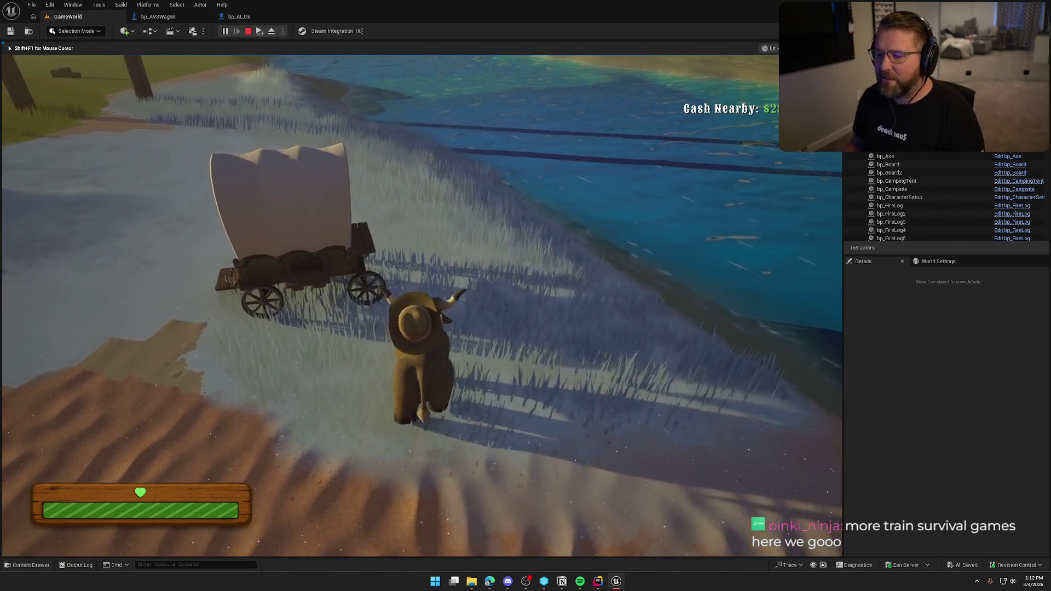
key("space")
key("w")
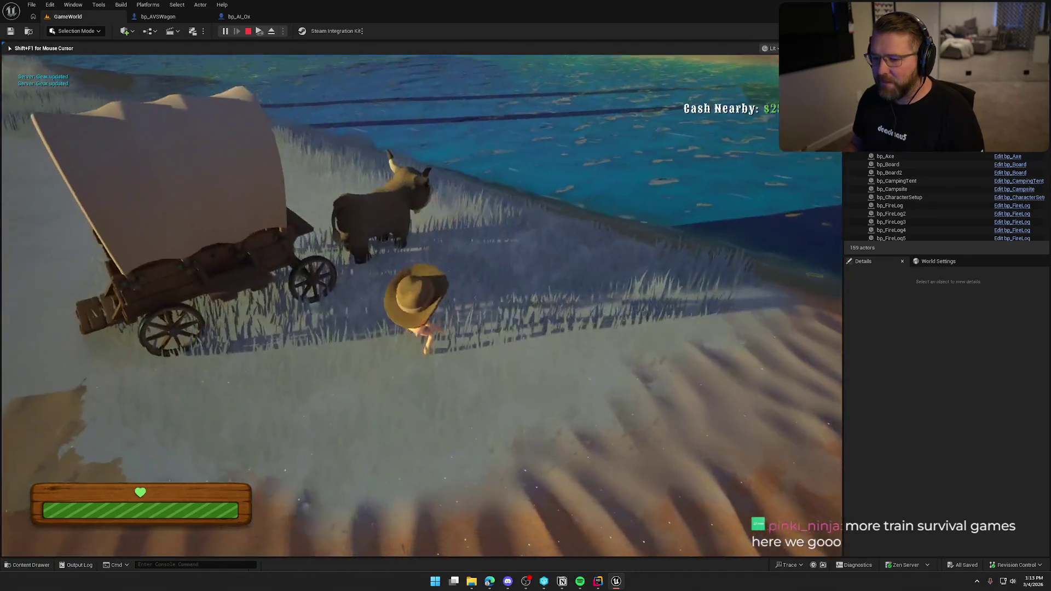
key("e")
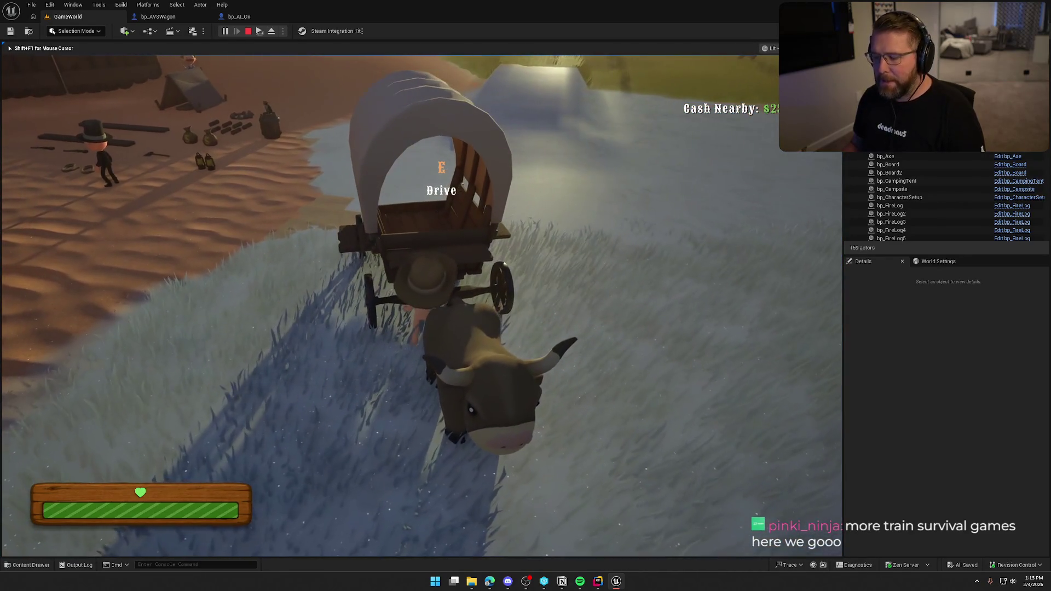
Walk out onto the sand and sprint into the town toward the cabin
key("w")
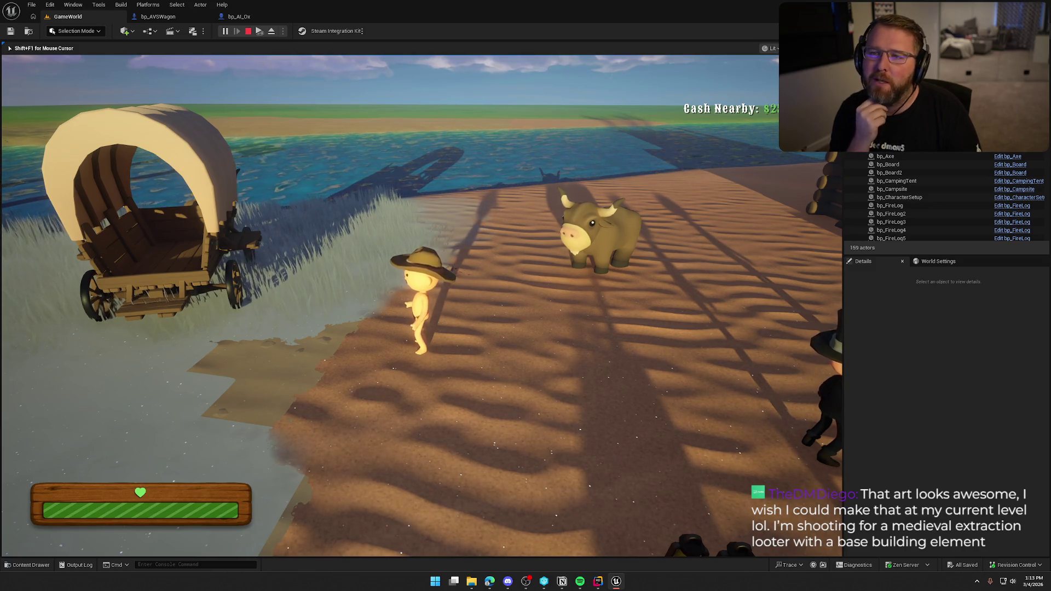
key("shift+w")
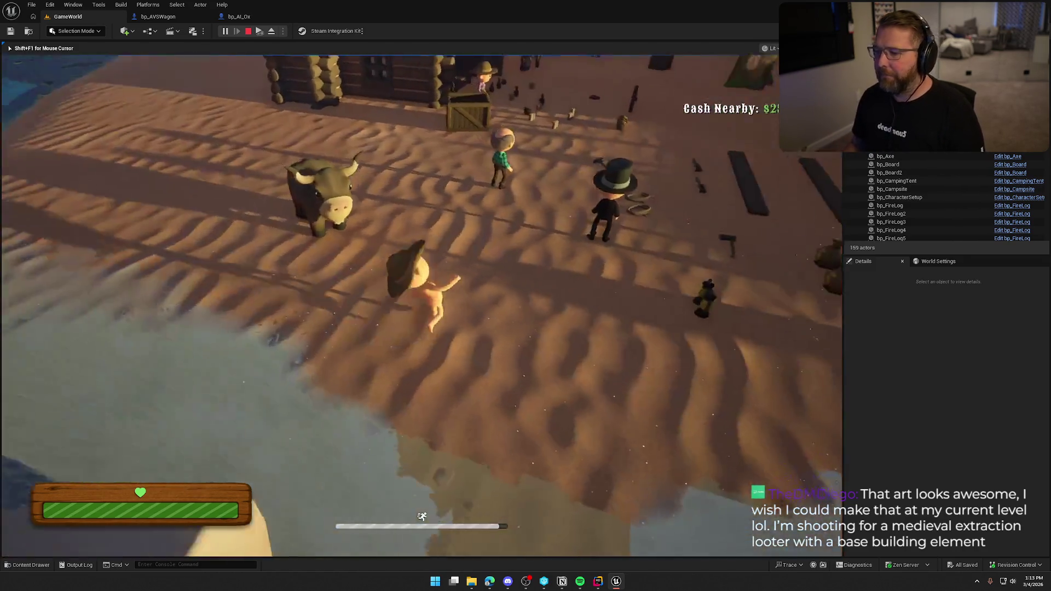
key("shift+w")
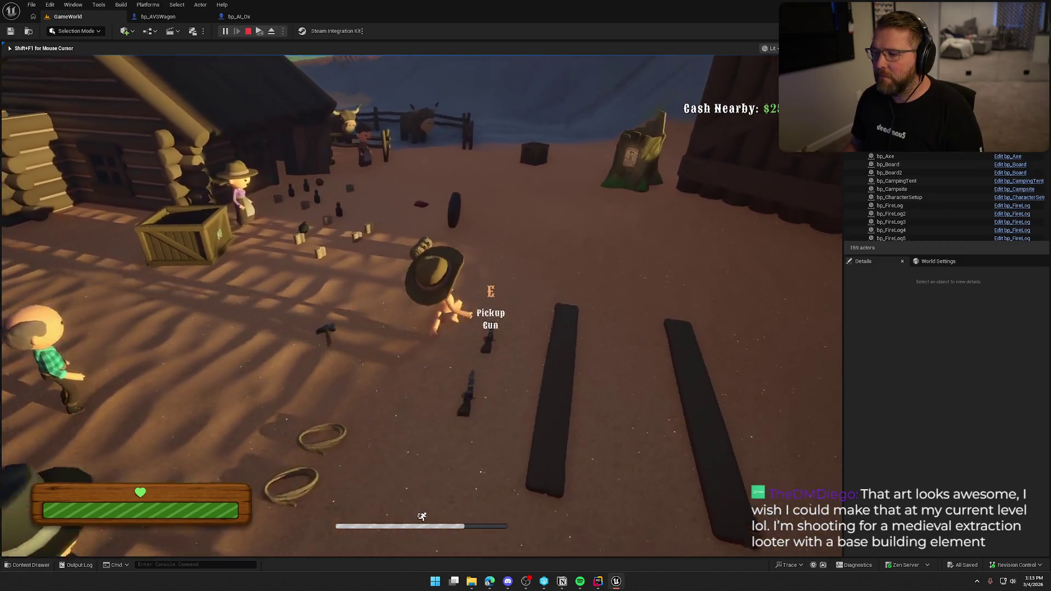